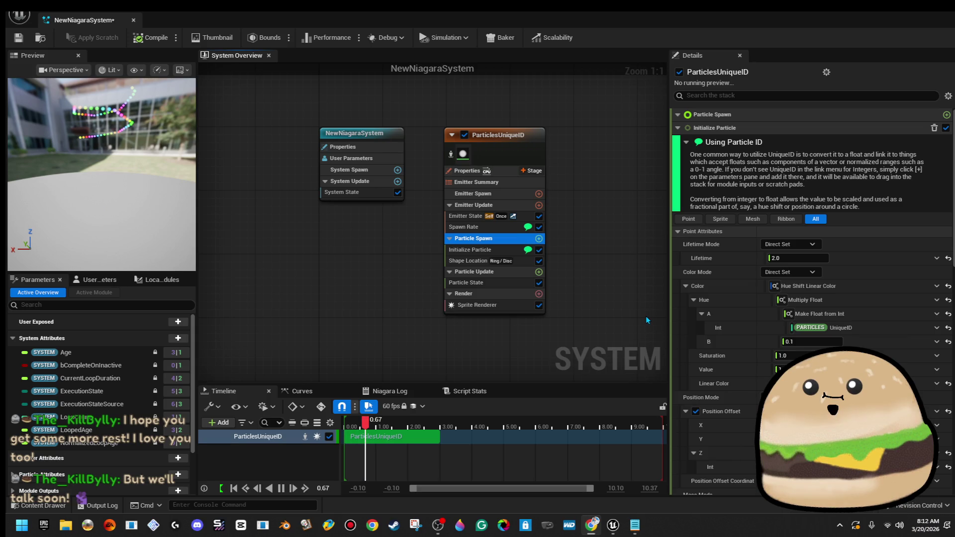
- Orbit and restart the Niagara effect preview, then close the NewNiagaraSystem editor
left_click_drag(80, 166, 119, 144)
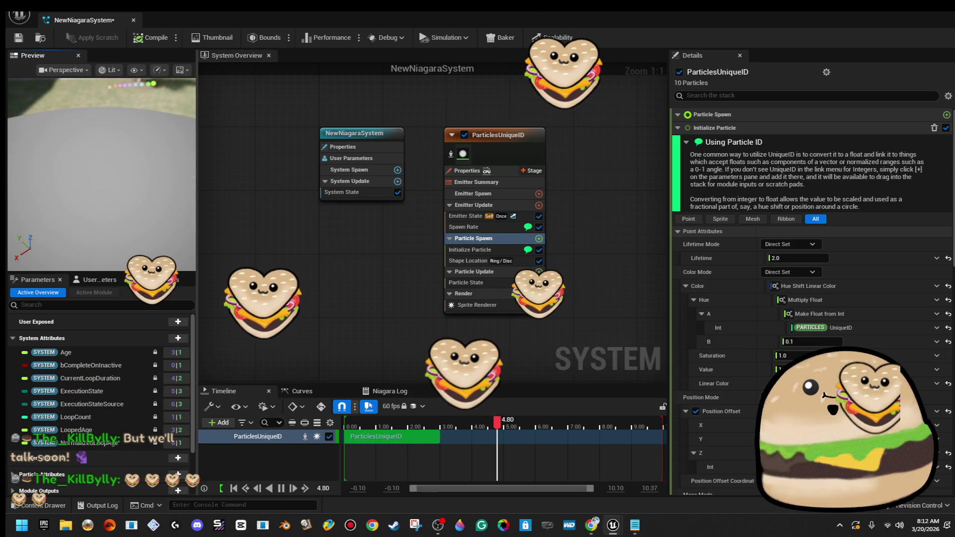
left_click(150, 37)
left_click(133, 20)
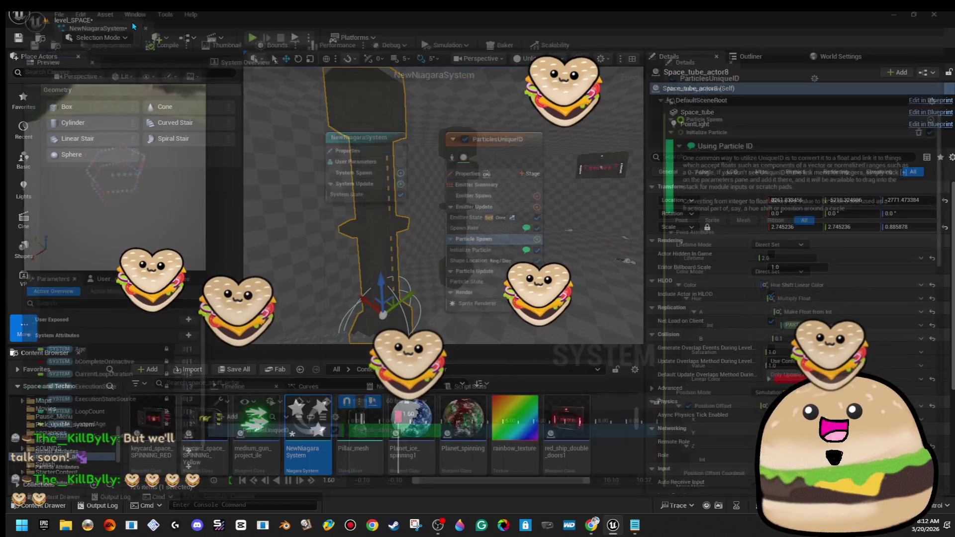
- Delete the NewNiagaraSystem asset and begin creating a new Niagara System
key("Delete")
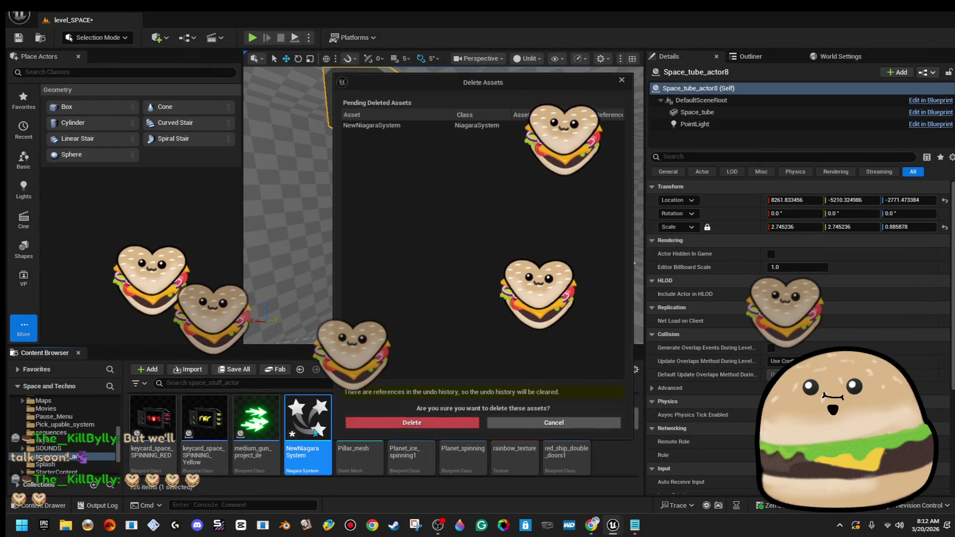
left_click(405, 421)
right_click(640, 446)
left_click(670, 184)
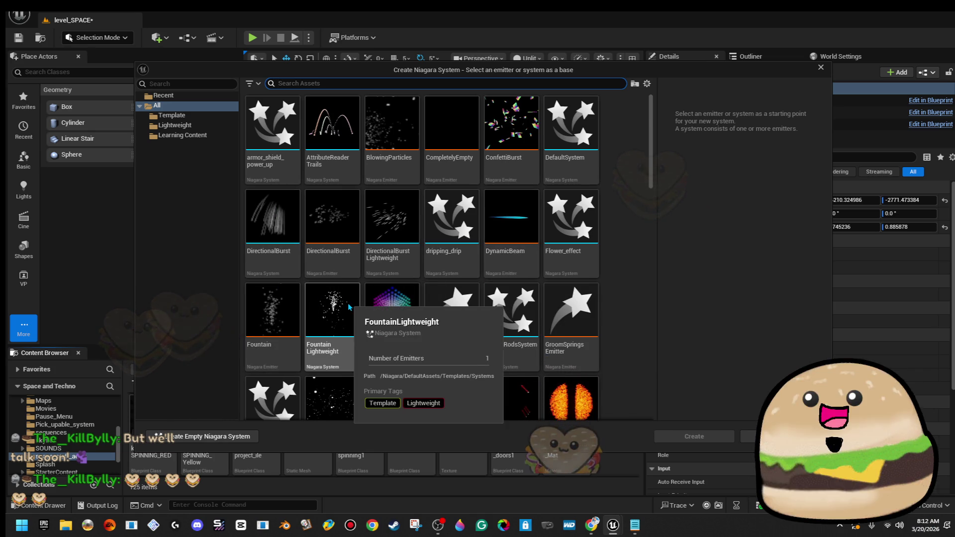
- Create NewNiagaraSystem1 from a template, then delete it, leaving the folder at 25 items
scroll(544, 303, "down", 1)
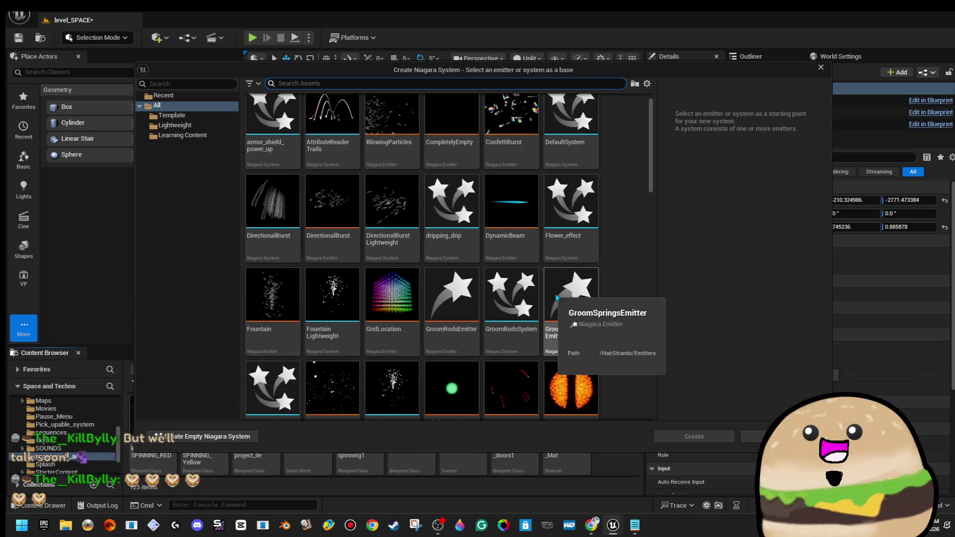
scroll(571, 295, "down", 1)
double_click(328, 266)
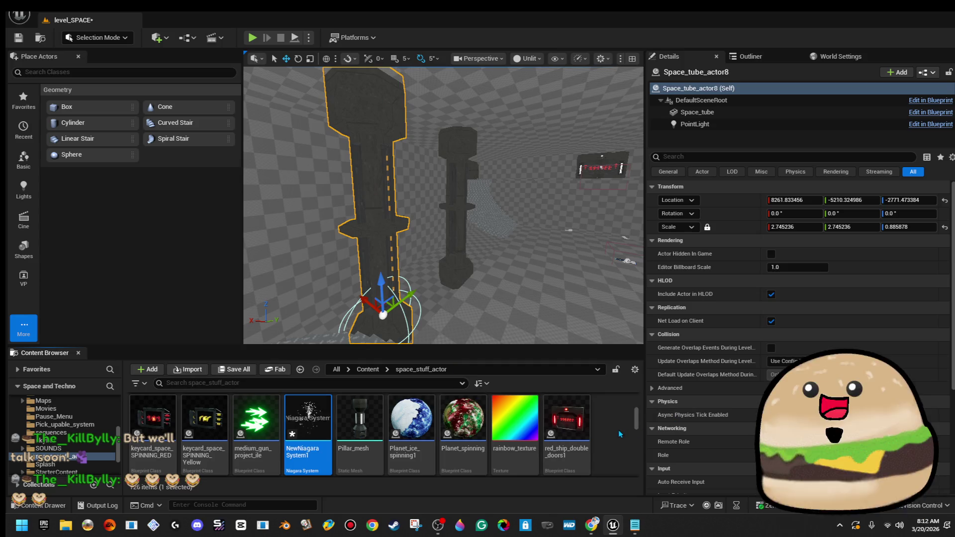
key("Delete")
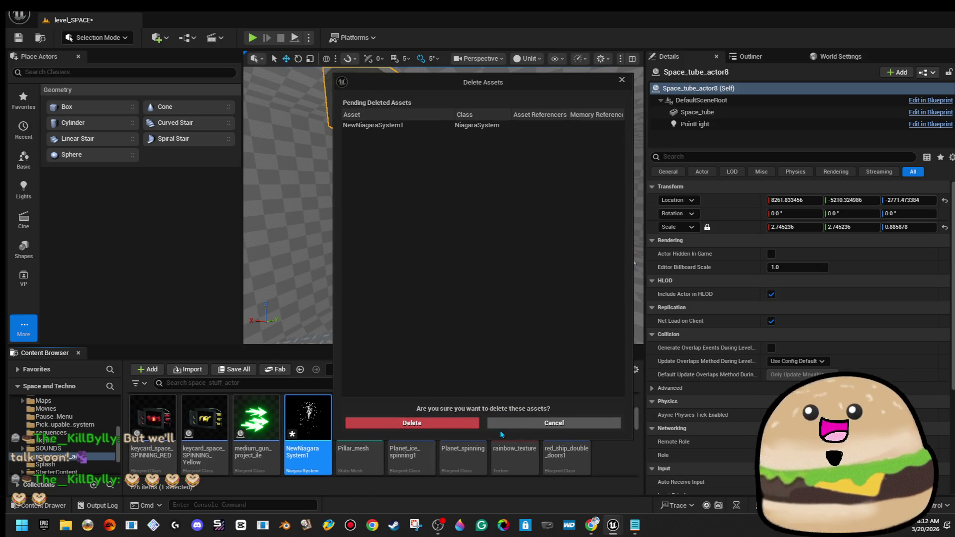
left_click(459, 422)
scroll(608, 445, "up", 1)
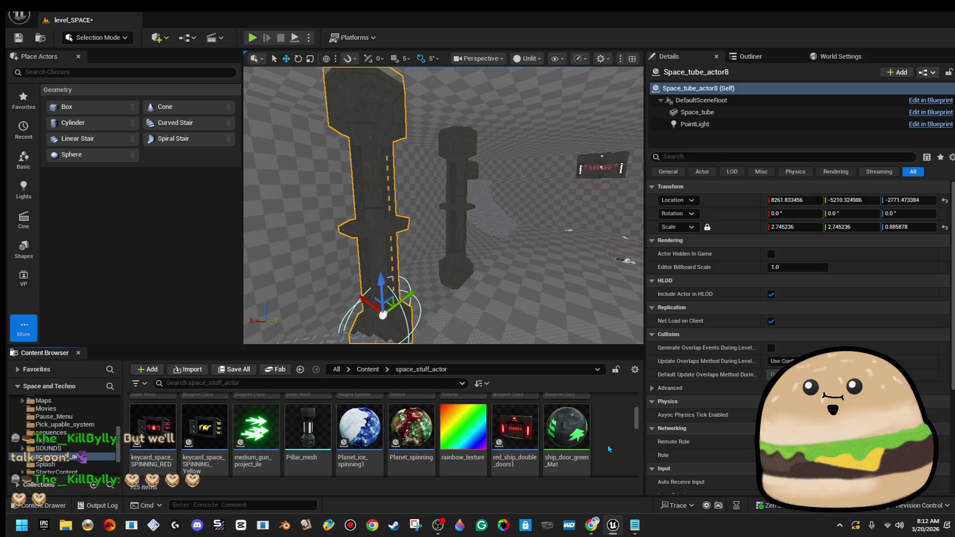
- Search 'hea' and duplicate health_power_up, naming the copy red_lazers_effect_rise
right_click(608, 442)
key("Escape")
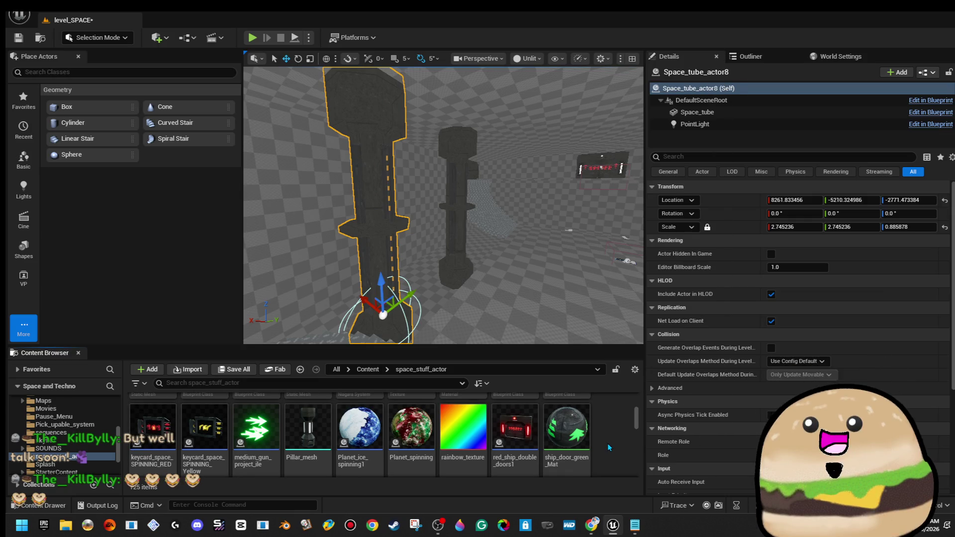
type("Nea")
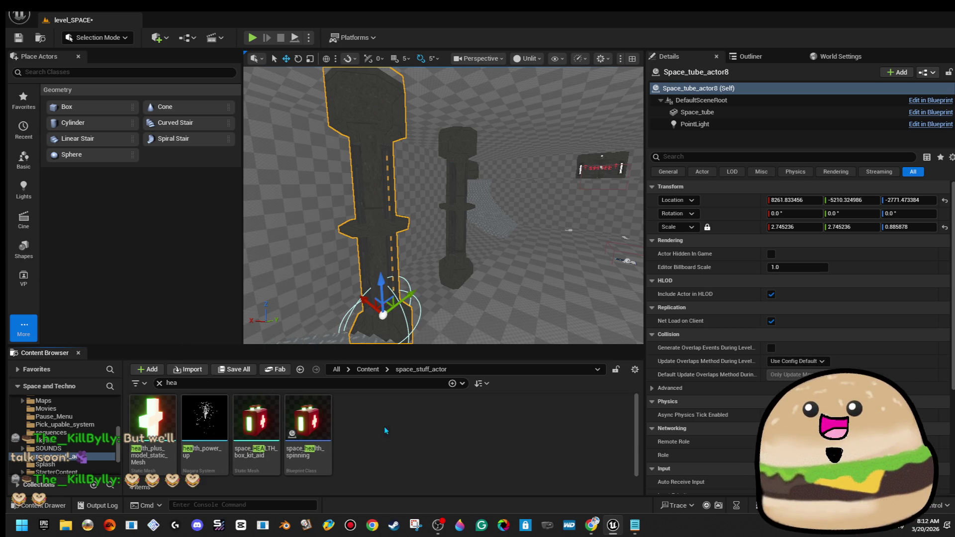
right_click(205, 423)
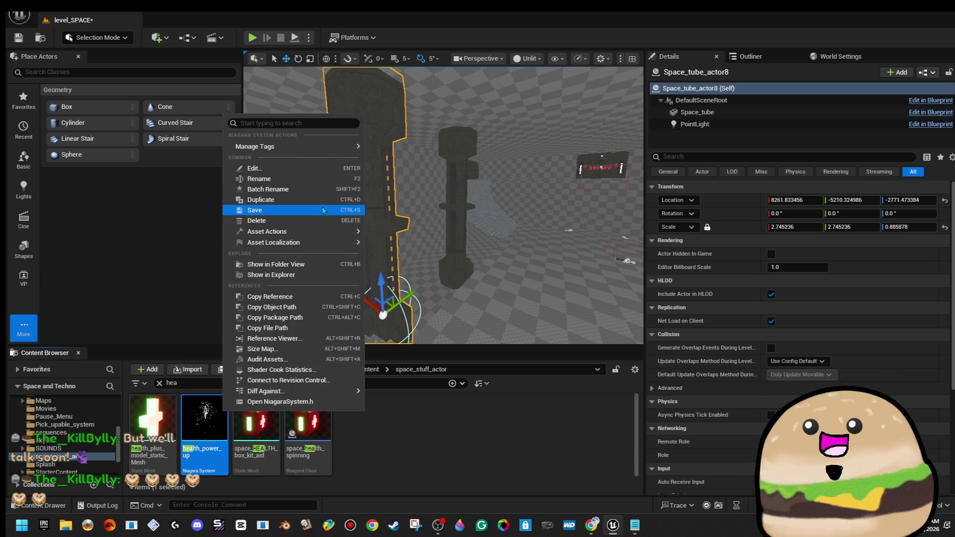
left_click(317, 200)
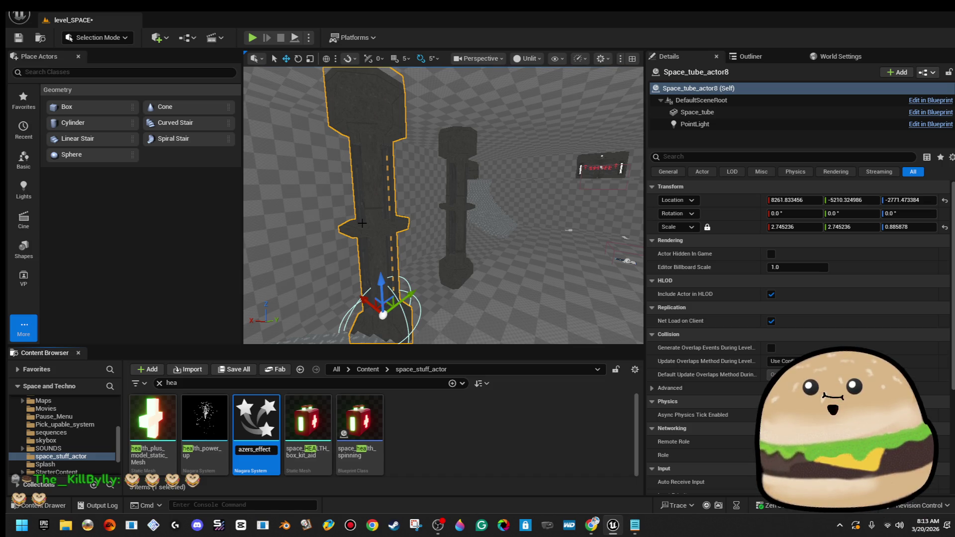
key("Return")
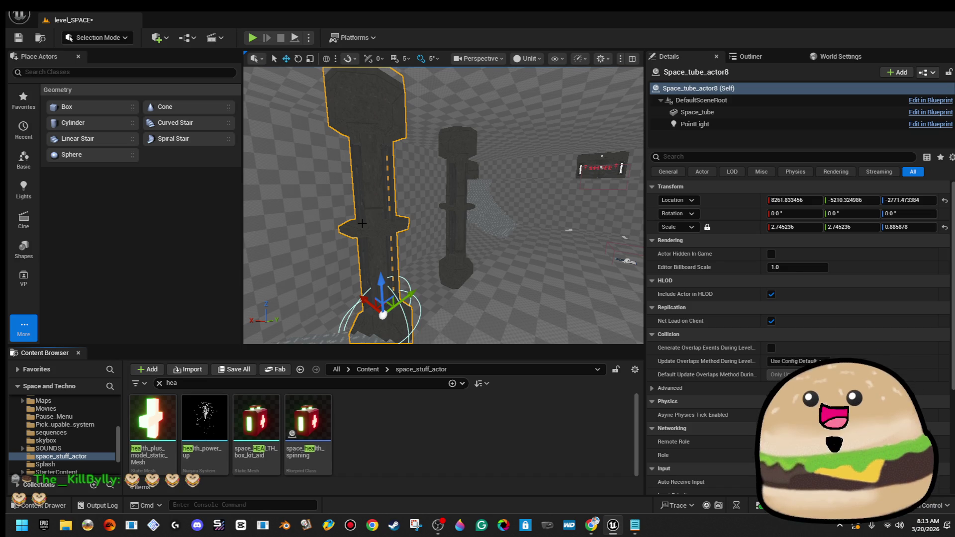
- Search 'red' and open red_lazers_effect_rise in the Niagara editor
type("red")
left_click(215, 412)
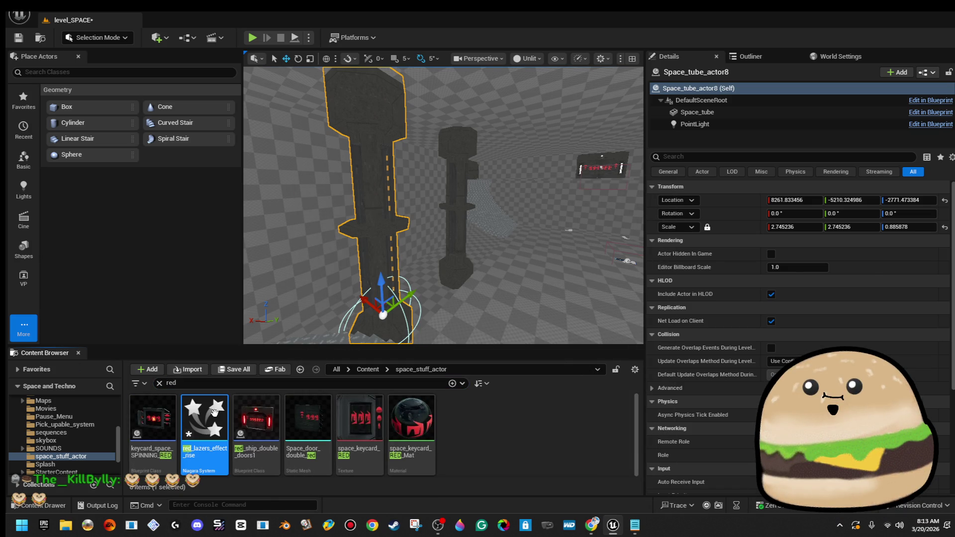
double_click(217, 419)
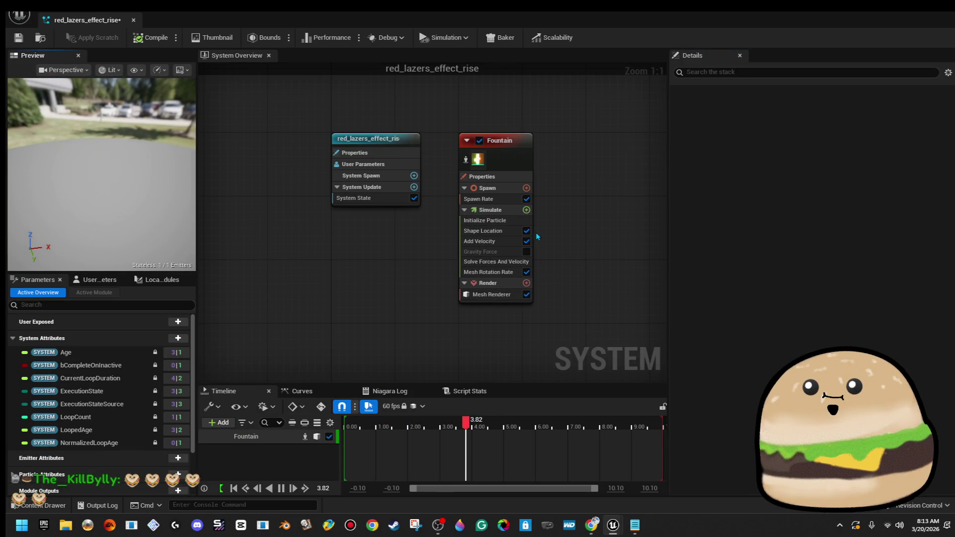
- Set the Fountain emitter's Loop Duration Mode and Loop Behavior both to Infinite
left_click(498, 210)
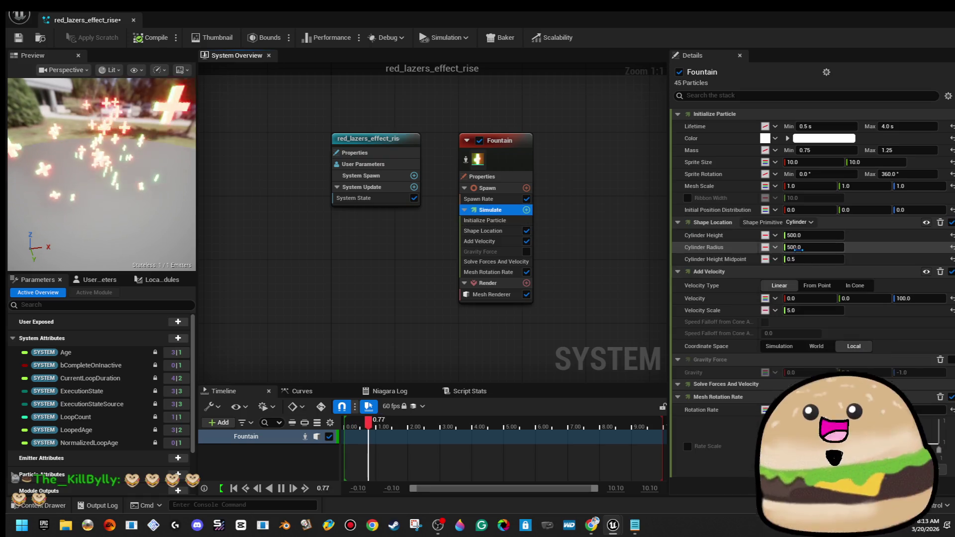
key("Up")
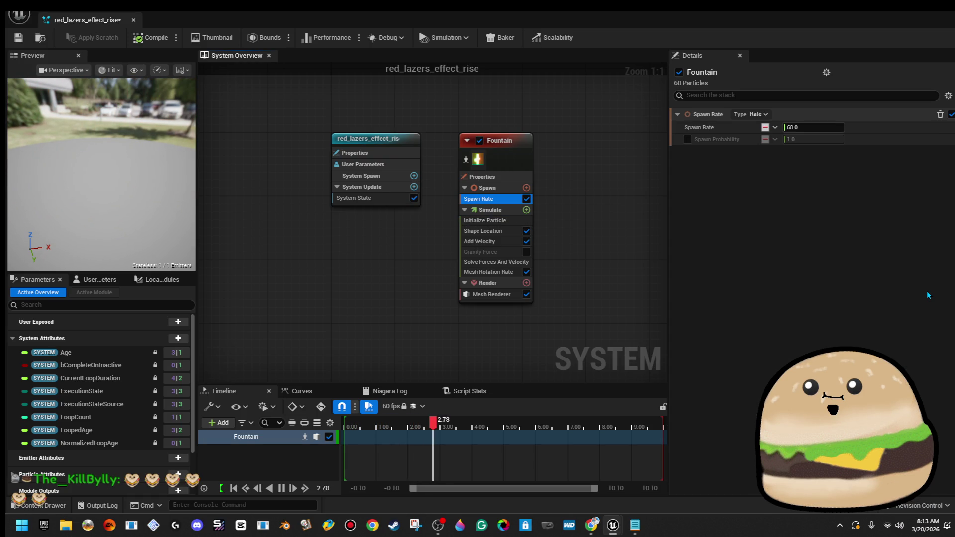
key("Up")
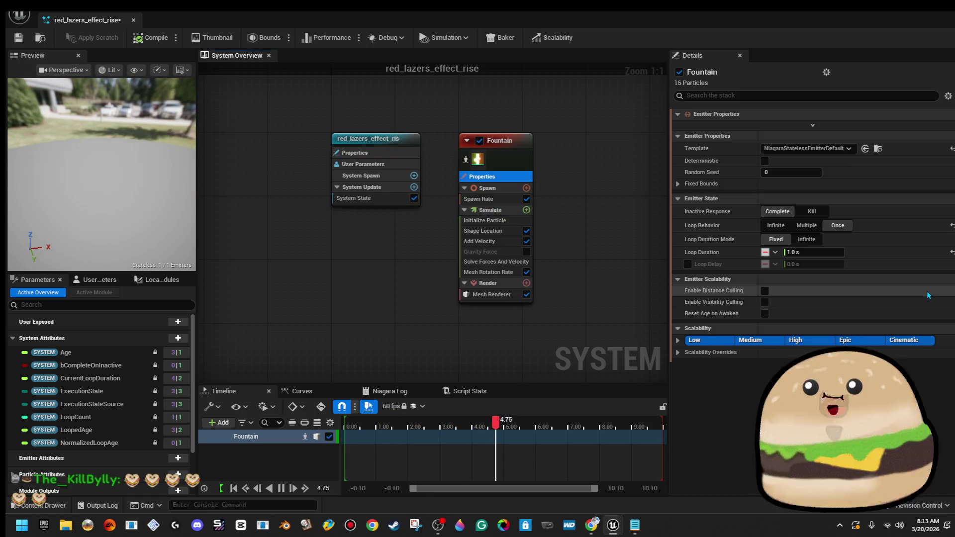
left_click(909, 266)
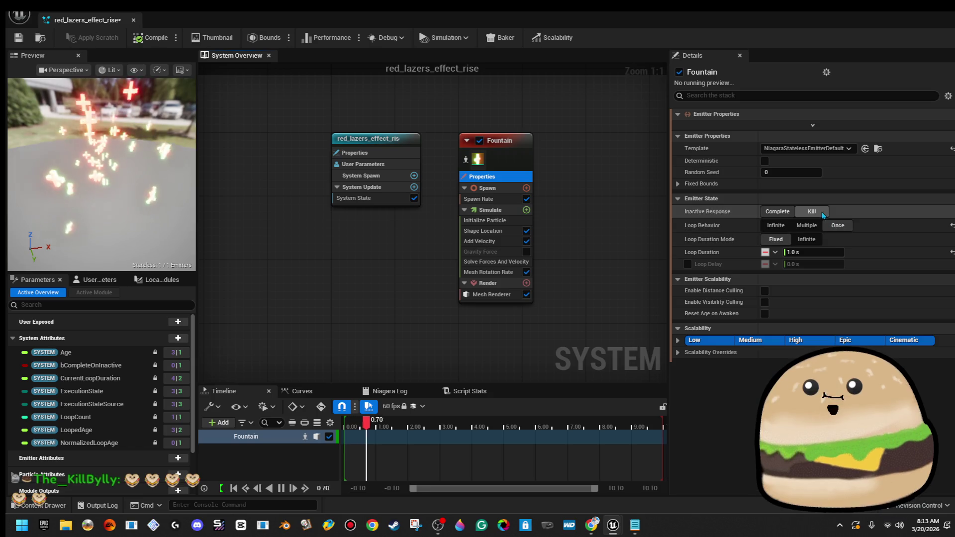
left_click(820, 241)
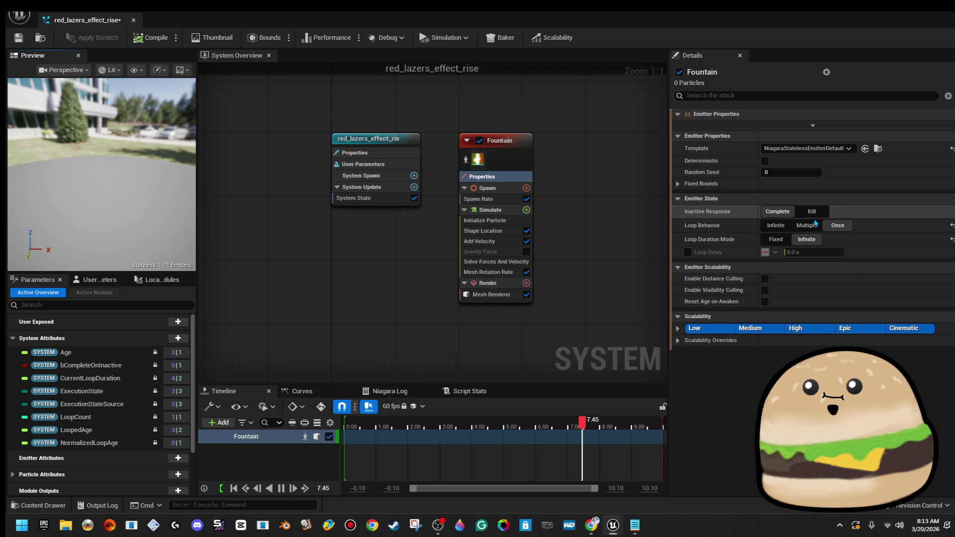
left_click(776, 226)
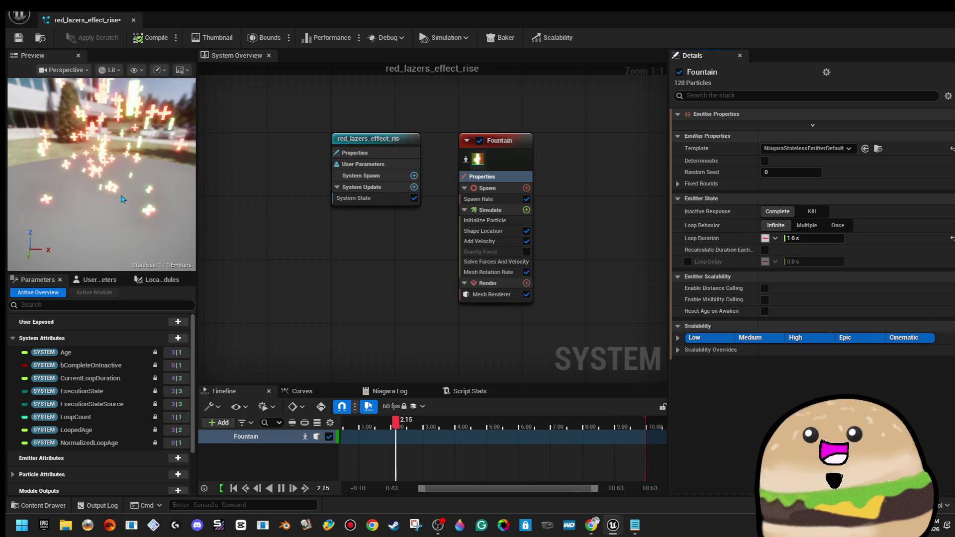
mouse_move(175, 188)
left_mouse_down()
mouse_move(77, 194)
mouse_move(77, 184)
left_mouse_up()
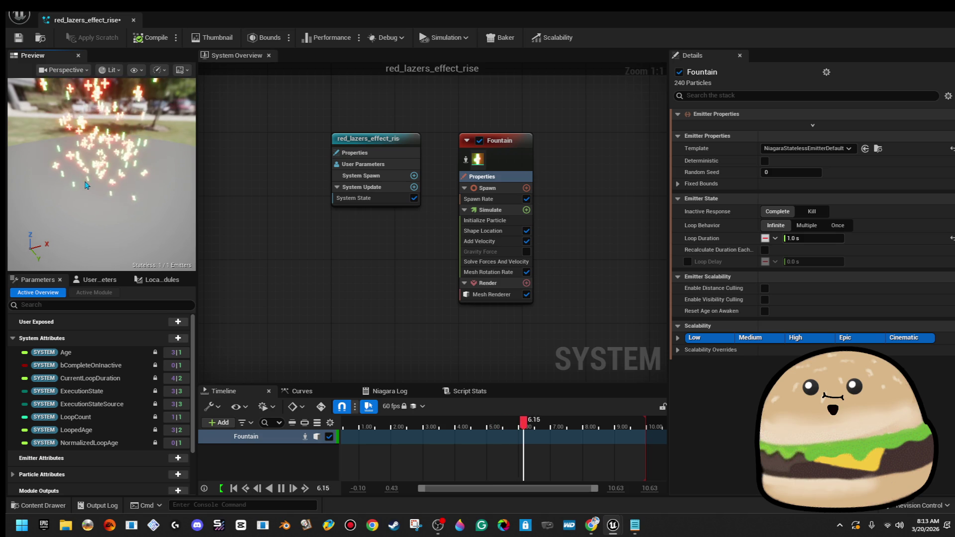
left_click(492, 295)
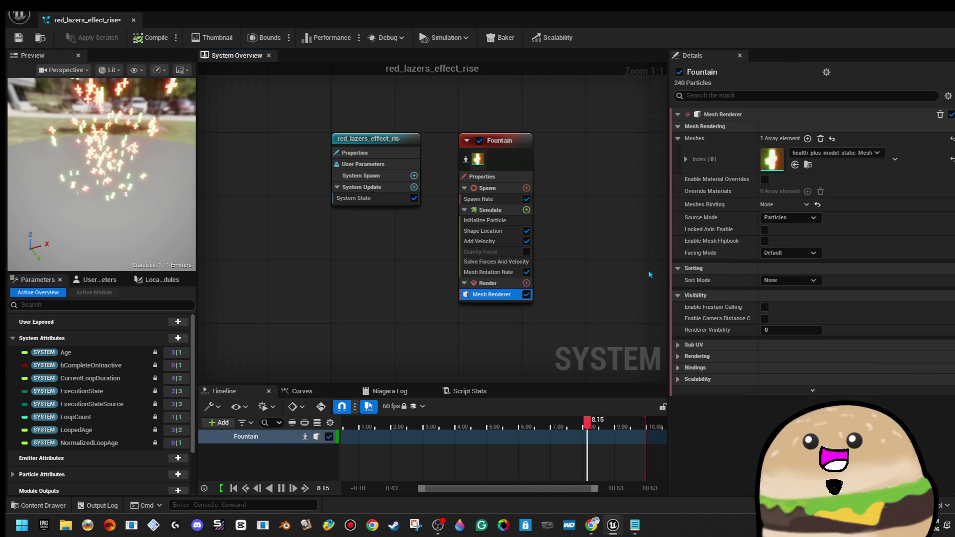
- Switch the Mesh Renderer's Index [0] mesh to Shape_Cube, found by searching 'cube'
left_click(843, 153)
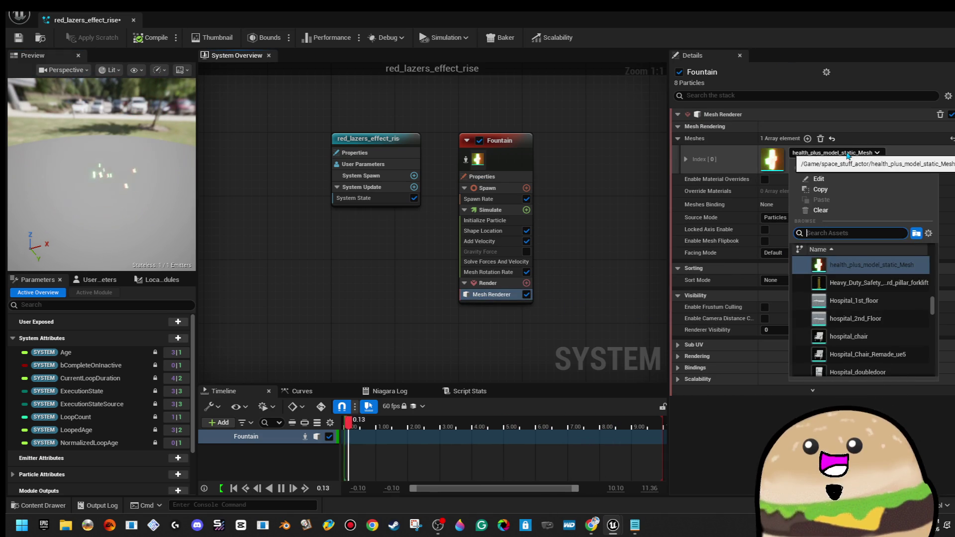
type("laz")
key("BackSpace")
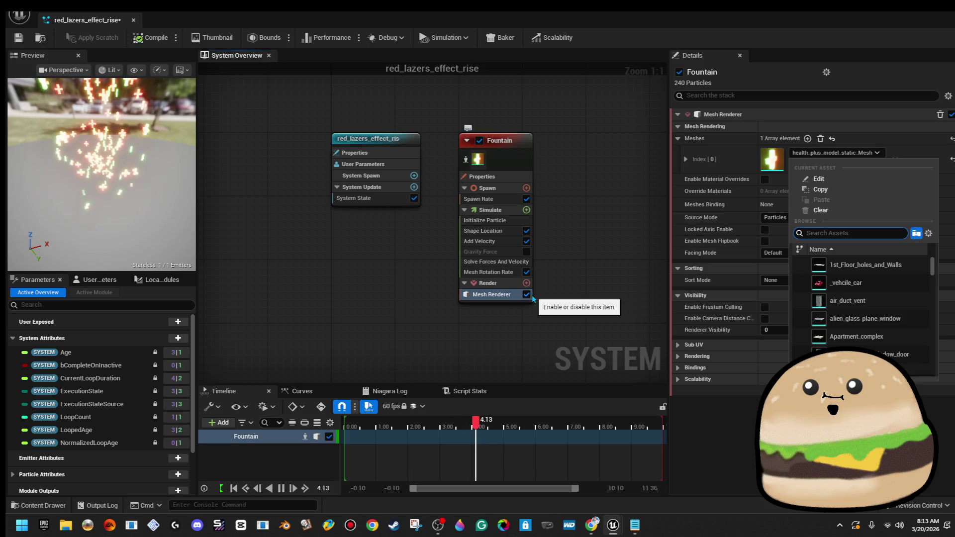
type("cube")
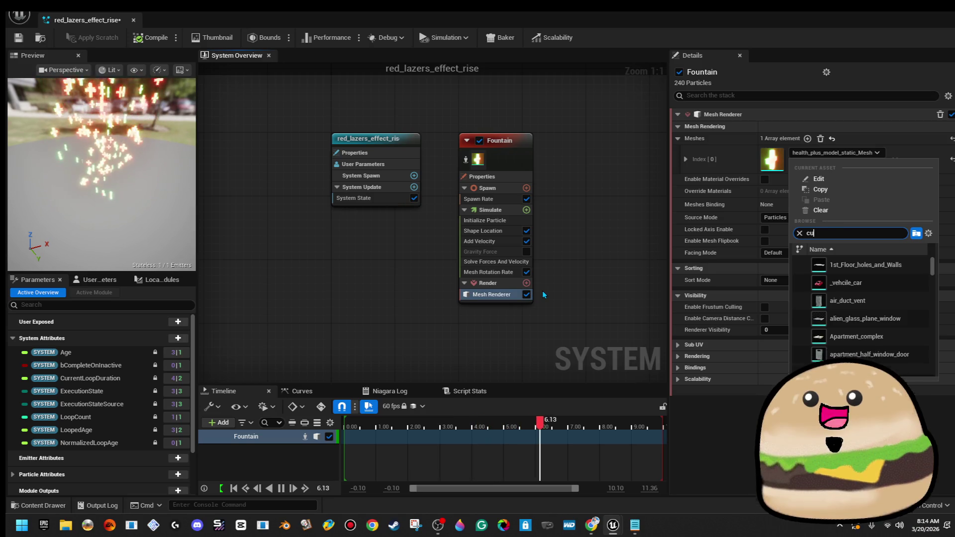
left_click(856, 267)
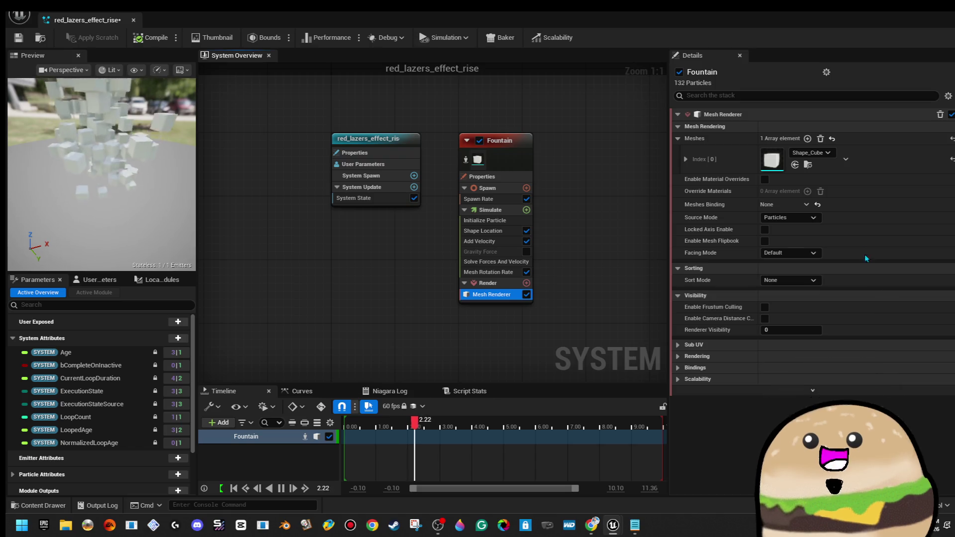
- Set the Shape_Cube mesh scale to X 0.2, Y 0.2, Z 5.0
left_click(687, 159)
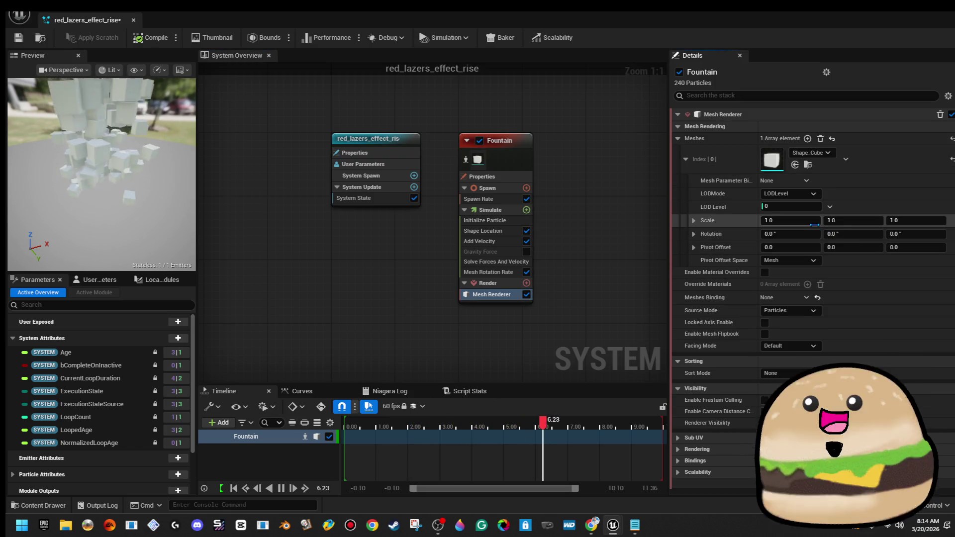
left_click(694, 220)
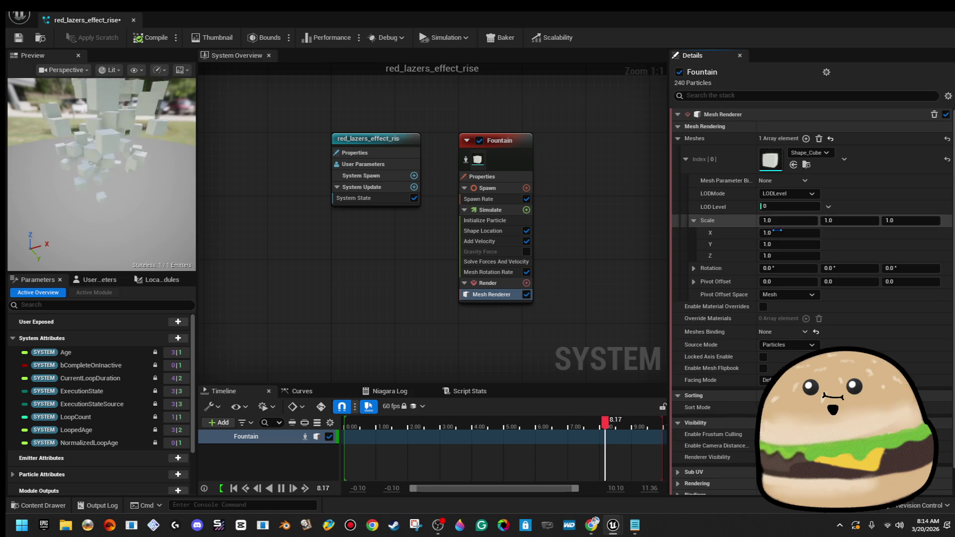
left_click(891, 221)
type("5")
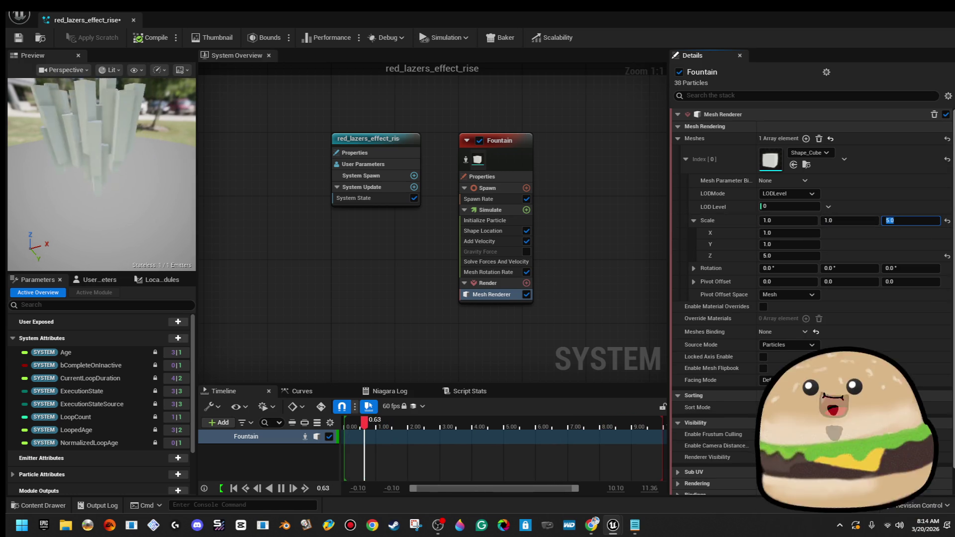
left_click(795, 220)
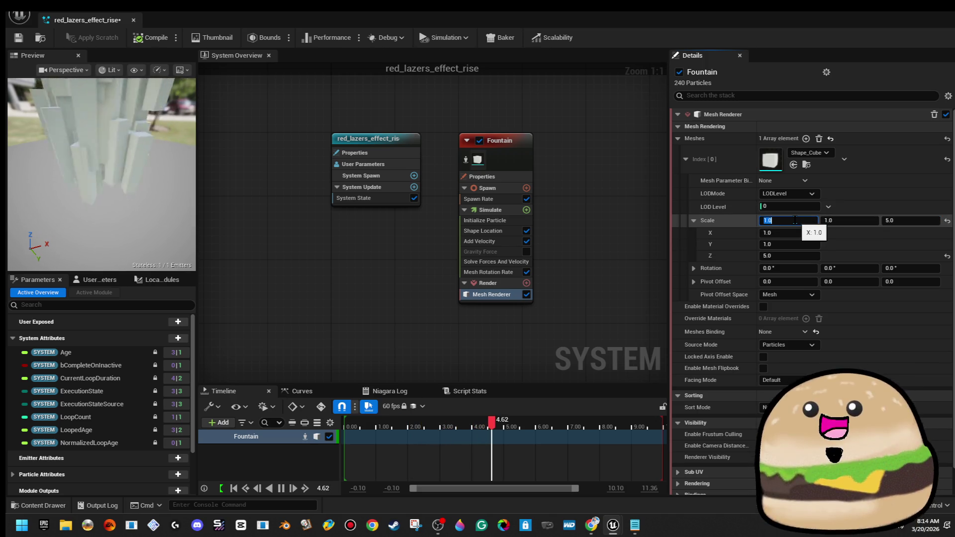
key("BackSpace")
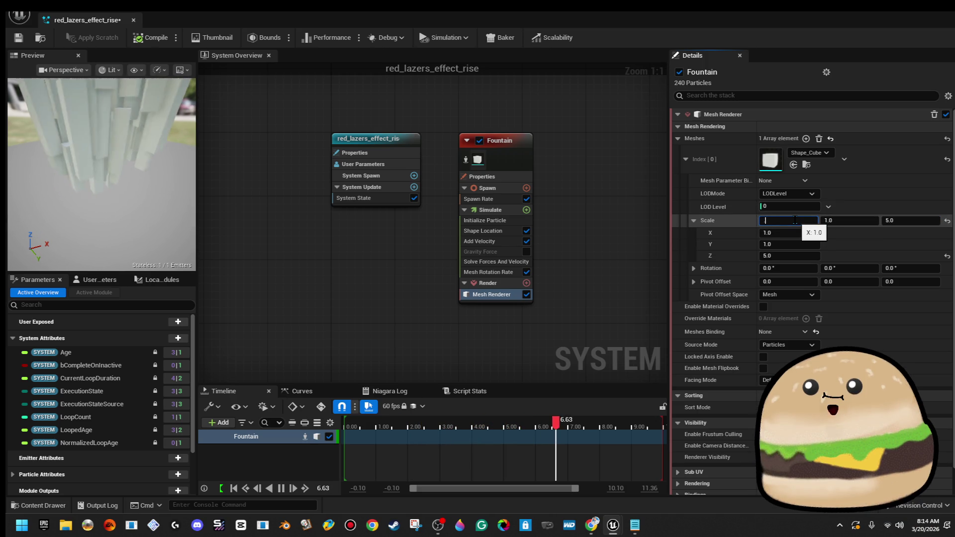
left_click(850, 220)
type(".5")
type("0.5")
key("Return")
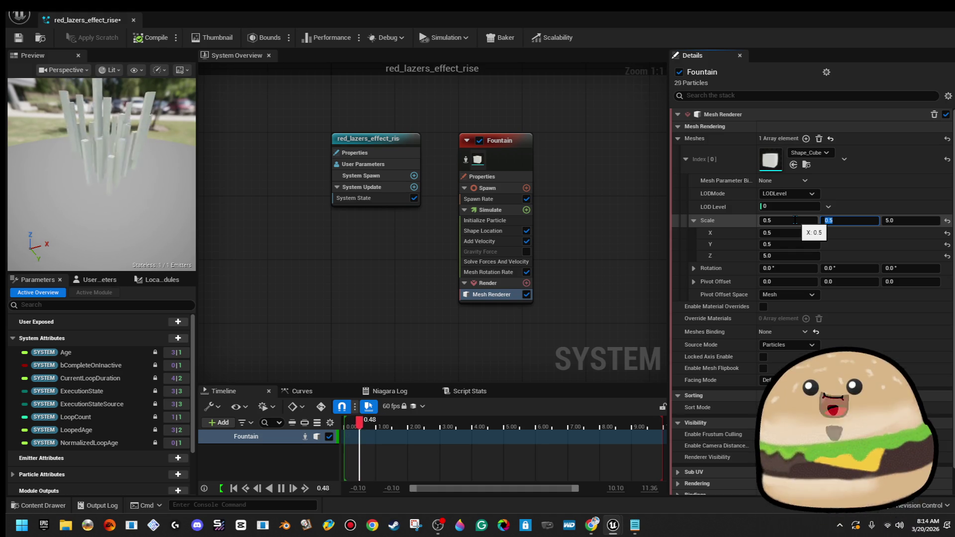
left_click(795, 220)
type(".2")
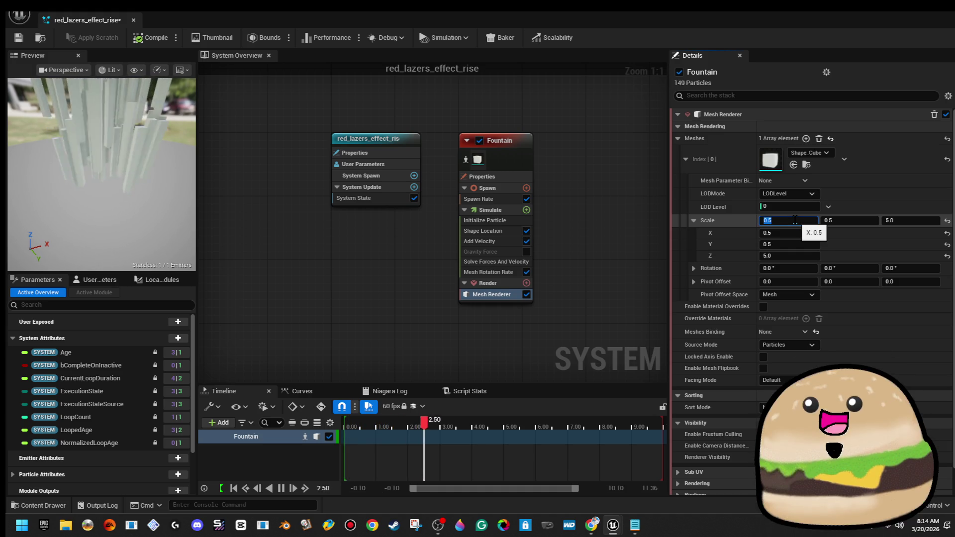
key("Tab")
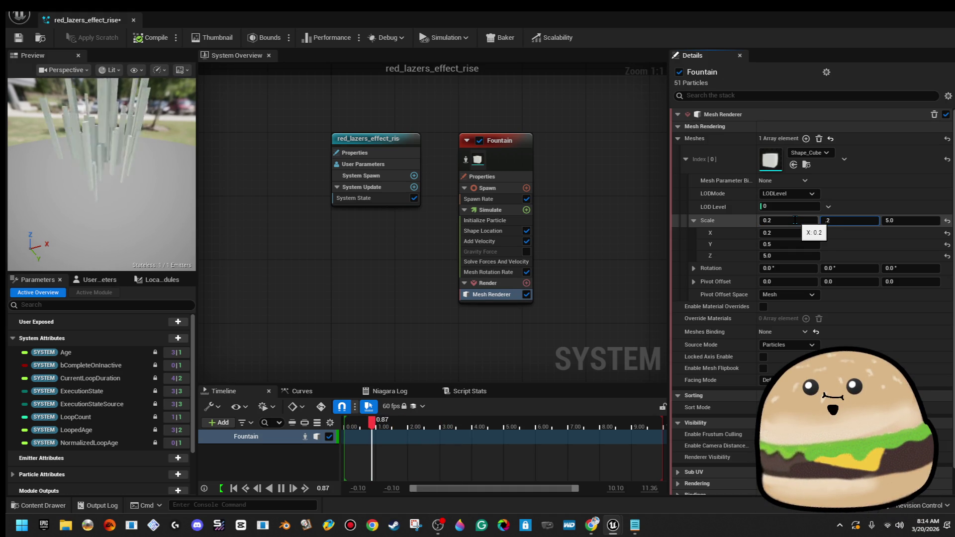
key("Return")
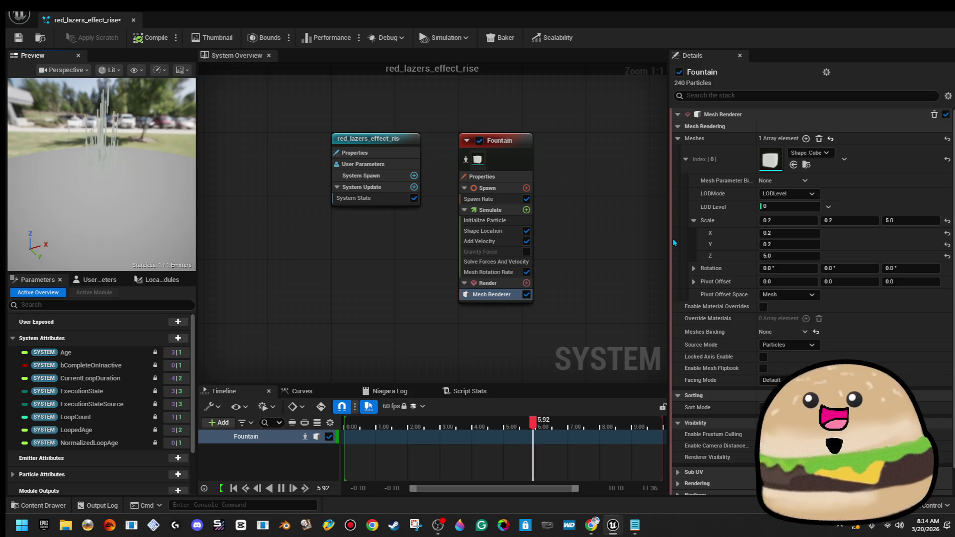
- Check the Initialize Particle lifetime and raise Add Velocity Z from 100.0 to 1000.0
left_click(518, 159)
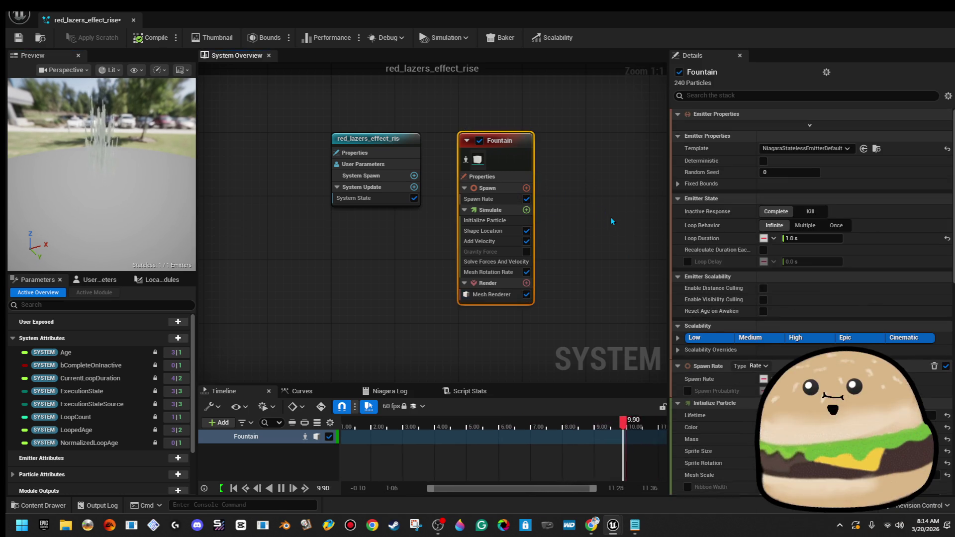
left_click(493, 210)
left_click(496, 223)
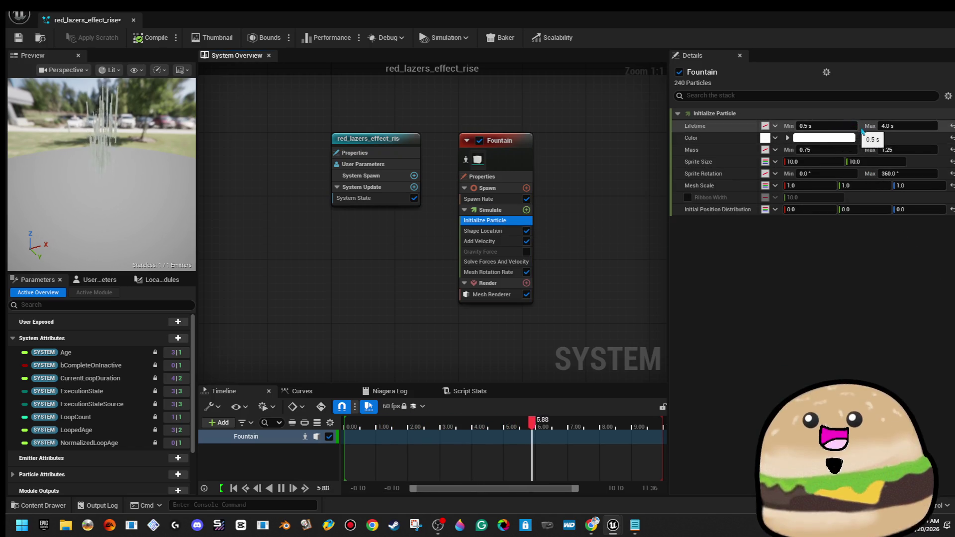
left_click(908, 125)
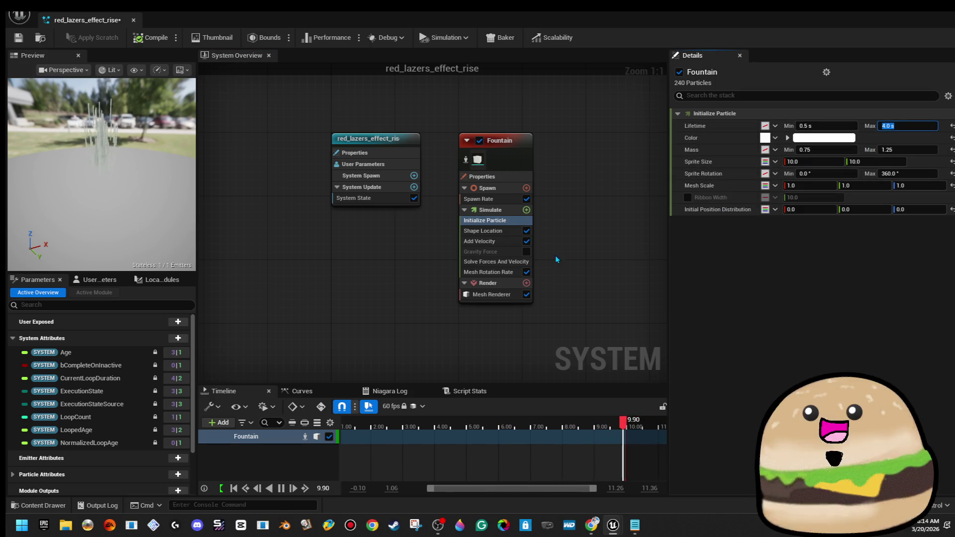
left_click(501, 241)
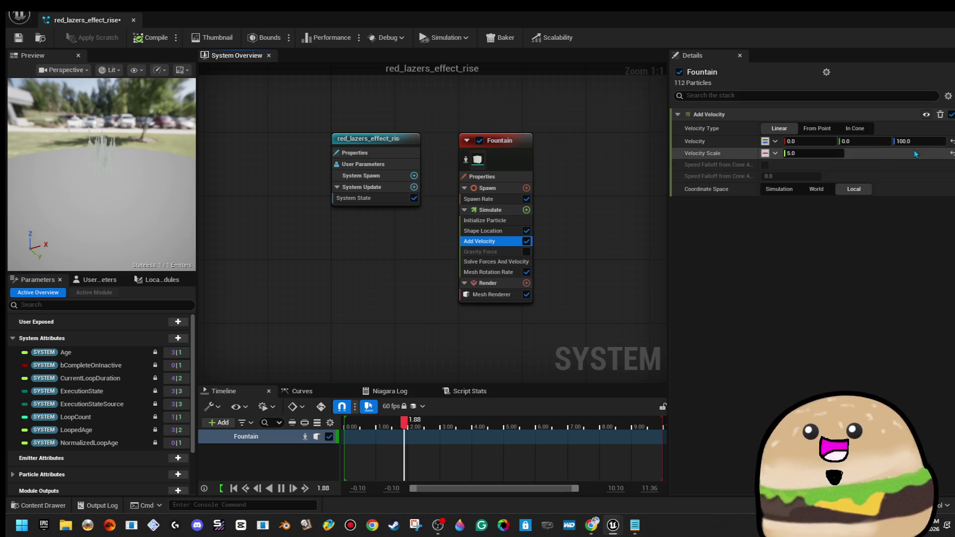
left_click(922, 141)
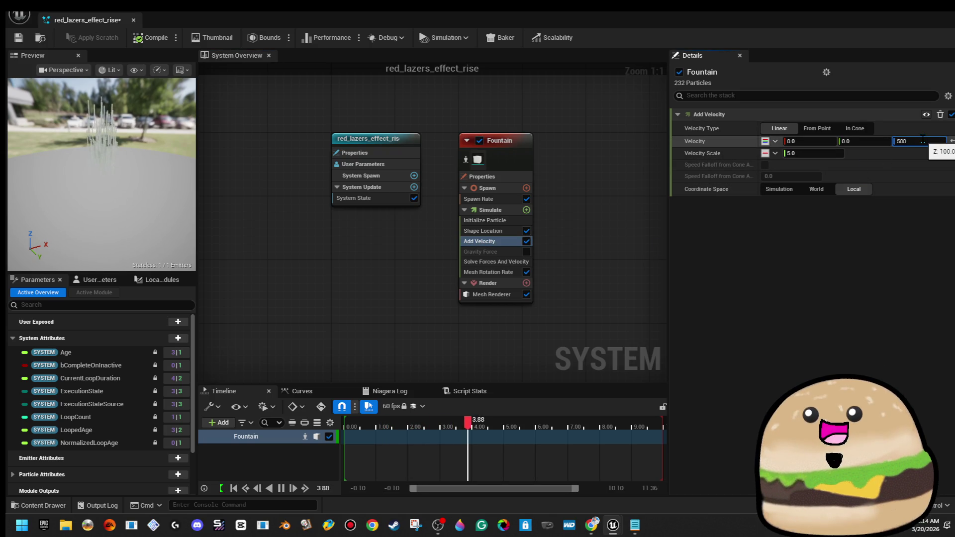
left_click_drag(99, 174, 54, 174)
type("1000")
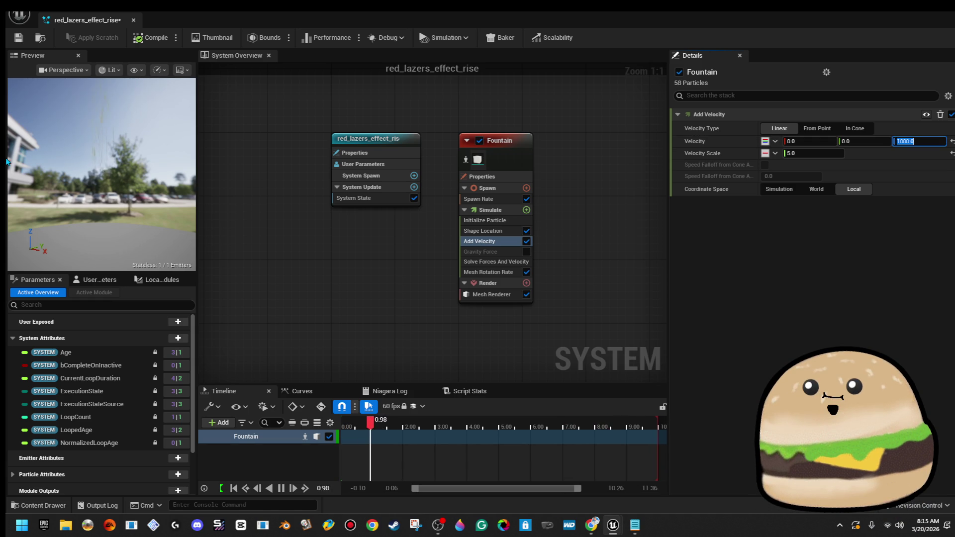
mouse_move(144, 126)
left_mouse_down()
mouse_move(144, 94)
mouse_move(145, 127)
left_mouse_up()
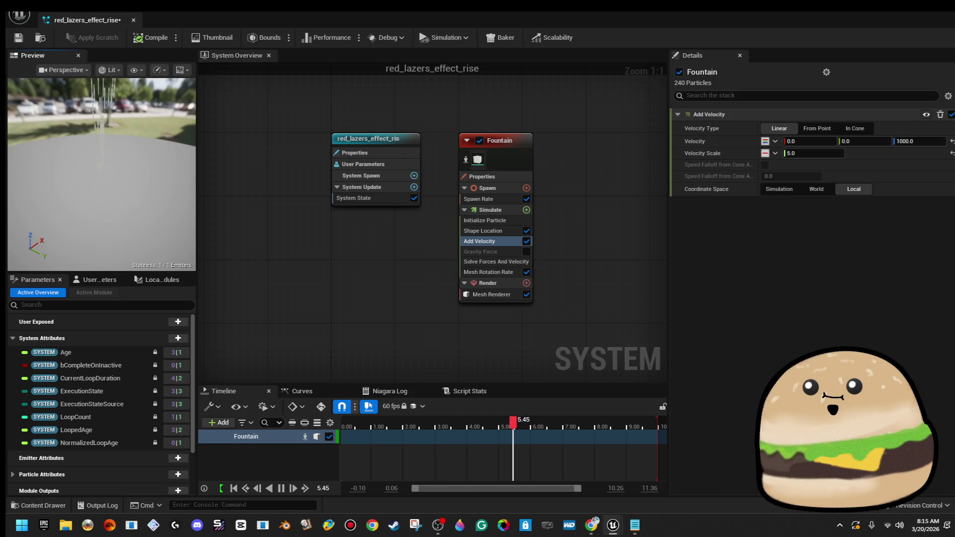
- Select the Fountain emitter's Spawn Rate module
left_click(509, 220)
left_click(508, 210)
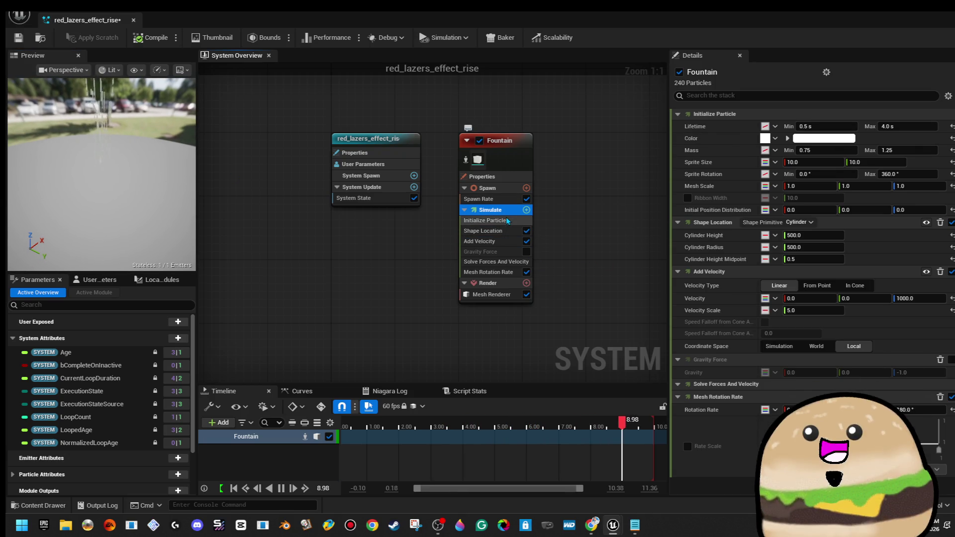
left_click(508, 221)
left_click(508, 199)
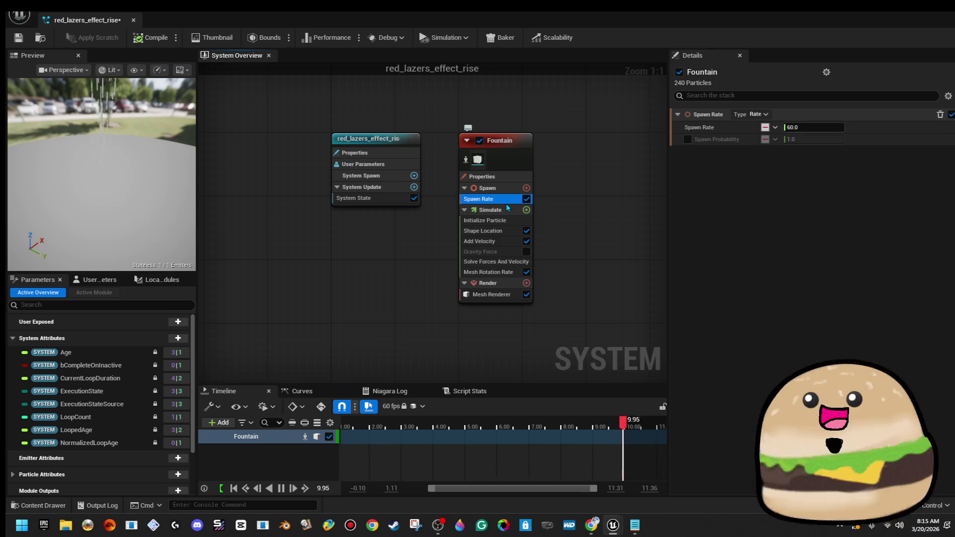
- Set the Fountain emitter's Spawn Rate to 10
left_click(816, 127)
type("0")
key("Return")
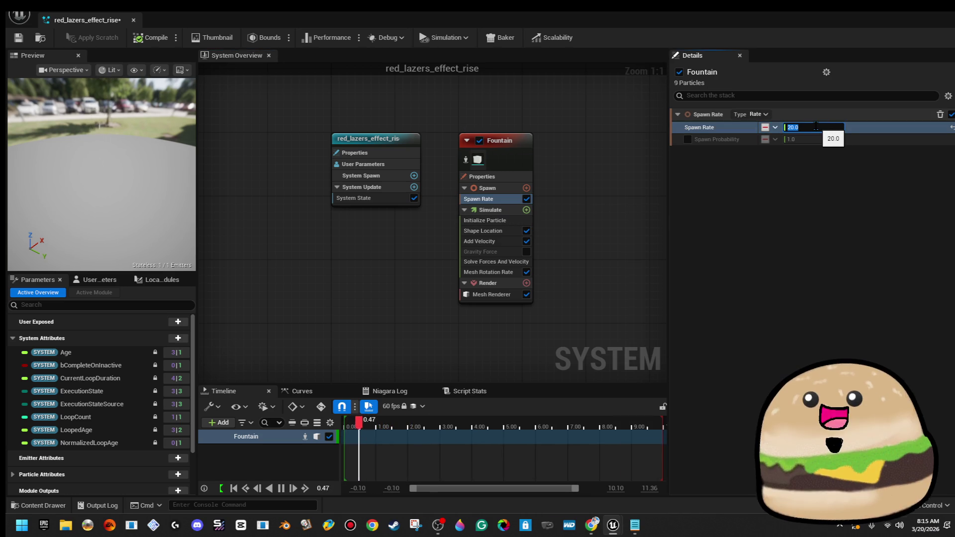
type("1")
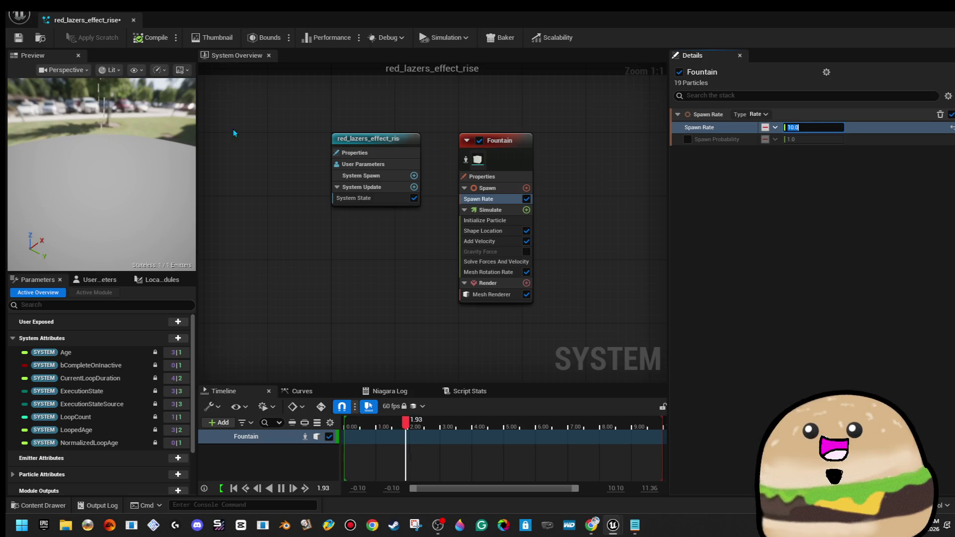
left_click(560, 267)
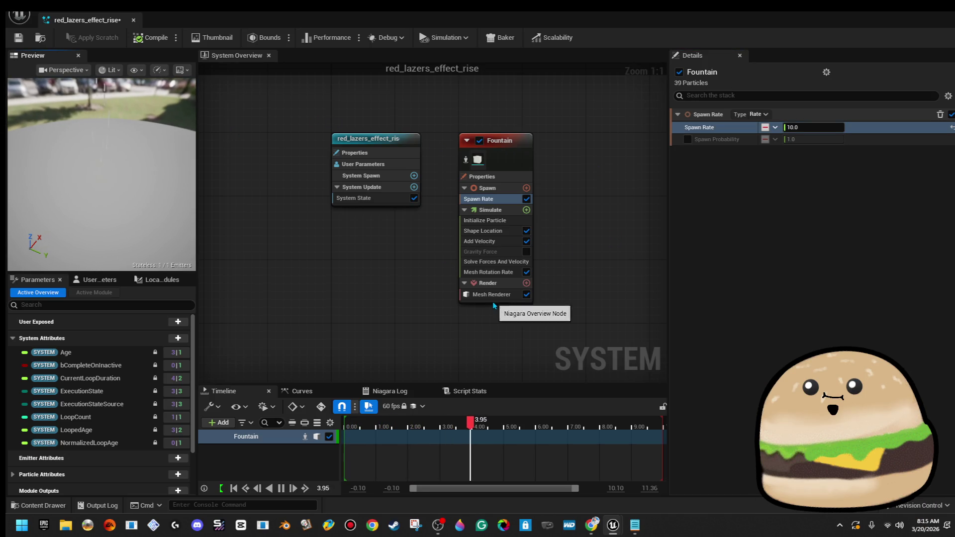
- Expand the Mesh Renderer's mesh element, Scalability, Sub UV, Rendering and Bindings settings
left_click(492, 296)
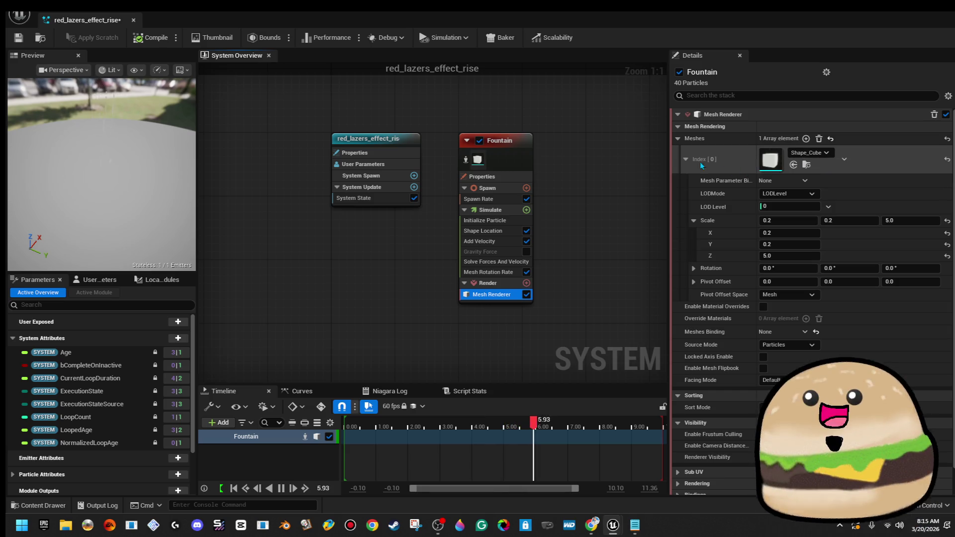
left_click(685, 159)
left_click(685, 160)
left_click(685, 159)
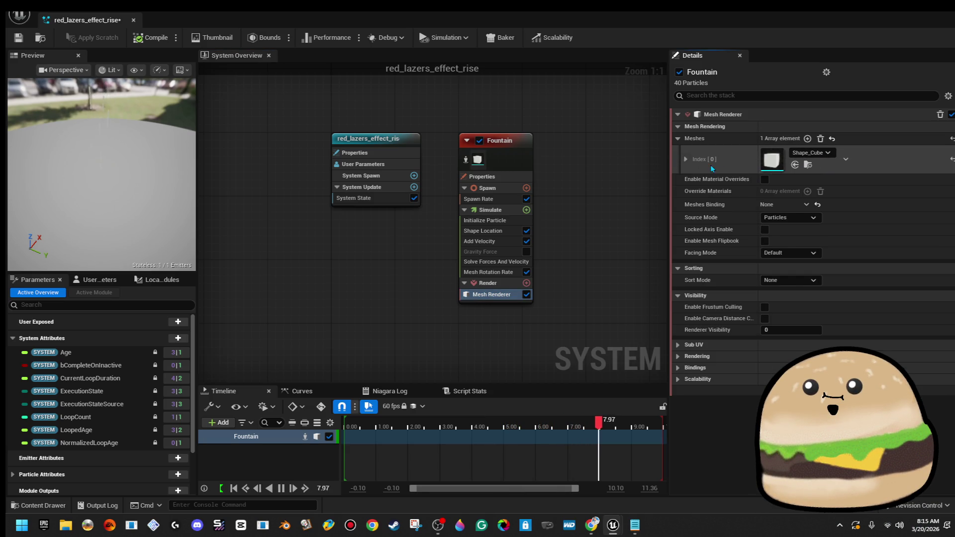
left_click(679, 379)
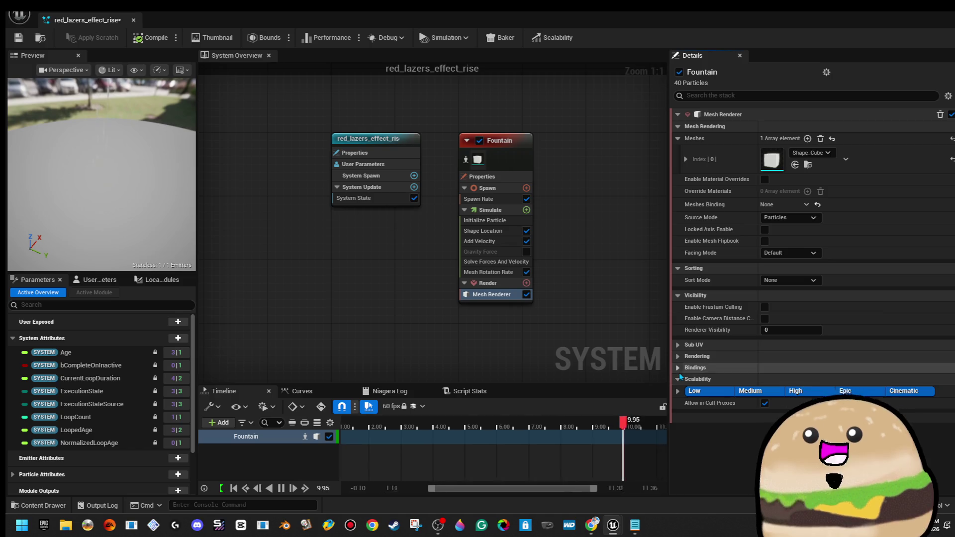
left_click(678, 368)
left_click(677, 357)
left_click(678, 345)
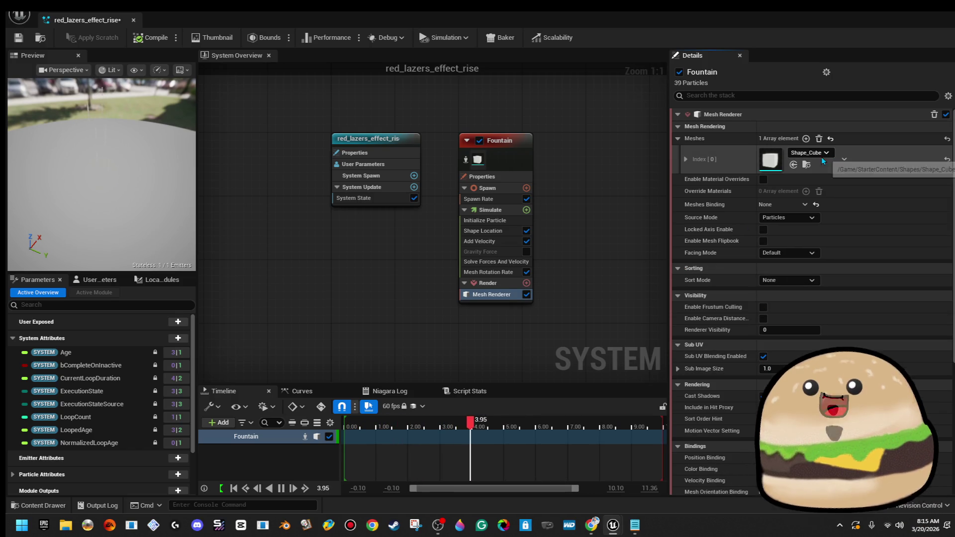
- Collapse the Mesh Rendering, Sorting, Visibility, Rendering and Bindings groups
left_click(687, 159)
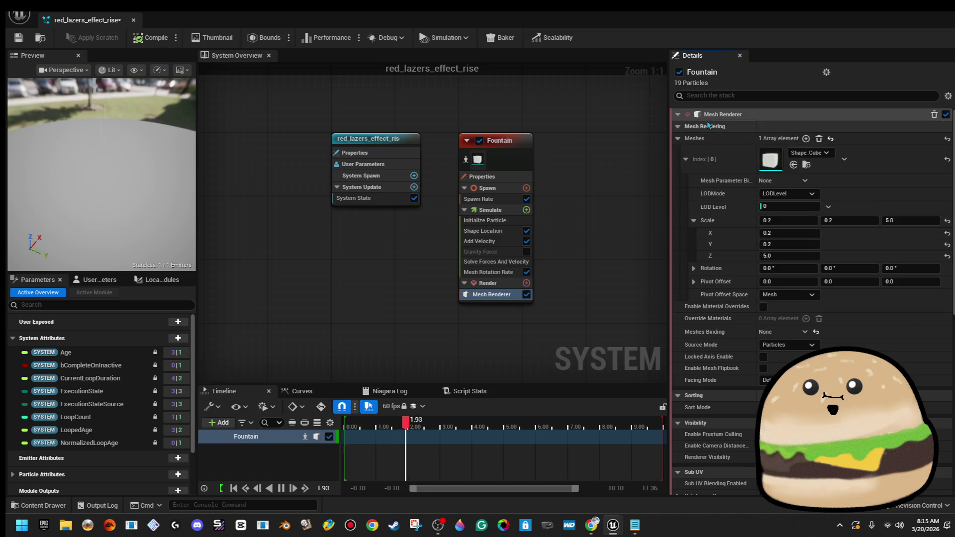
left_click(678, 115)
left_click(678, 115)
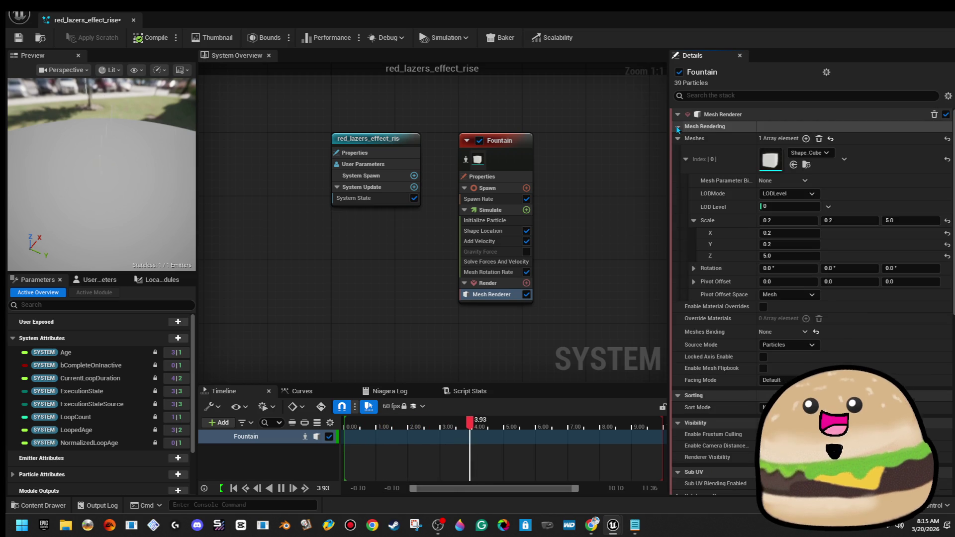
left_click(678, 128)
left_click(677, 138)
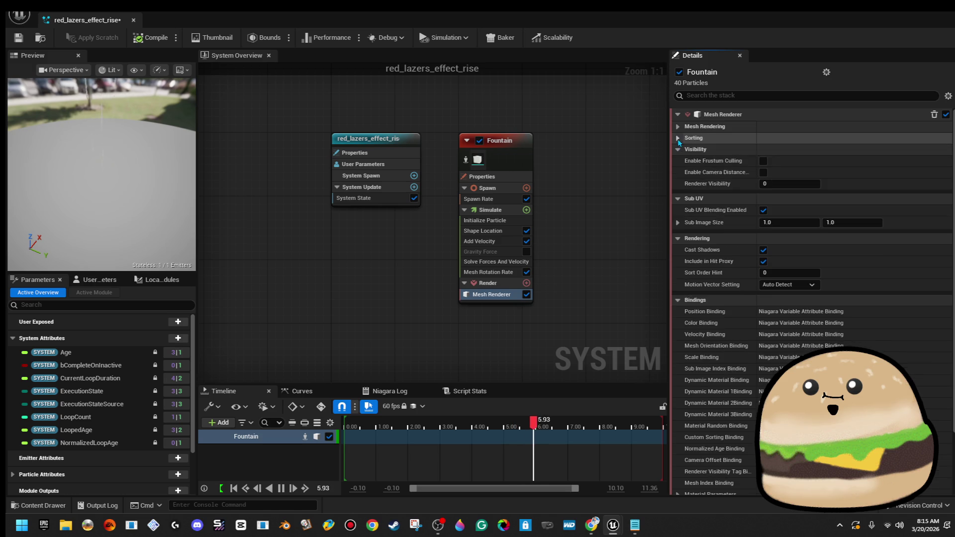
left_click(677, 149)
left_click(678, 173)
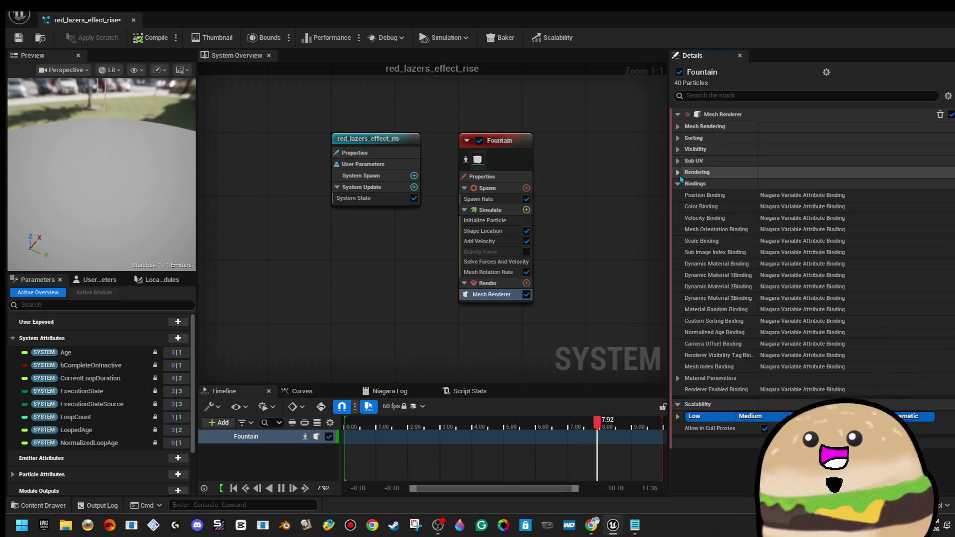
left_click(677, 184)
- Re-expand Sorting and Mesh Rendering, then bring up the Add new Renderer list
left_click(680, 138)
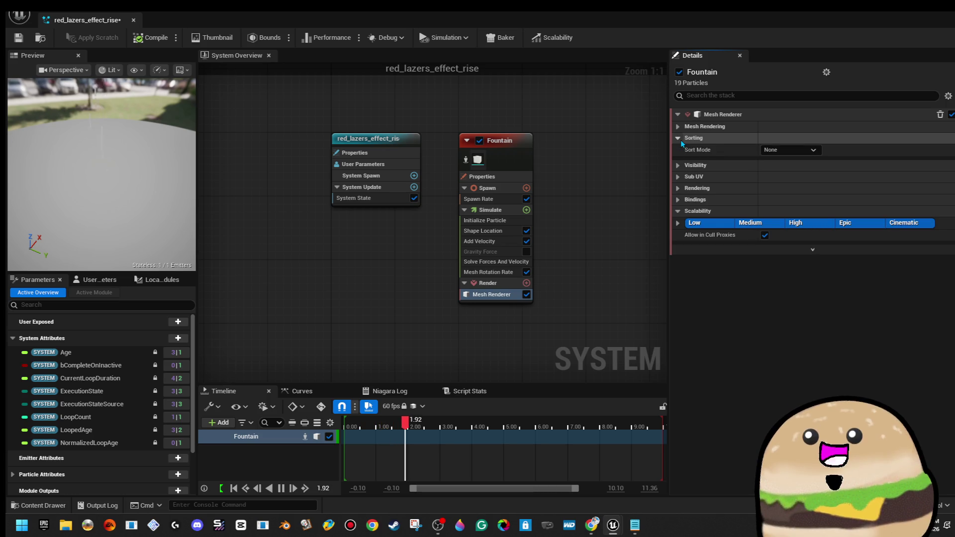
left_click(680, 138)
left_click(679, 127)
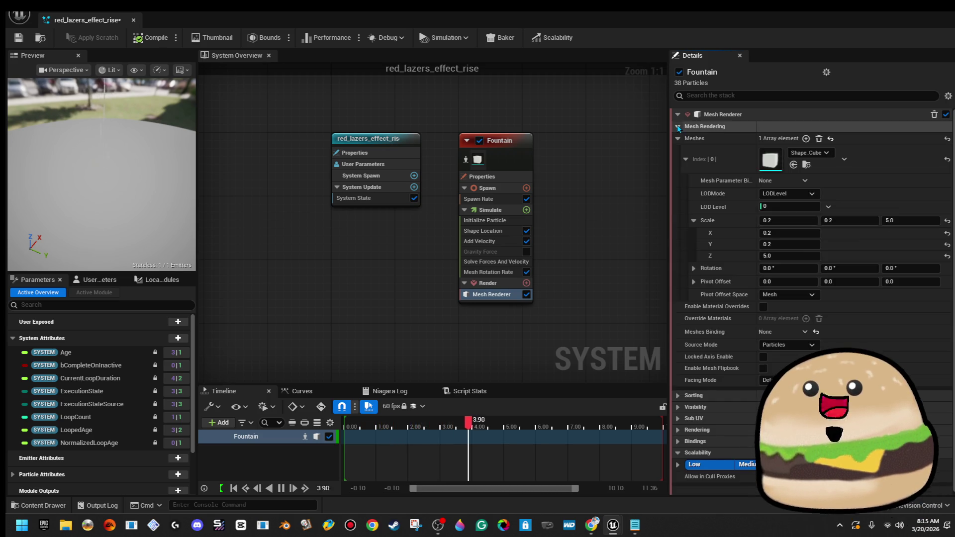
left_click(844, 159)
left_click(821, 160)
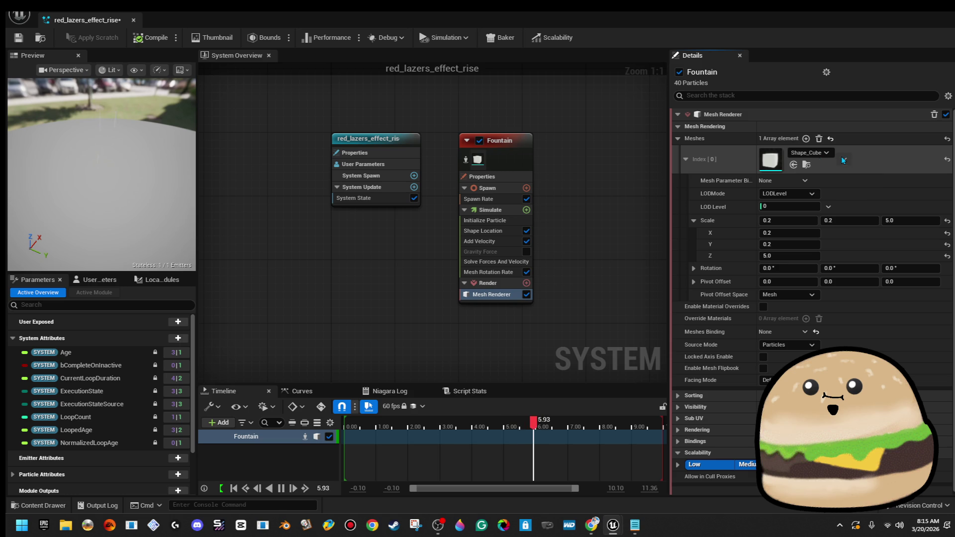
left_click(771, 159)
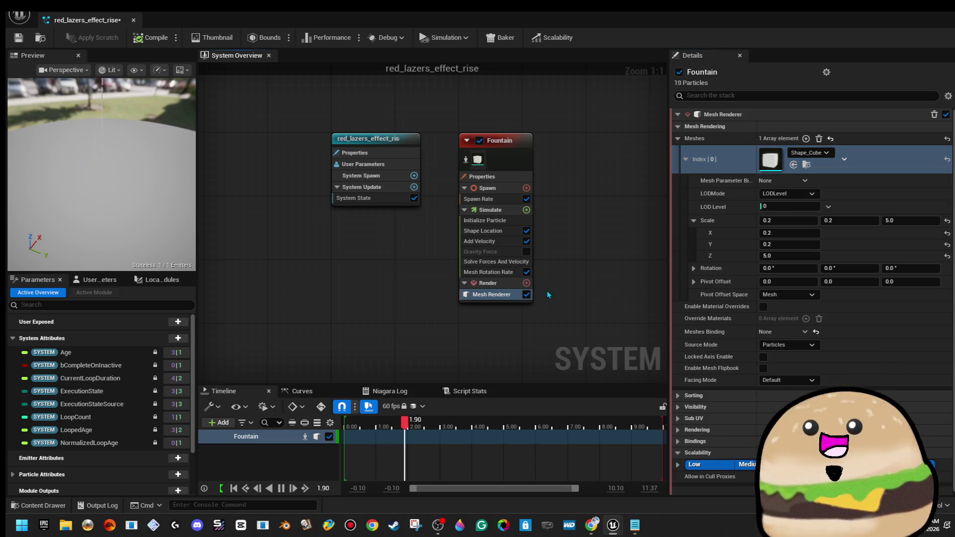
left_click(526, 283)
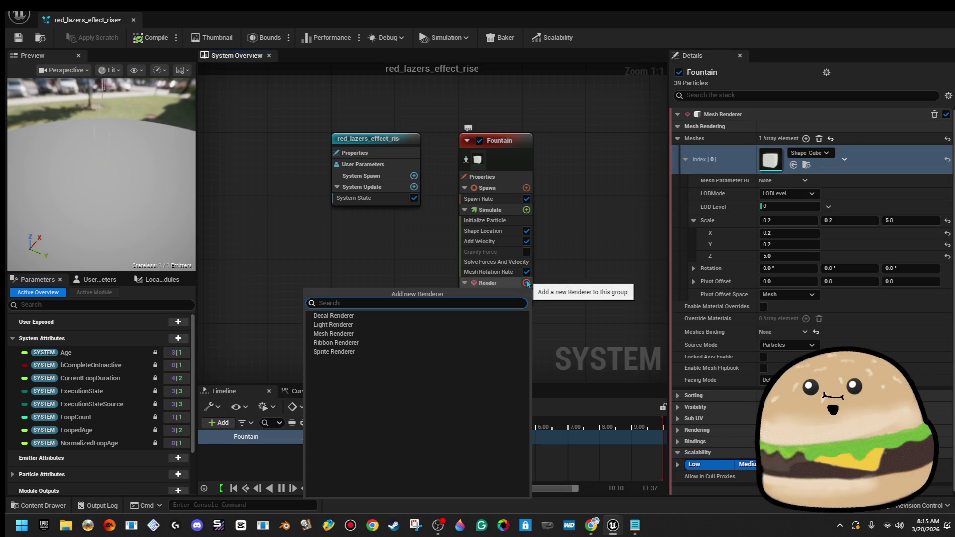
- Add a Light Renderer to the Fountain emitter, then delete it again
left_click(477, 325)
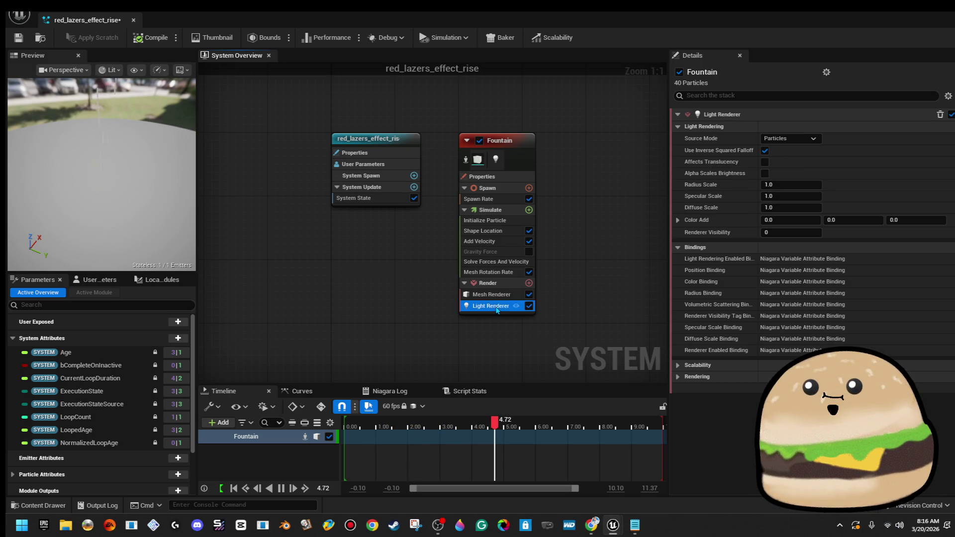
key("Delete")
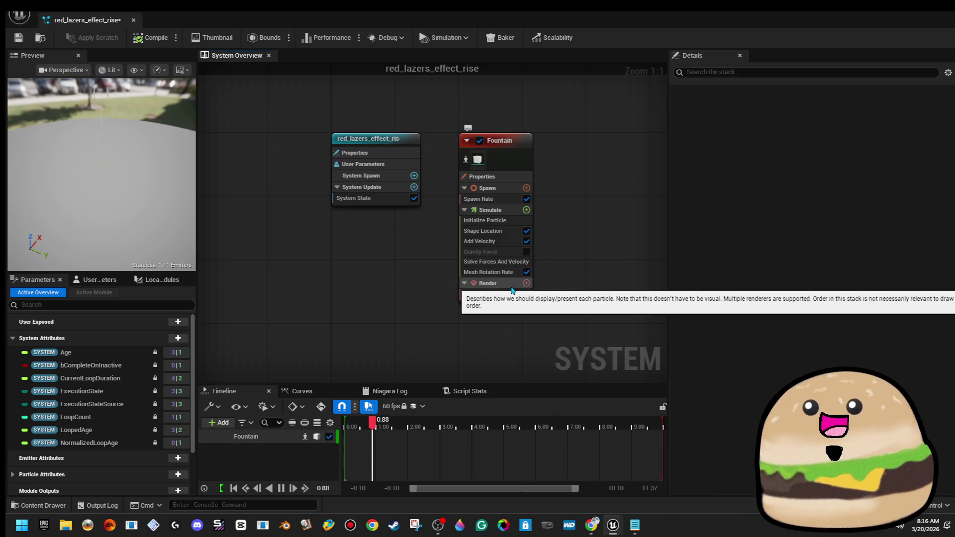
left_click(526, 283)
left_click(328, 333)
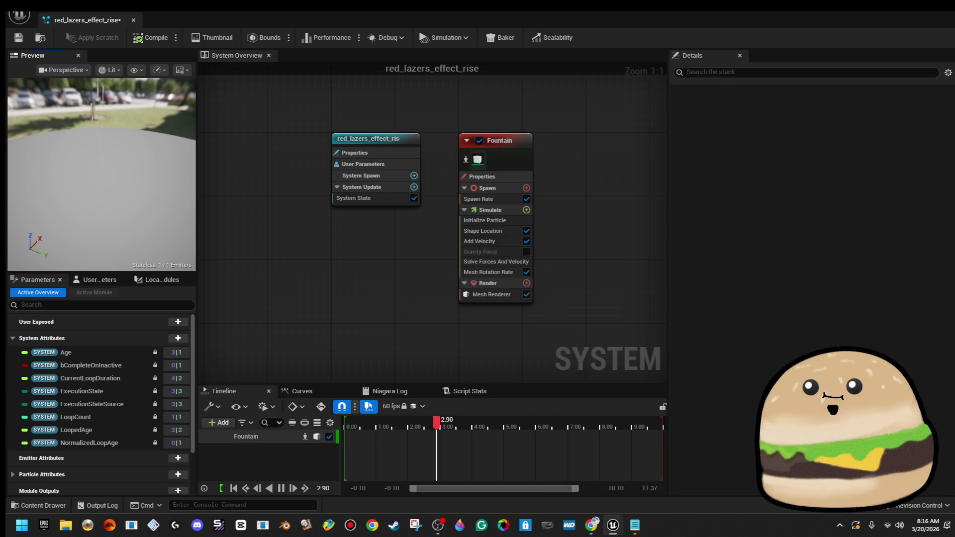
- Add a Ribbon Renderer with DefaultRibbonMaterial and disable the Mesh Renderer
left_click(526, 283)
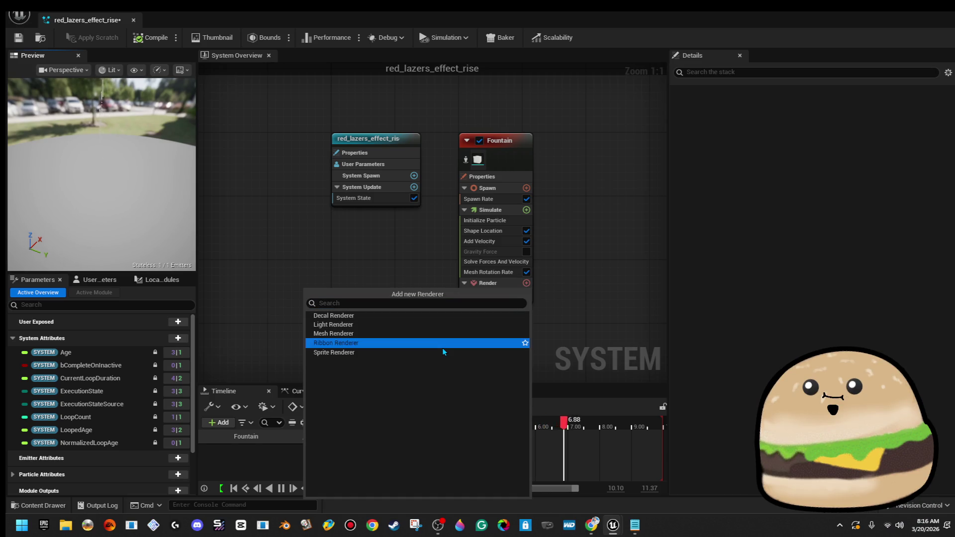
left_click(443, 348)
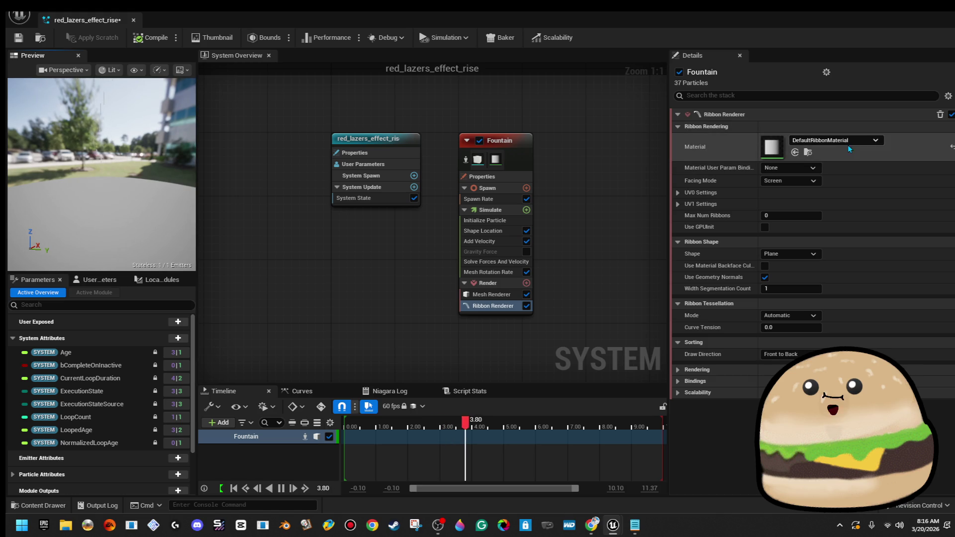
left_click(528, 295)
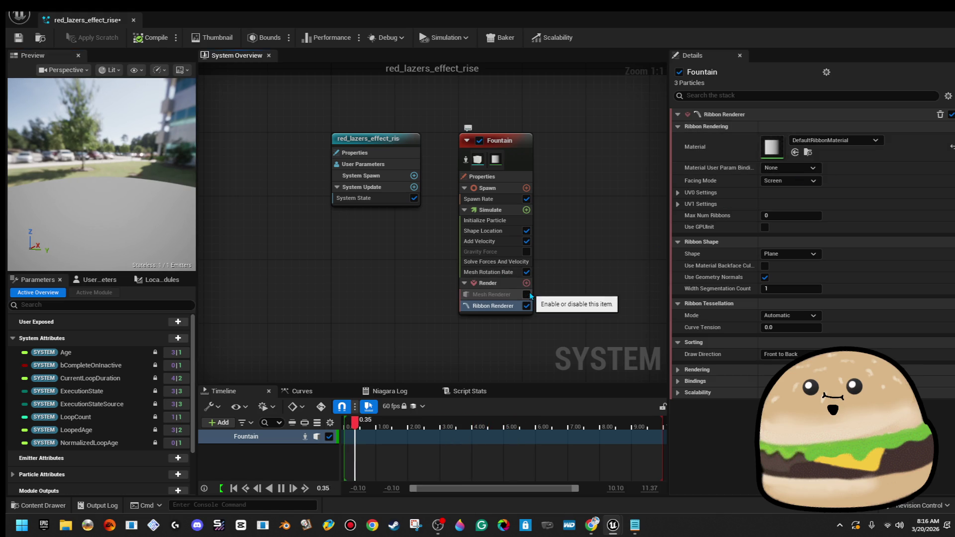
left_click(856, 138)
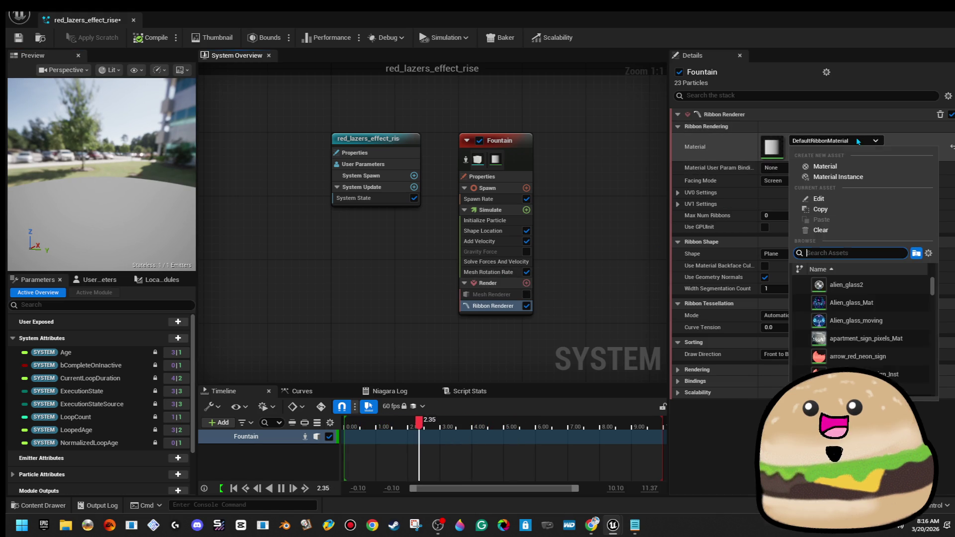
left_click(856, 140)
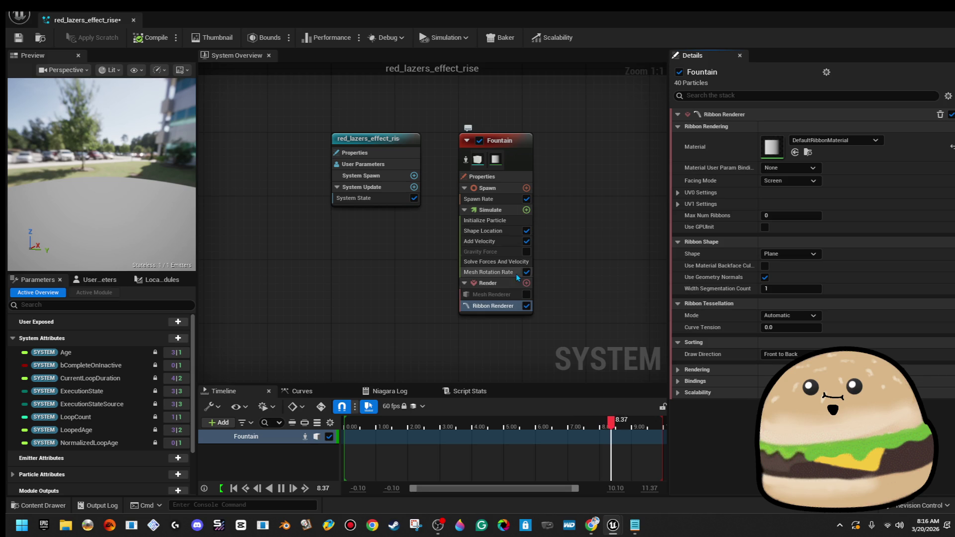
left_click(527, 210)
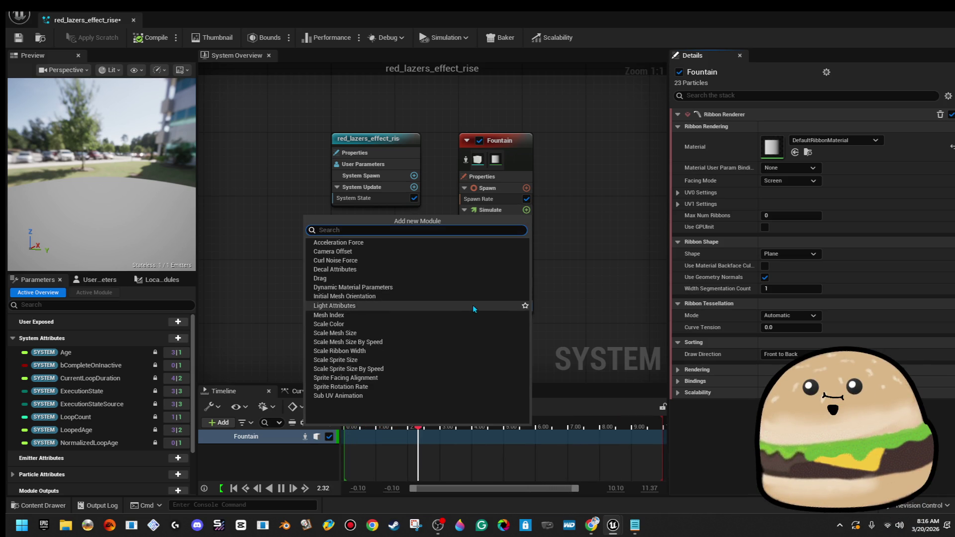
- Add a Scale Color module, inspect its colour, then delete it
left_click(465, 324)
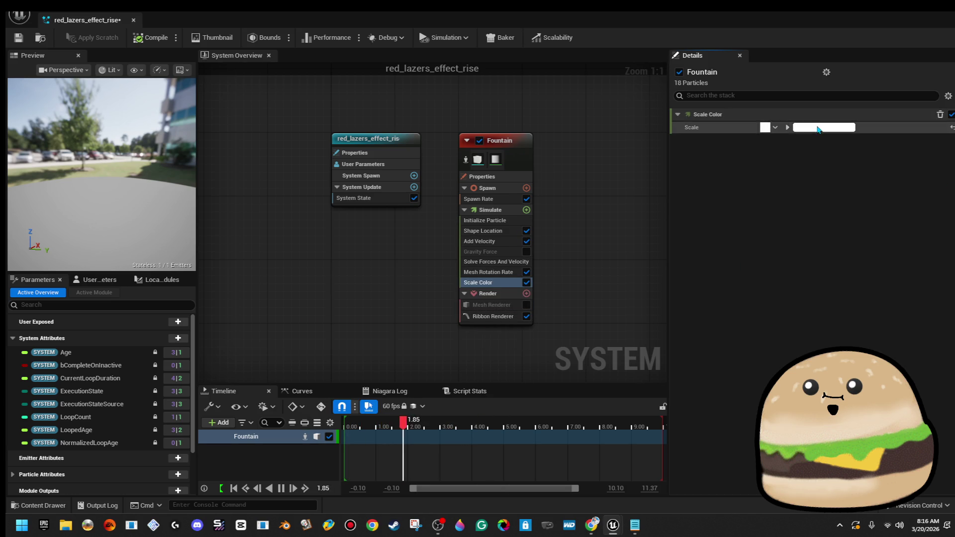
left_click(834, 126)
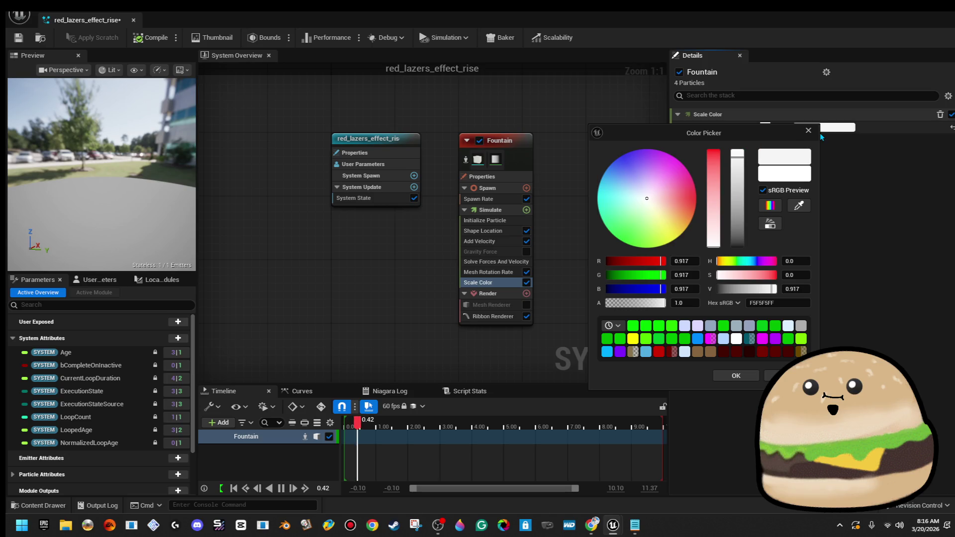
left_click(809, 131)
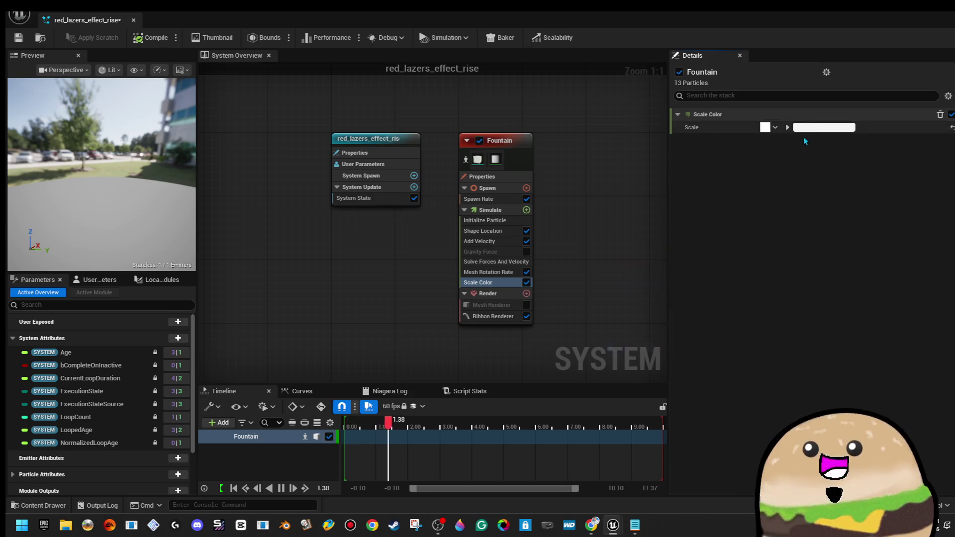
key("Delete")
- Re-enable the Mesh Renderer and delete the Ribbon Renderer
left_click(512, 276)
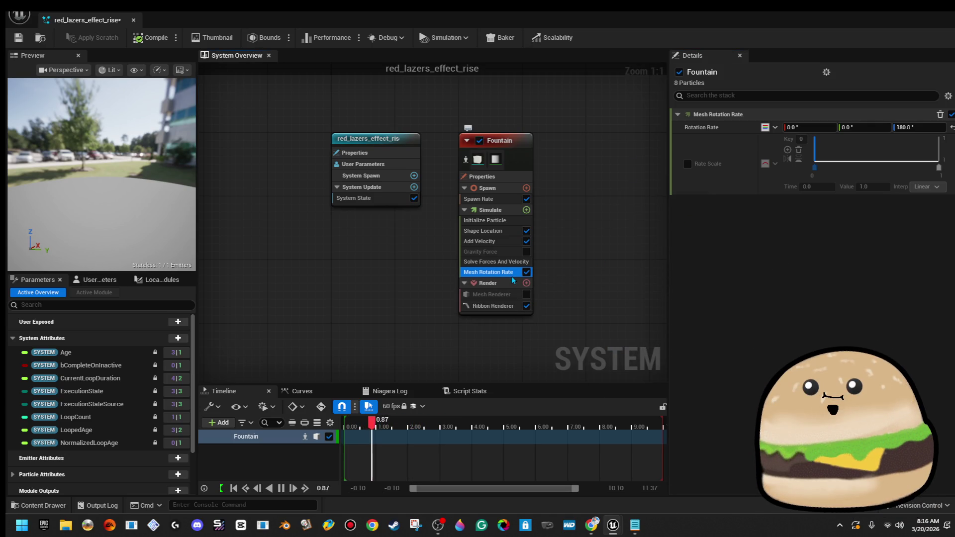
left_click(527, 210)
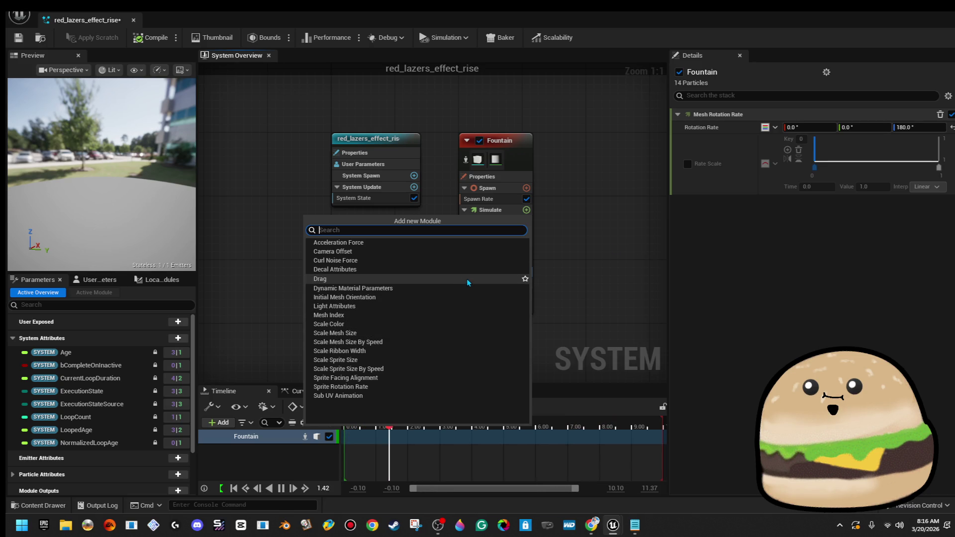
key("Escape")
left_click(495, 305)
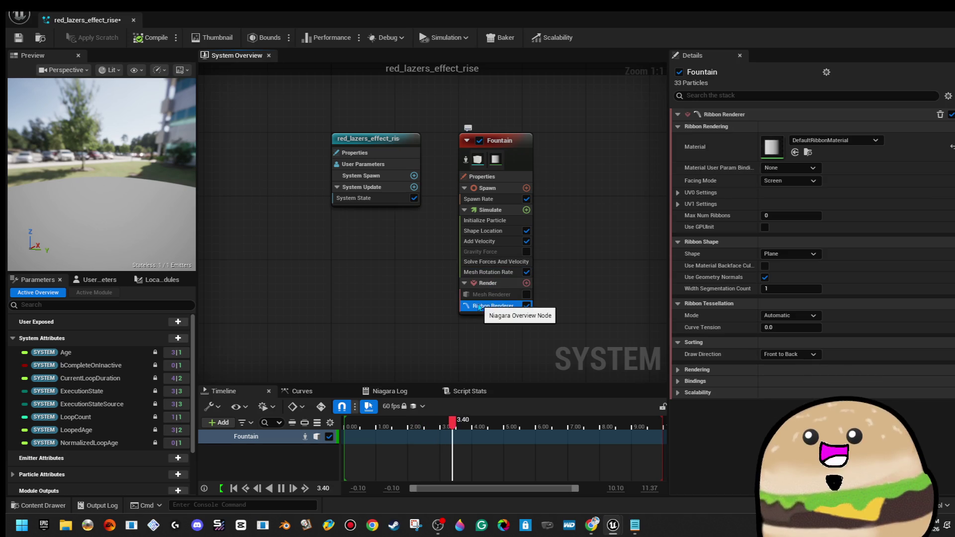
left_click(526, 294)
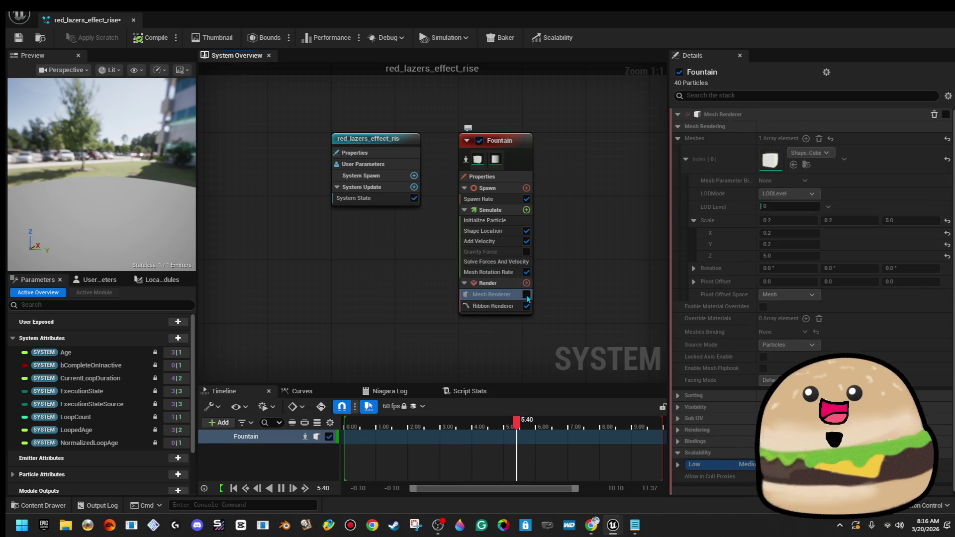
key("Delete")
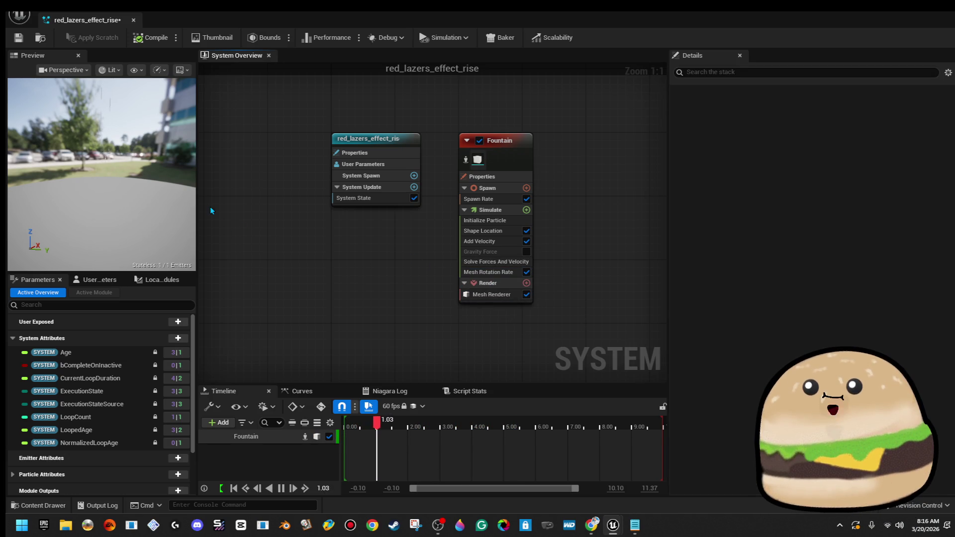
- Save red_lazers_effect_rise, then place a Sphere brush in level_SPACE with Tessellation 1
left_click(22, 39)
key("alt+Tab")
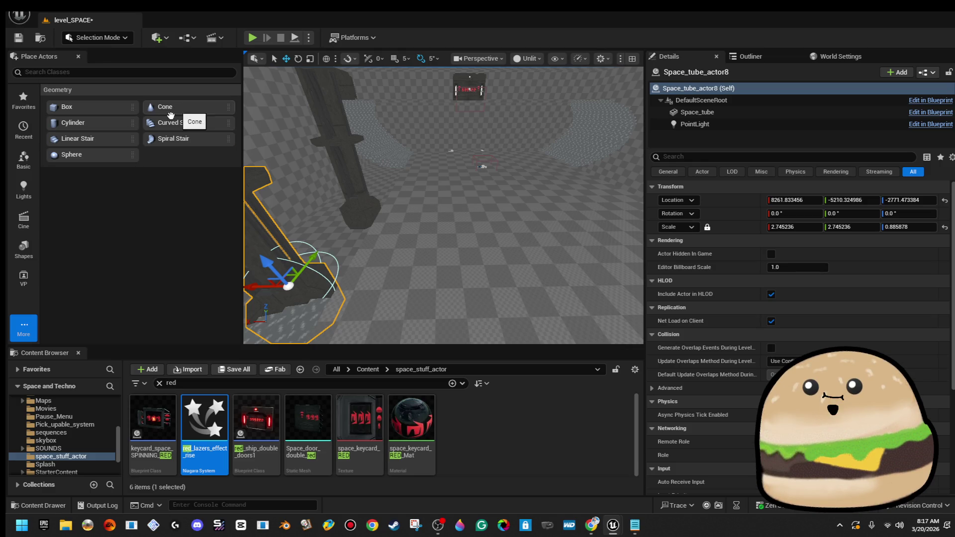
mouse_move(72, 154)
left_mouse_down()
mouse_move(394, 253)
mouse_move(509, 252)
mouse_move(490, 248)
left_mouse_up()
key("f")
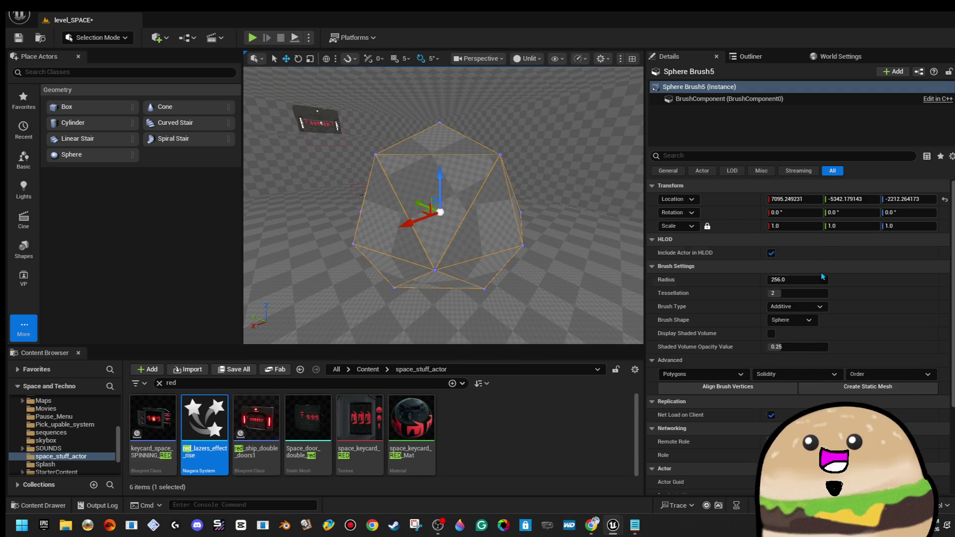
left_click_drag(819, 293, 796, 294)
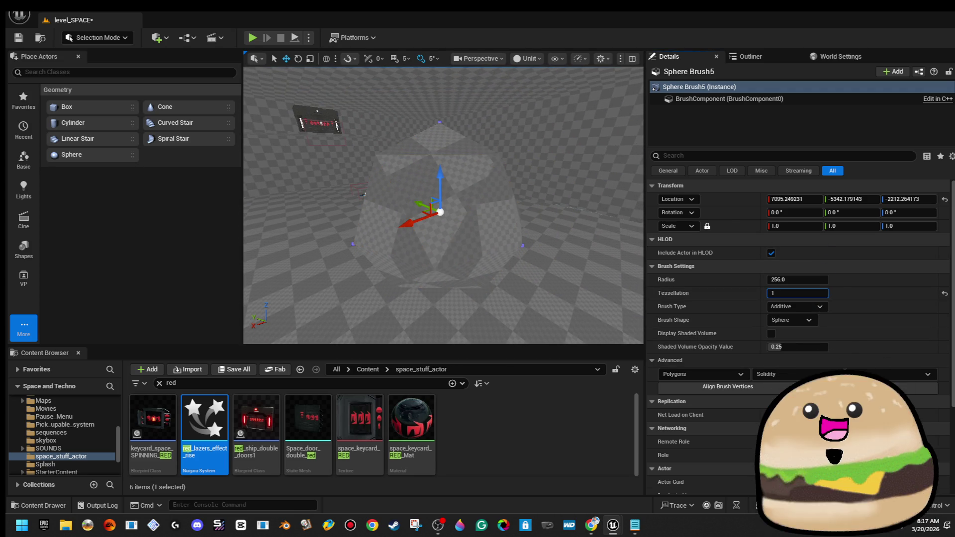
- Stretch the sphere brush taller to a Z scale of about 2.51
key("r")
mouse_move(454, 187)
left_mouse_down()
mouse_move(453, 154)
mouse_move(462, 182)
mouse_move(505, 204)
mouse_move(519, 228)
left_mouse_up()
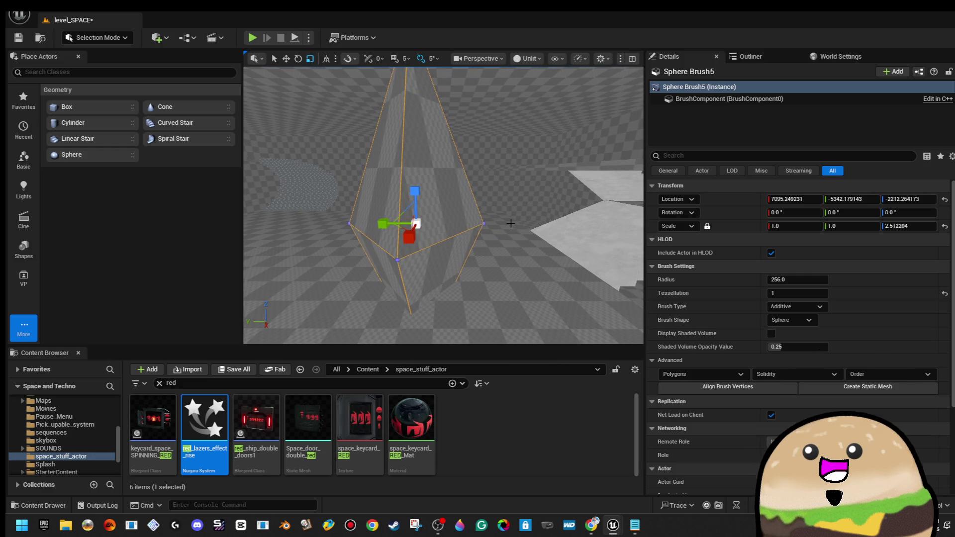
left_click(437, 159)
- Select all the sphere brush's surfaces, apply Align Surface Box, and set Surface Scale U to 8
left_click(675, 321)
left_click(709, 345)
left_click(722, 323)
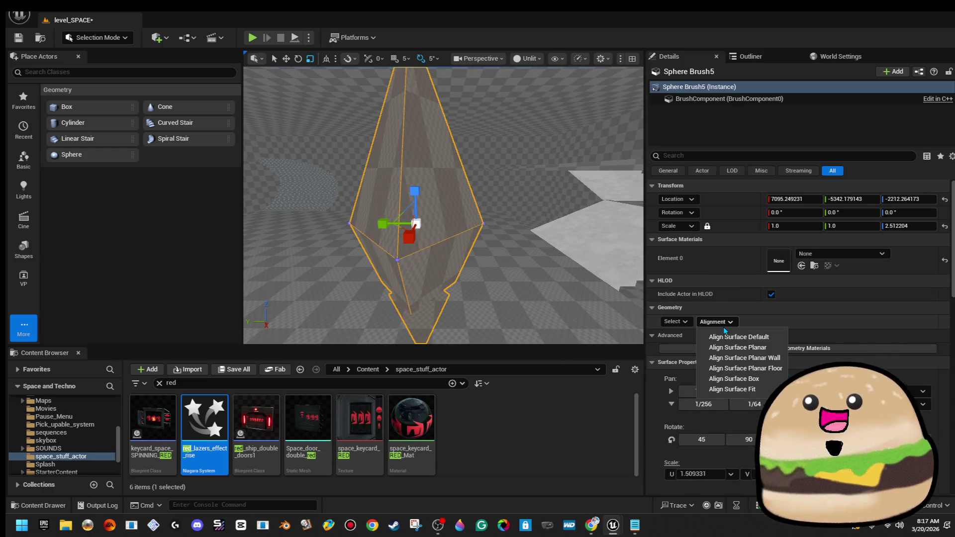
left_click(758, 383)
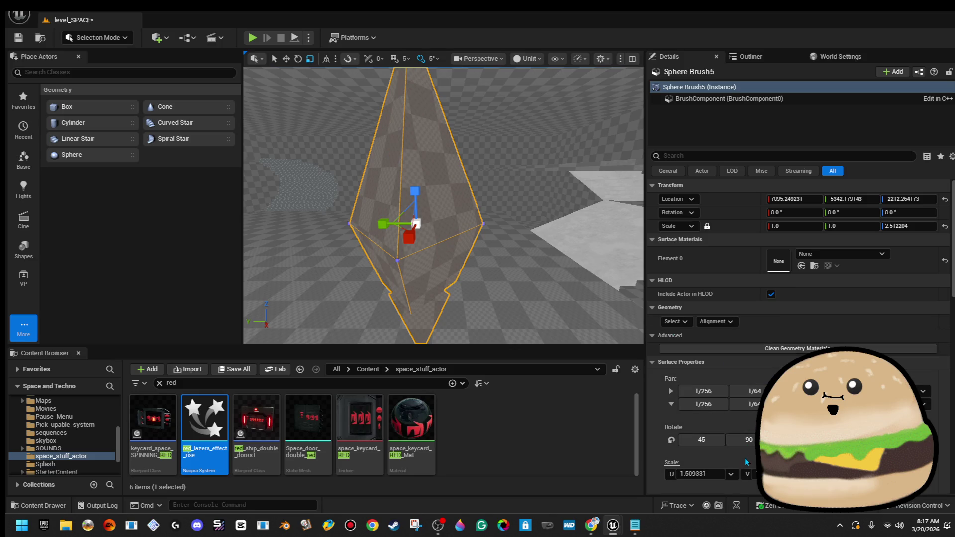
left_click(702, 474)
type("8")
key("Return")
- Scale the brush to 0.5 on X, Y and Z into a small diamond
mouse_move(443, 204)
left_mouse_down()
mouse_move(423, 239)
mouse_move(396, 207)
mouse_move(403, 247)
mouse_move(411, 226)
mouse_move(438, 229)
mouse_move(423, 214)
left_mouse_up()
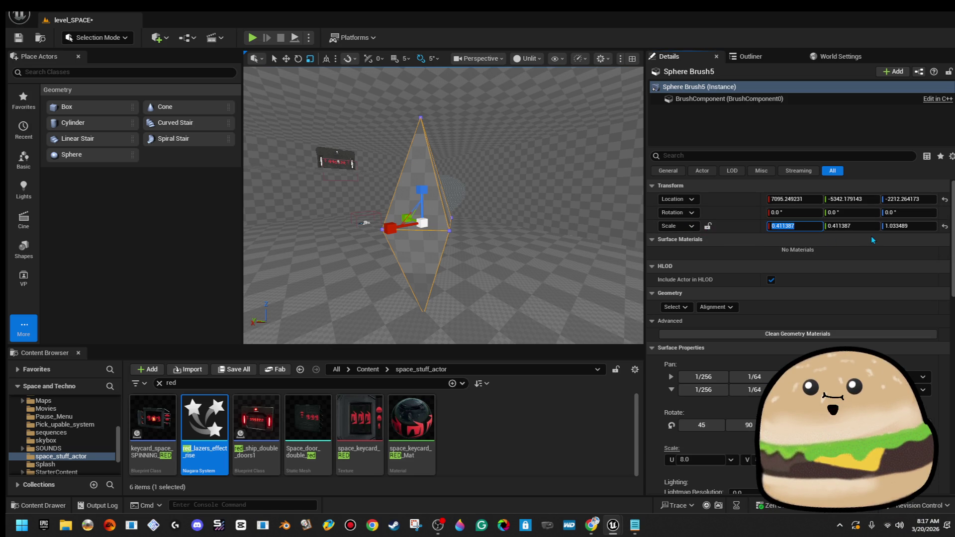
type(".5")
key("Tab")
type(".5")
key("Tab")
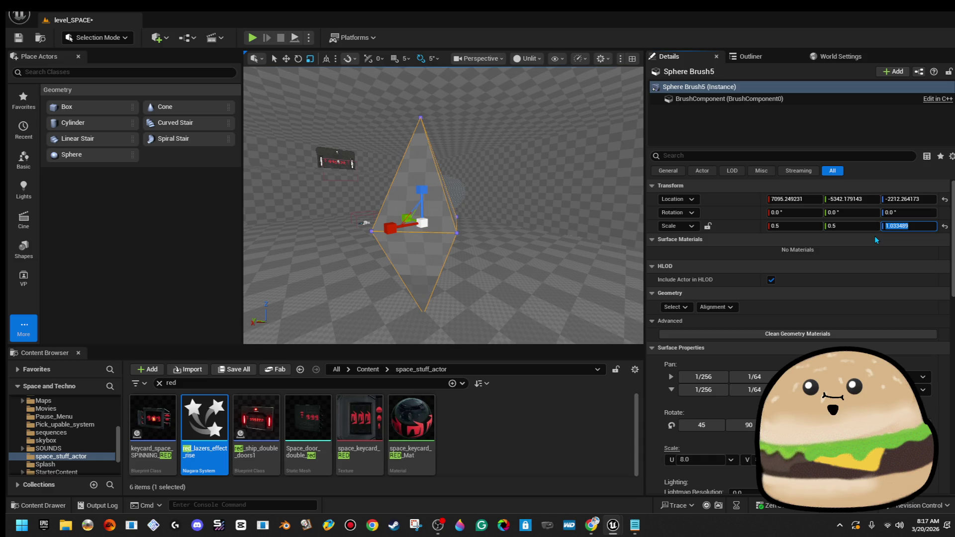
type(".5")
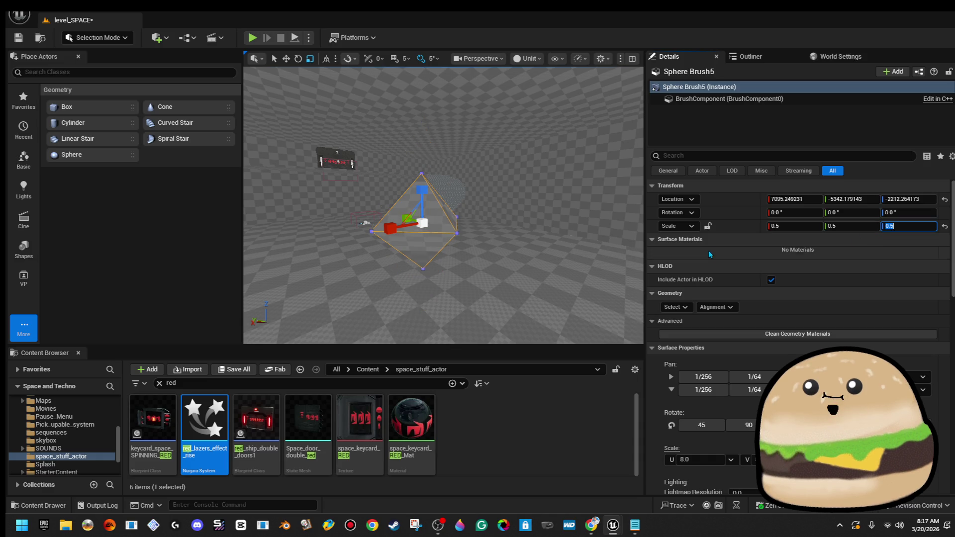
key("Return")
key("f")
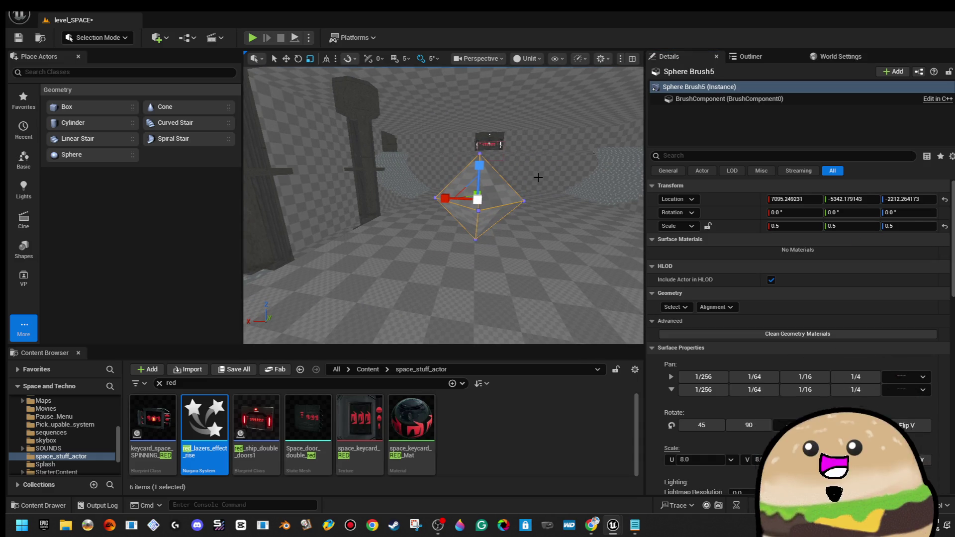
left_click(676, 321)
- Apply glow_red_dim to all brush surfaces, then replace it with the redglow material
left_click(713, 359)
left_click(865, 255)
type("glow red")
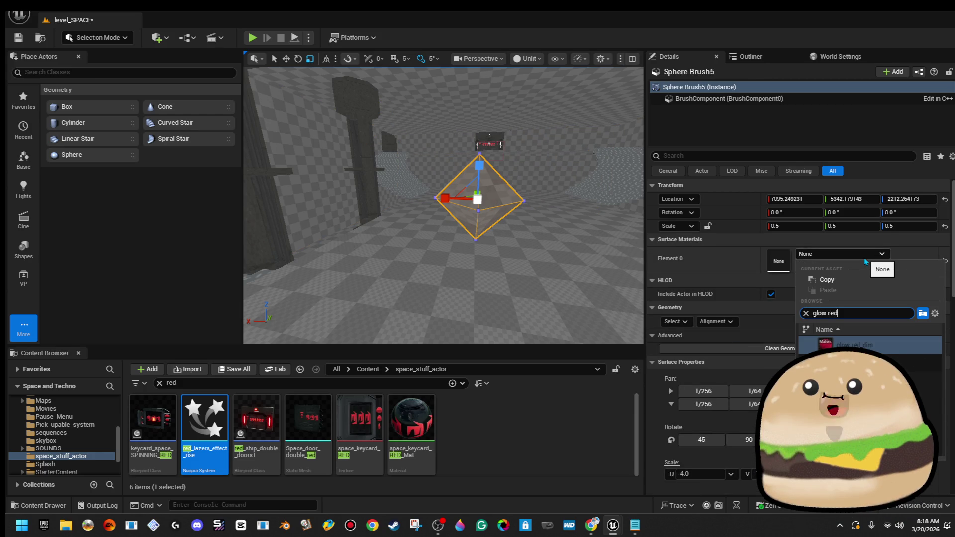
key("Return")
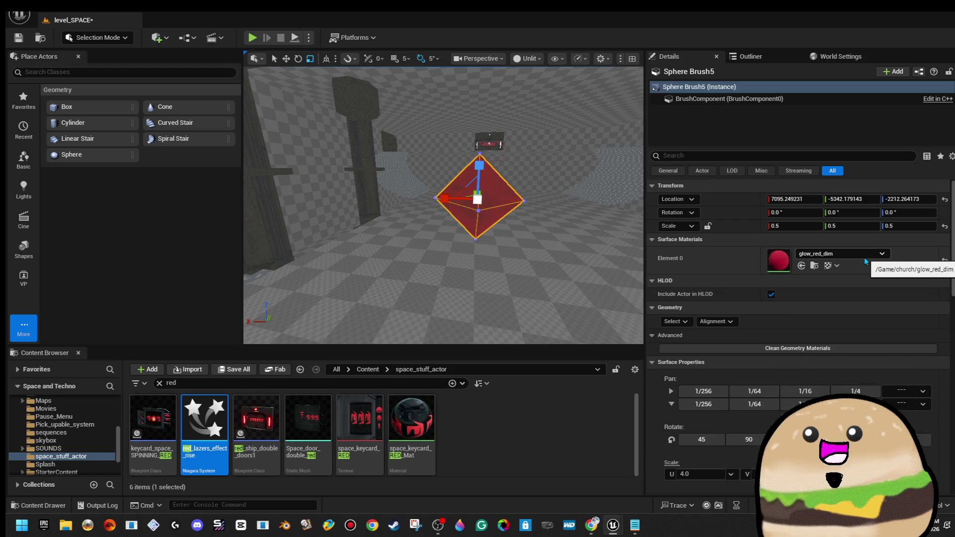
left_click(855, 254)
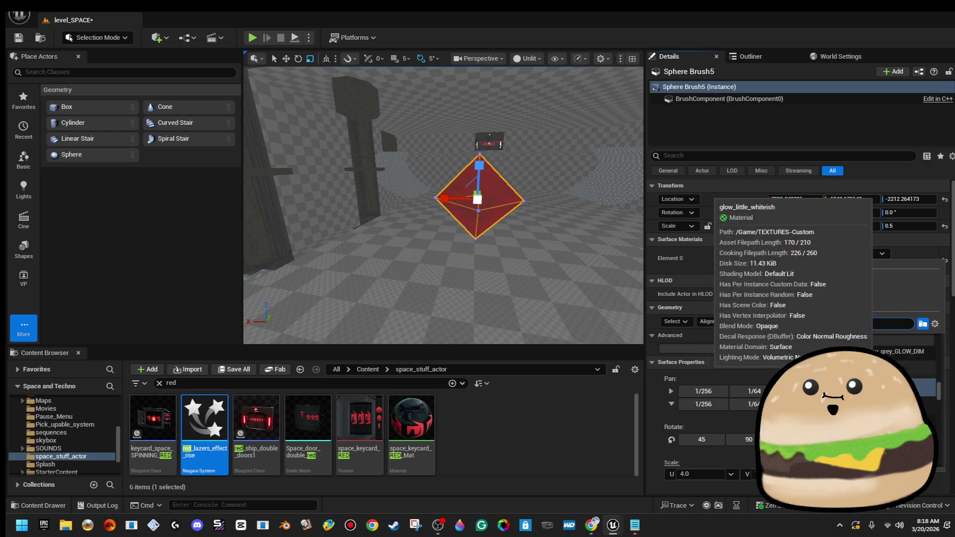
type("glow red")
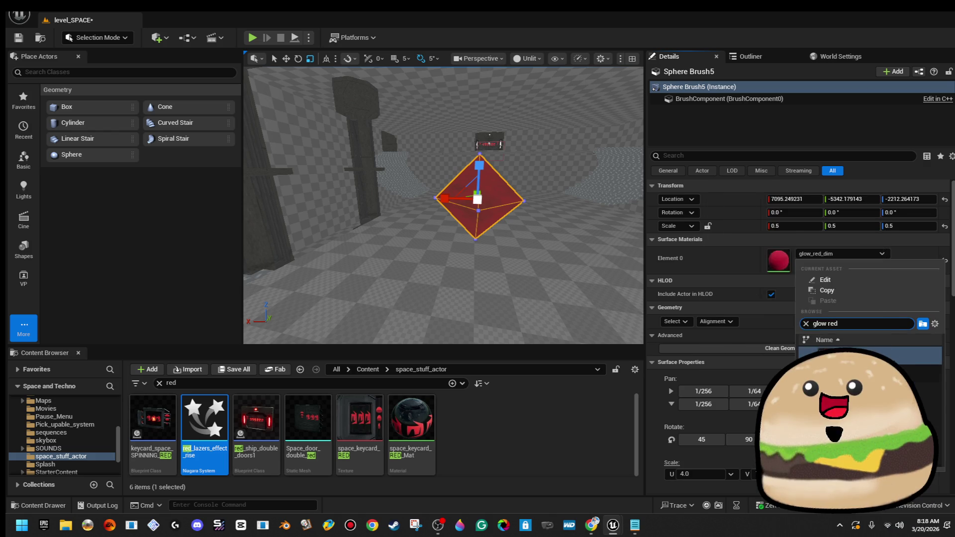
key("Return")
scroll(443, 204, "down", 3)
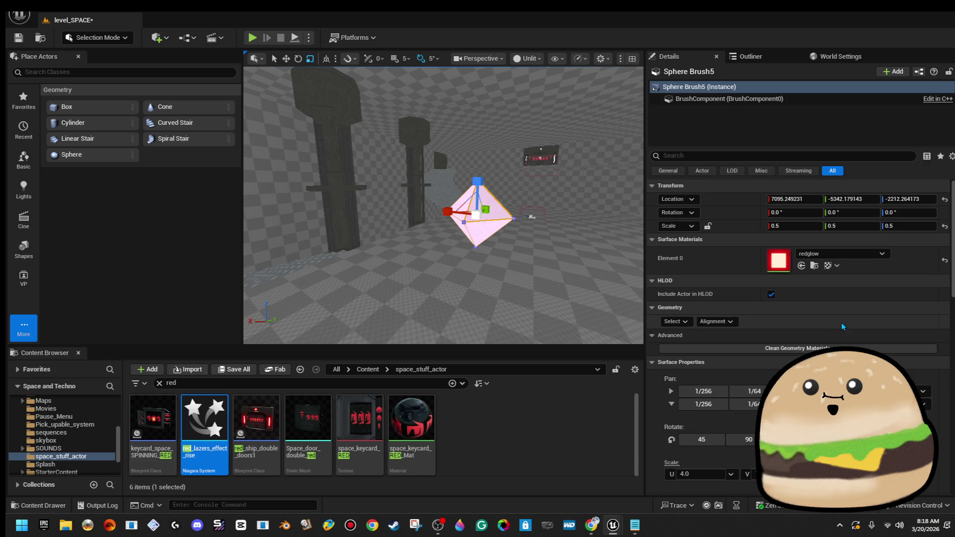
scroll(934, 373, "down", 5)
- Create static mesh red_thres_diamond_static_mesh in space_stuff_actor from the diamond, then delete the placed copy
left_click(885, 345)
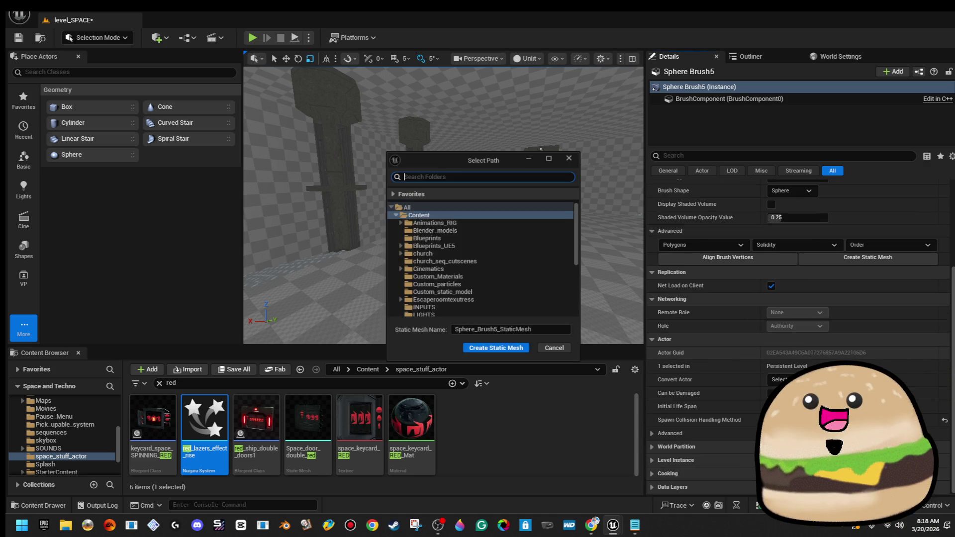
scroll(497, 304, "down", 5)
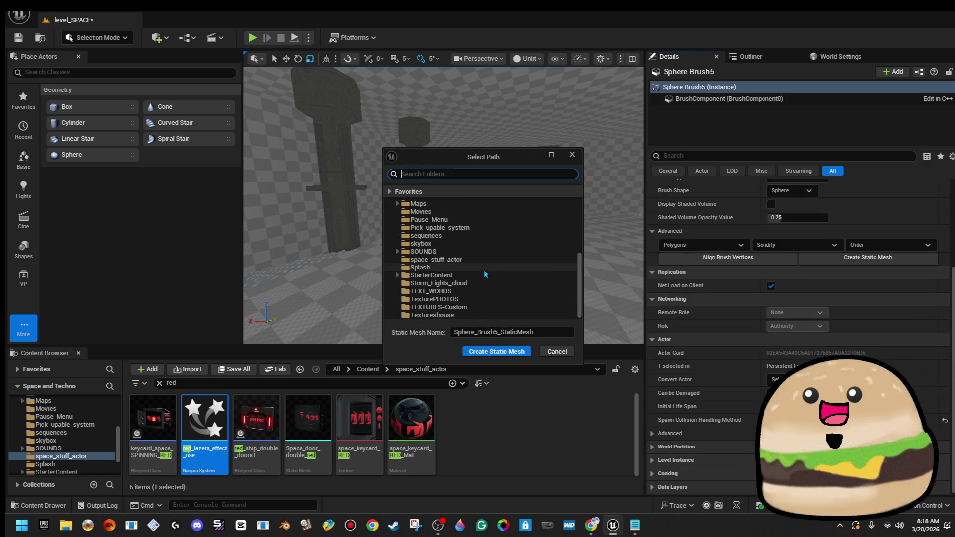
left_click(485, 265)
left_click(486, 259)
left_click(548, 329)
type("re")
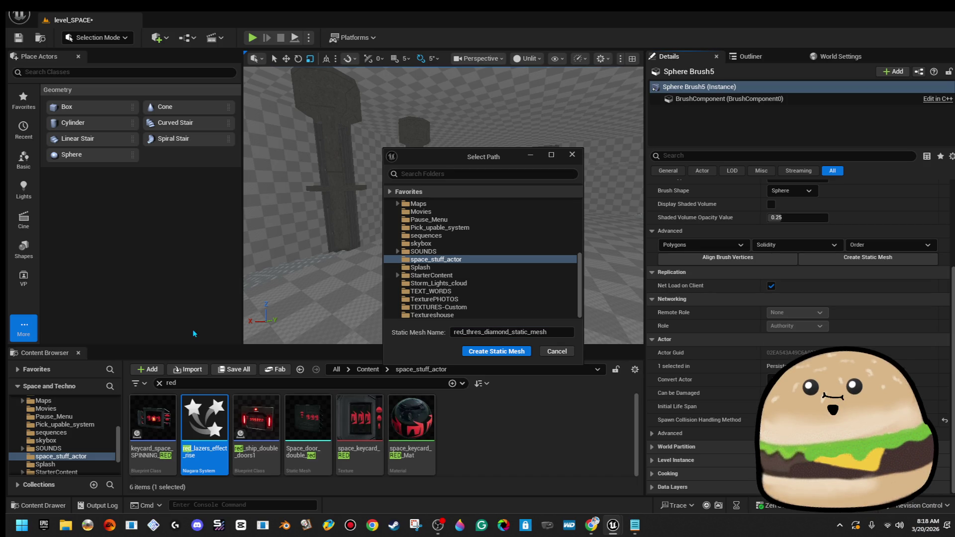
left_click(499, 352)
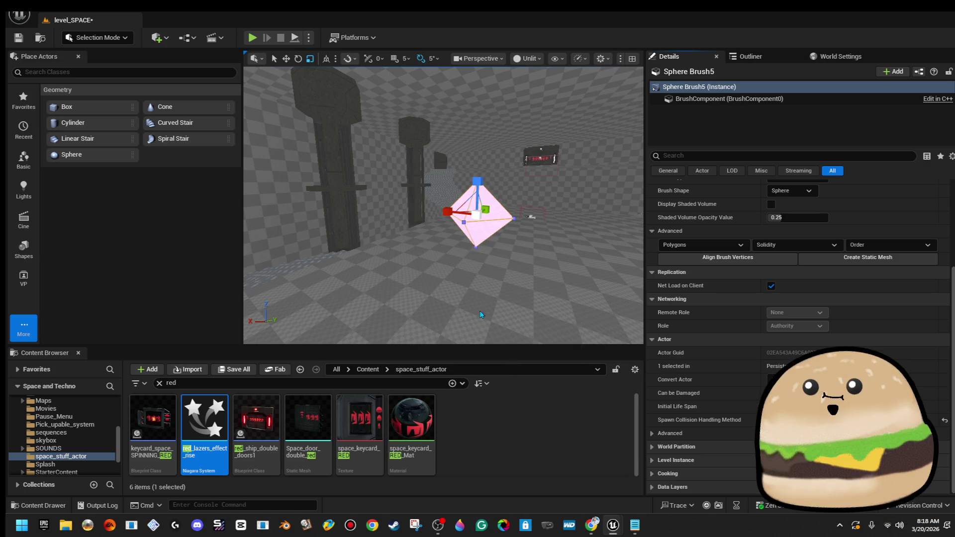
left_click_drag(482, 312, 502, 313)
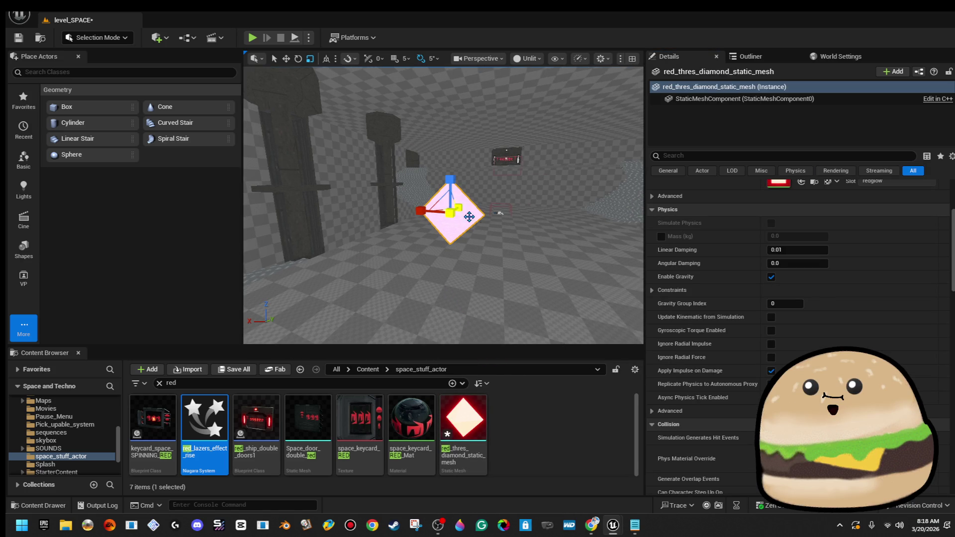
key("Delete")
- In red_lazers_effect_rise, set the Mesh Renderer mesh to red_thres_diamond_static_mesh
double_click(214, 415)
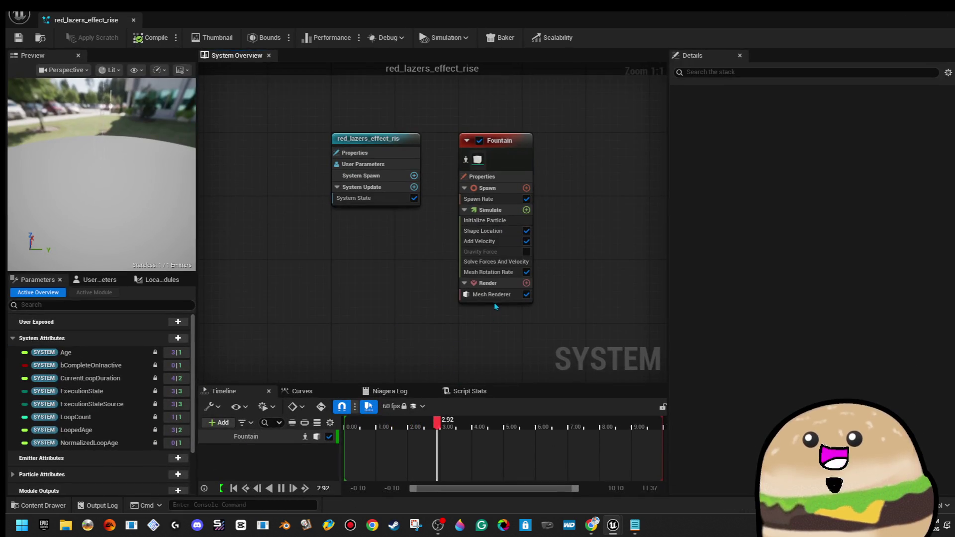
left_click(492, 296)
left_click(808, 153)
type("red")
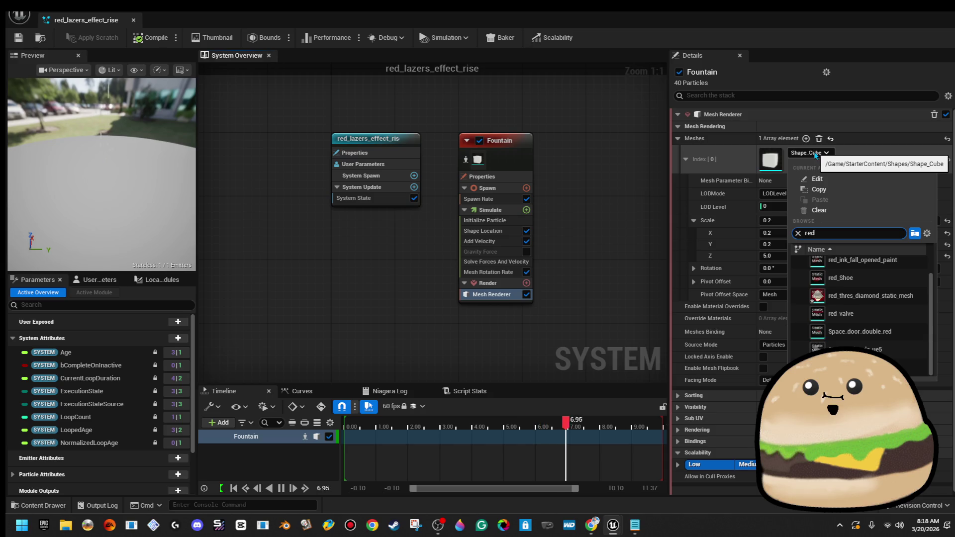
left_click(871, 296)
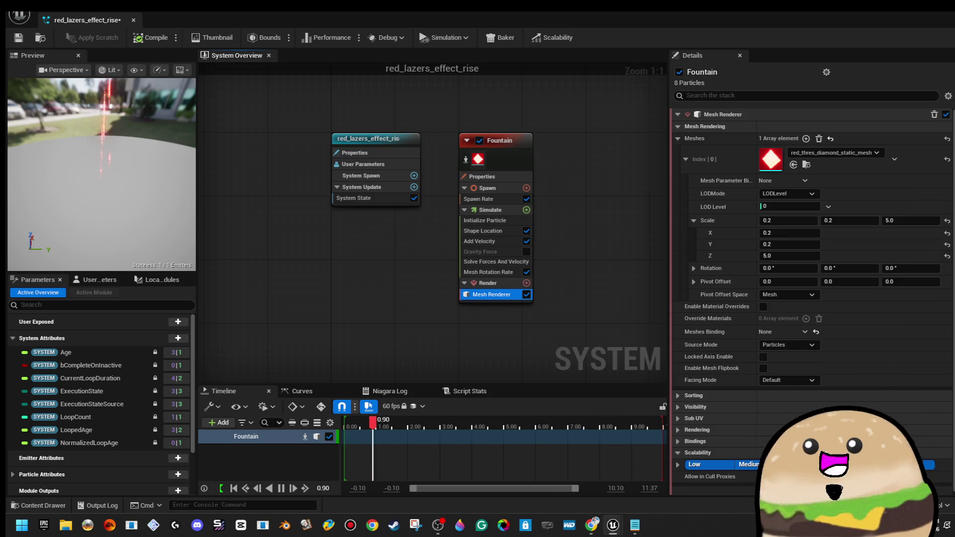
mouse_move(118, 124)
left_mouse_down()
mouse_move(79, 125)
mouse_move(118, 124)
left_mouse_up()
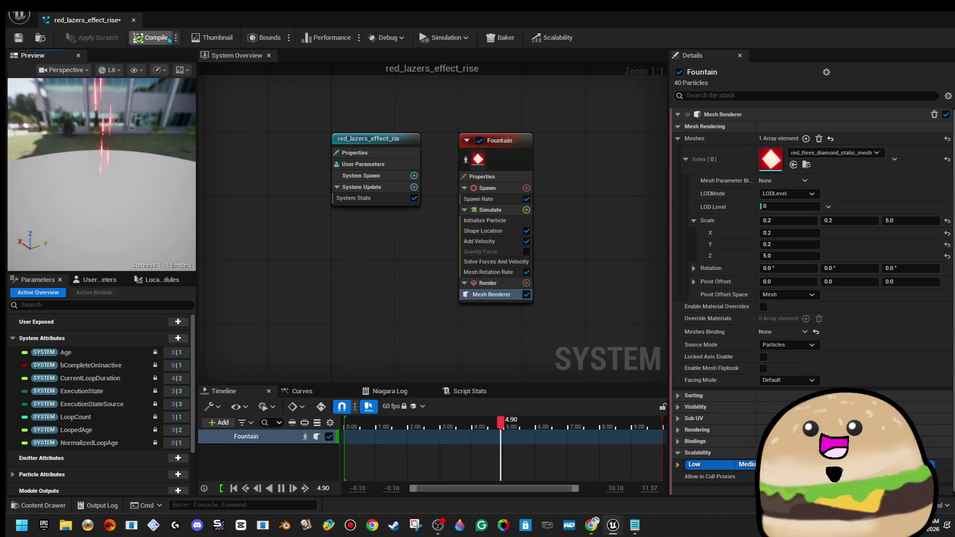
- Set the spawn Cylinder Radius to 1000 and Velocity Z to 2000, then compile and save
left_click(508, 232)
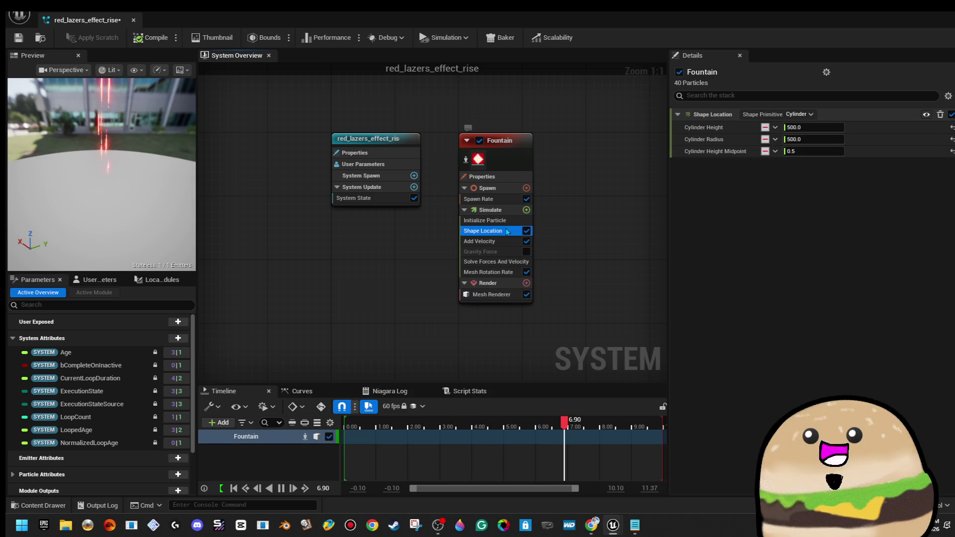
left_click(826, 140)
type("1000")
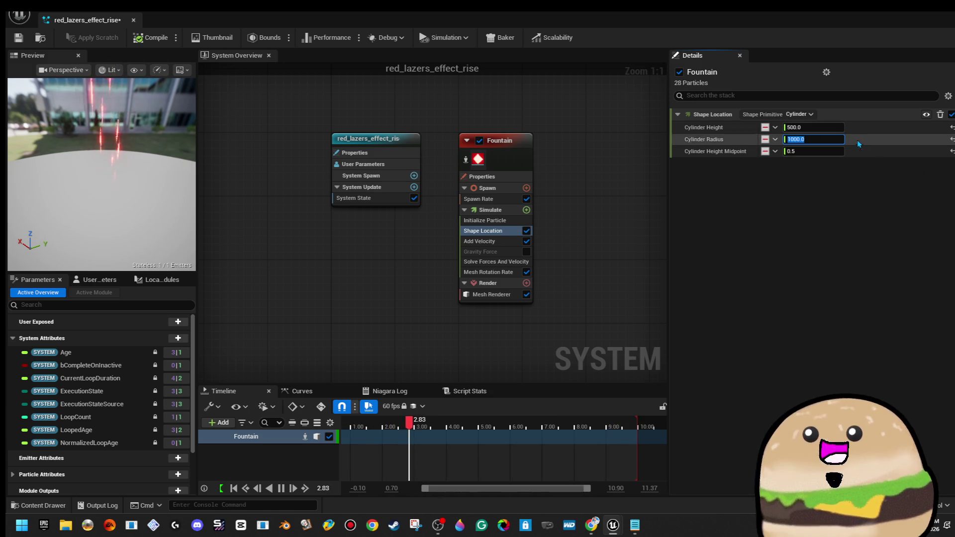
left_click_drag(100, 174, 70, 159)
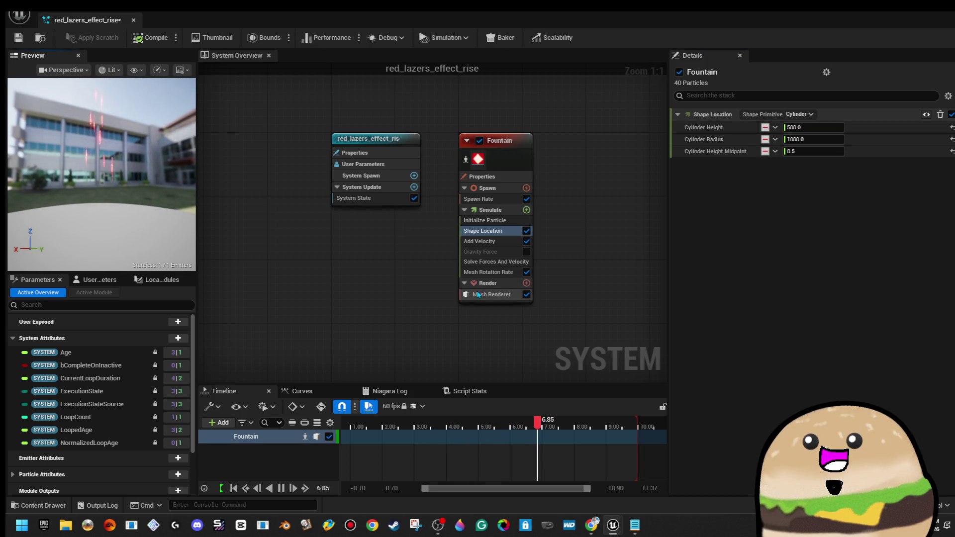
left_click(498, 231)
left_click(502, 242)
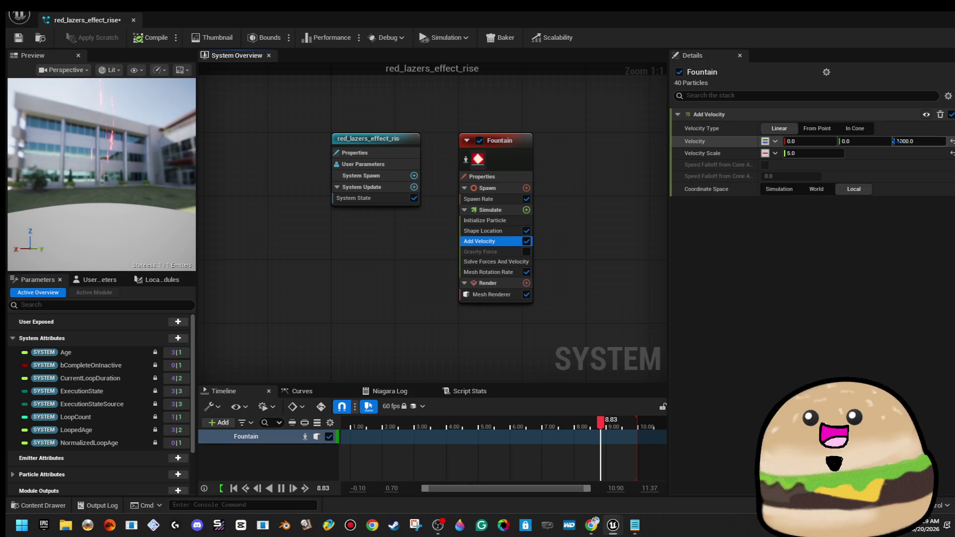
left_click(920, 142)
type("20")
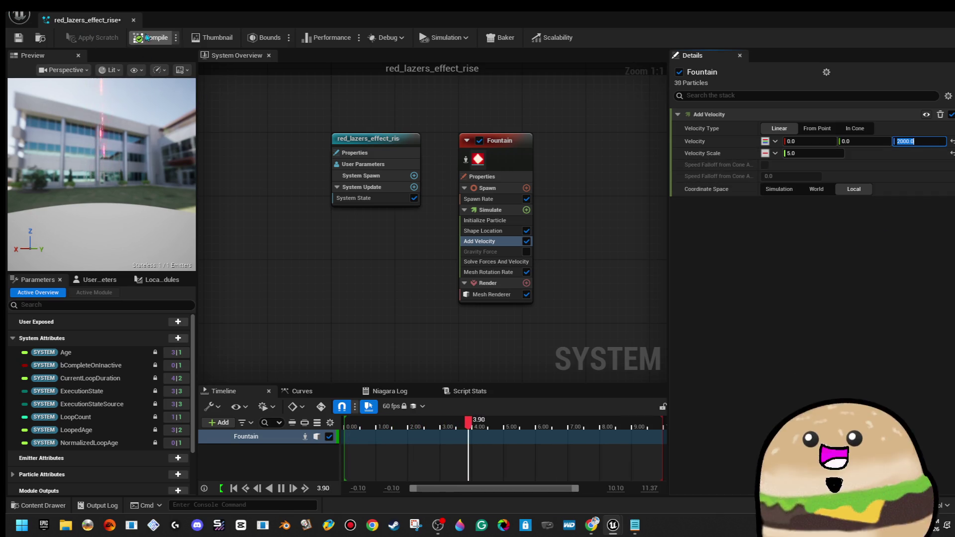
left_click(42, 39)
- Place a red_lazers_effect_rise actor in the level near the tube pillars
left_click(512, 159)
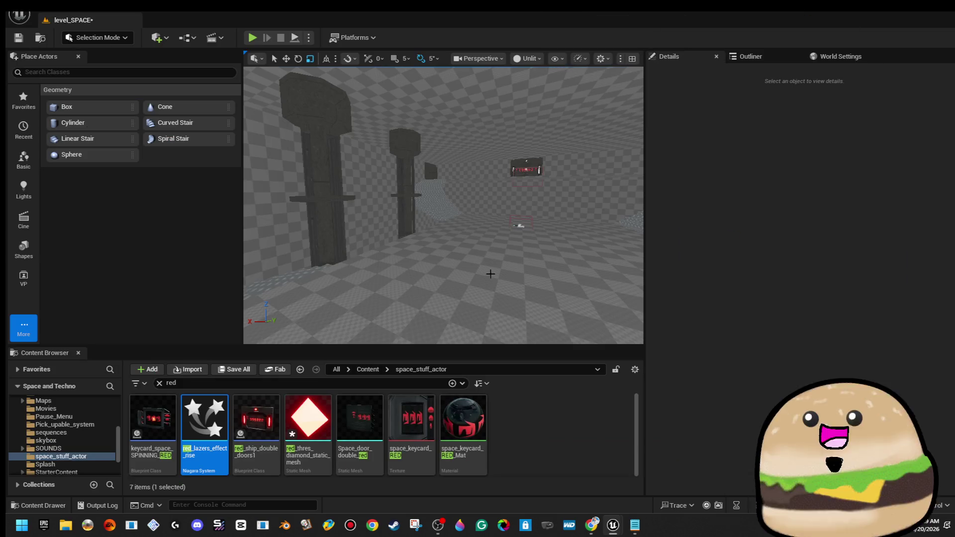
left_click_drag(491, 273, 490, 189)
mouse_move(357, 333)
left_mouse_down()
mouse_move(420, 284)
mouse_move(445, 196)
left_mouse_up()
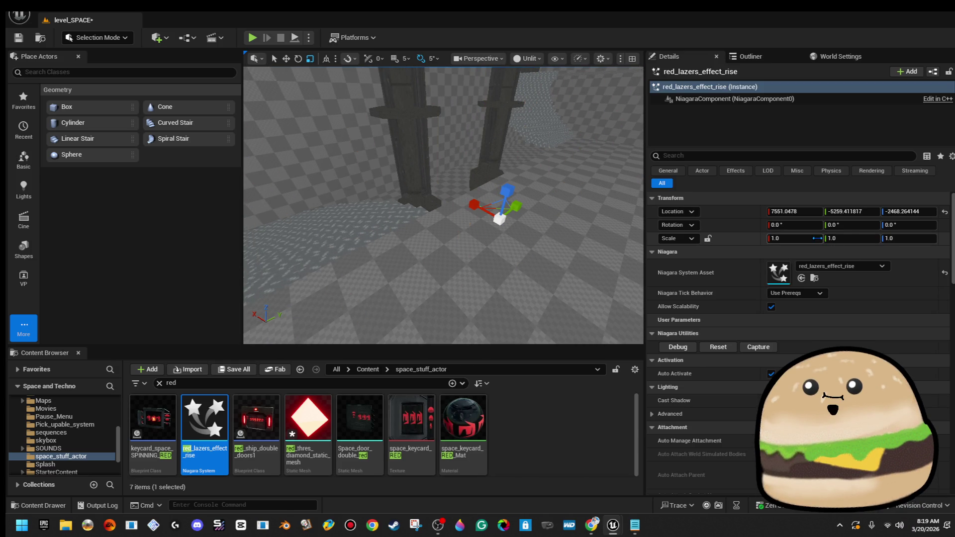
- Scale the laser effect actor down to 0.2 and move it to the base of a tube pillar
left_click(797, 238)
type("0.1")
key("Return")
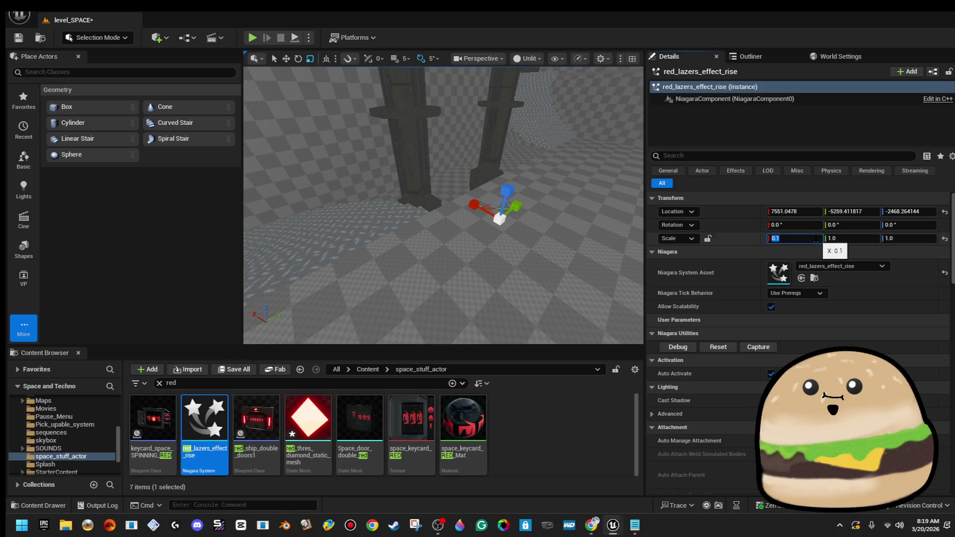
left_click_drag(448, 249, 448, 180)
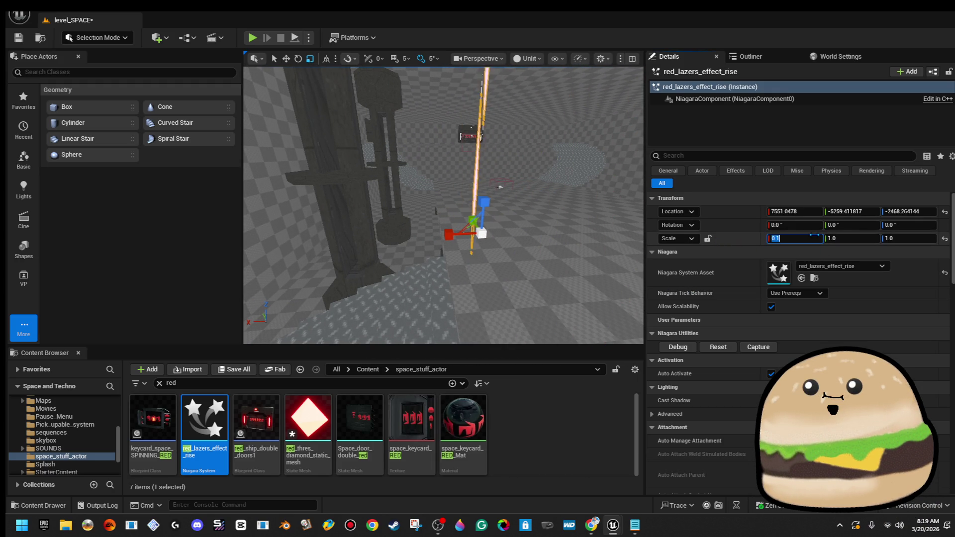
type("1")
key("Return")
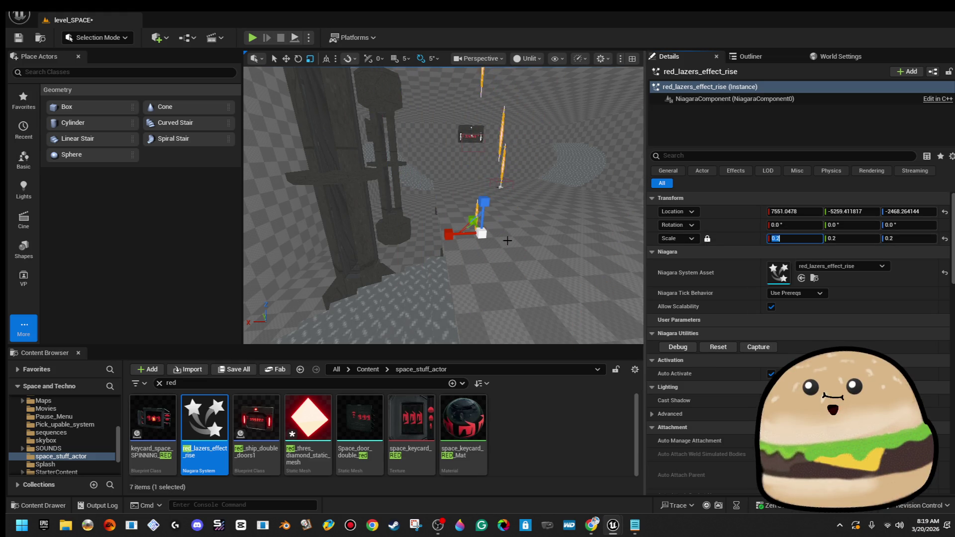
left_click_drag(532, 235, 455, 247)
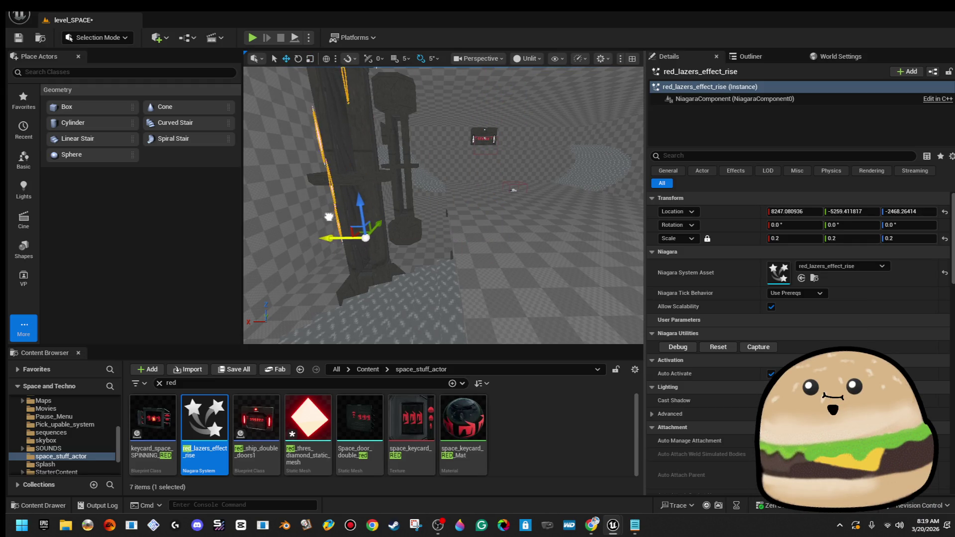
mouse_move(381, 213)
left_mouse_down()
mouse_move(393, 209)
mouse_move(388, 199)
mouse_move(380, 213)
left_mouse_up()
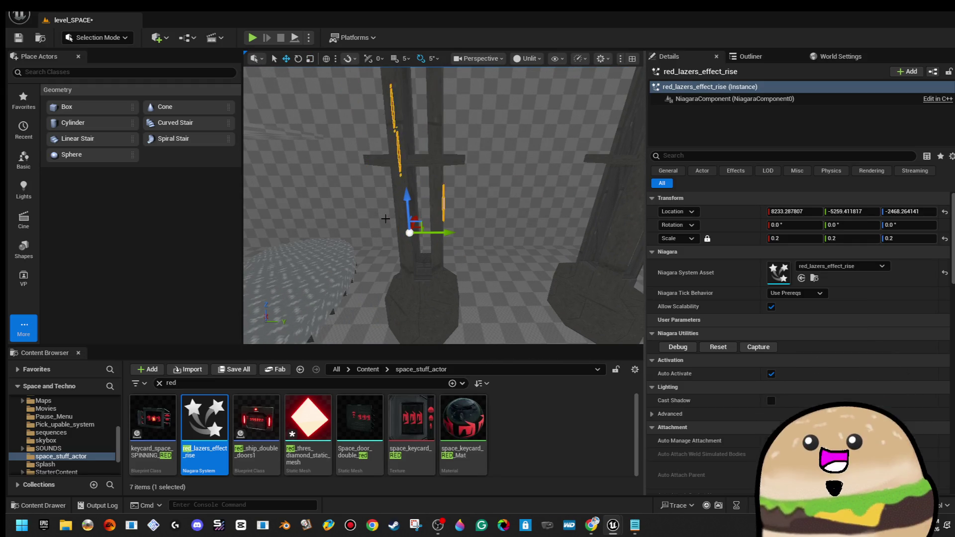
mouse_move(441, 232)
left_mouse_down()
mouse_move(459, 233)
mouse_move(490, 185)
mouse_move(477, 334)
mouse_move(468, 274)
mouse_move(473, 314)
mouse_move(471, 287)
mouse_move(473, 298)
left_mouse_up()
right_click(525, 299)
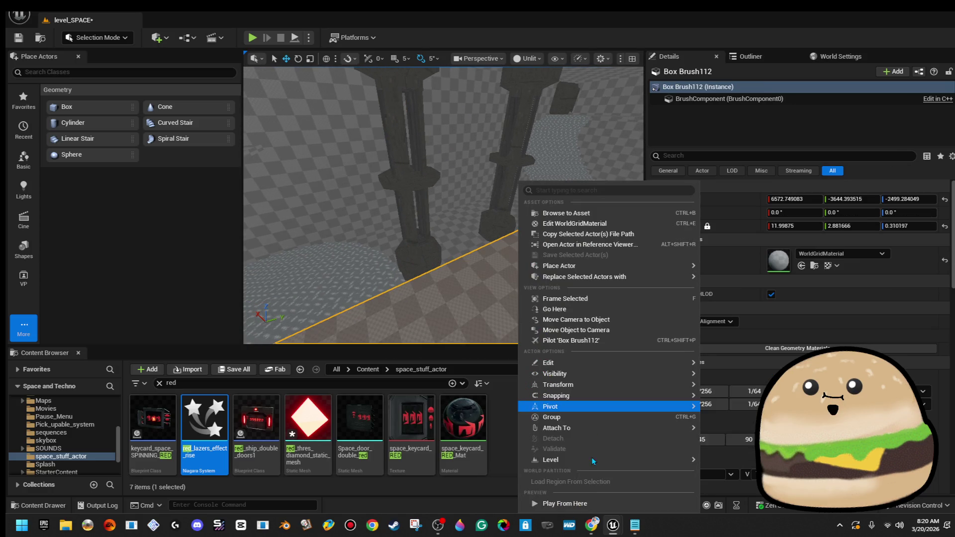
- Briefly play-test the level to check the lasers
key("Escape")
key("alt+p")
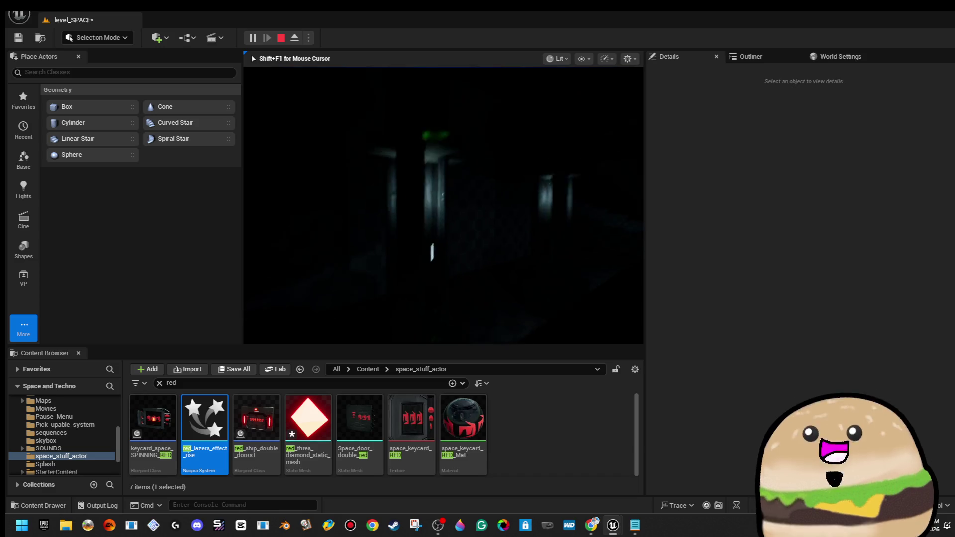
key("Escape")
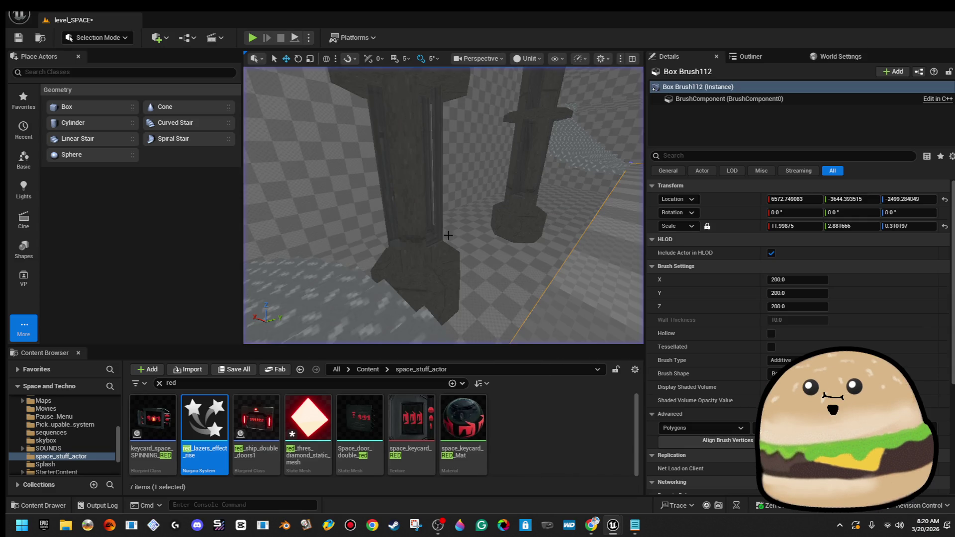
- Paste another red_lazers_effect_rise actor beside the tube pillar's base
mouse_move(380, 326)
left_mouse_down()
mouse_move(383, 224)
mouse_move(407, 245)
left_mouse_up()
left_click(407, 245)
key("f")
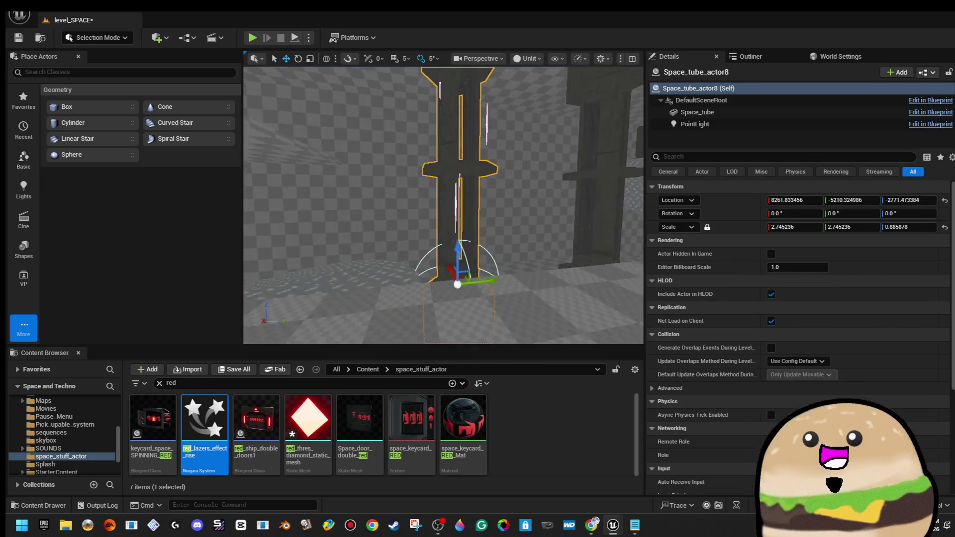
mouse_move(476, 222)
left_mouse_down()
mouse_move(482, 165)
mouse_move(474, 222)
mouse_move(553, 239)
left_mouse_up()
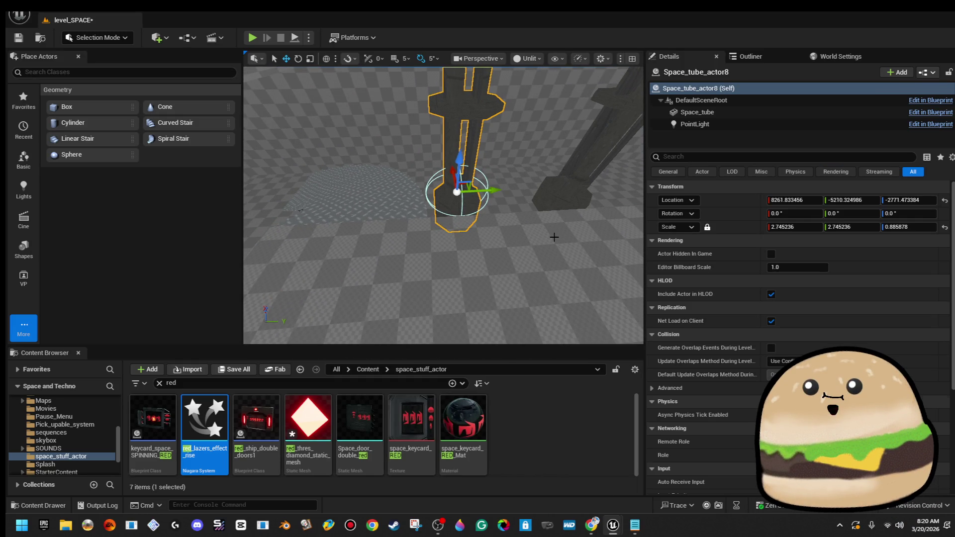
left_click(554, 237)
key("ctrl+v")
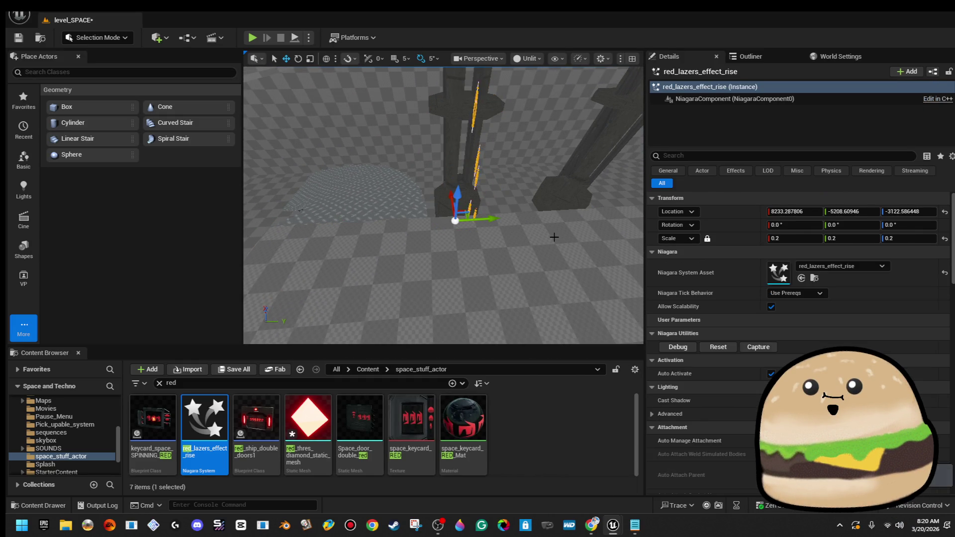
left_click_drag(531, 243, 531, 234)
key("Escape")
mouse_move(475, 262)
left_mouse_down()
mouse_move(485, 274)
mouse_move(488, 209)
left_mouse_up()
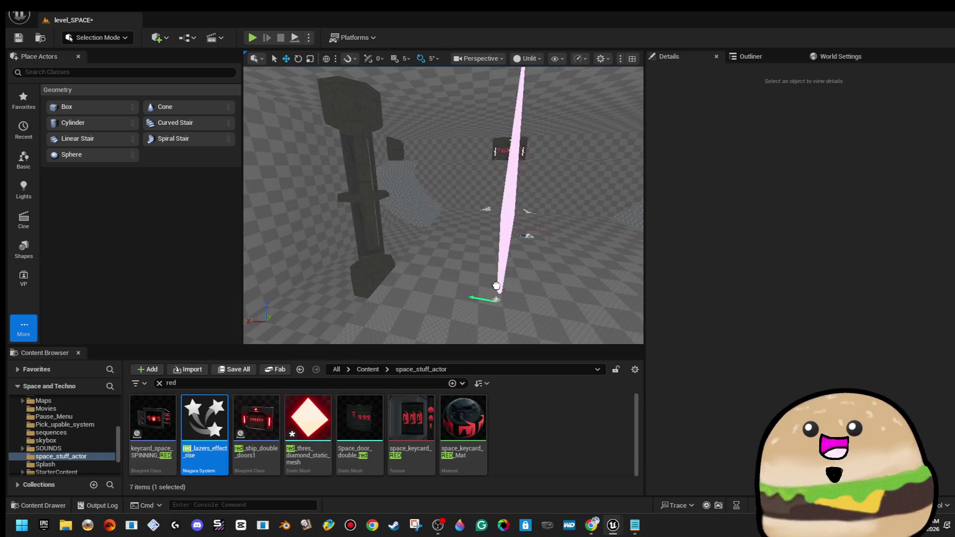
left_click(496, 287)
key("f")
left_click_drag(497, 287, 487, 271)
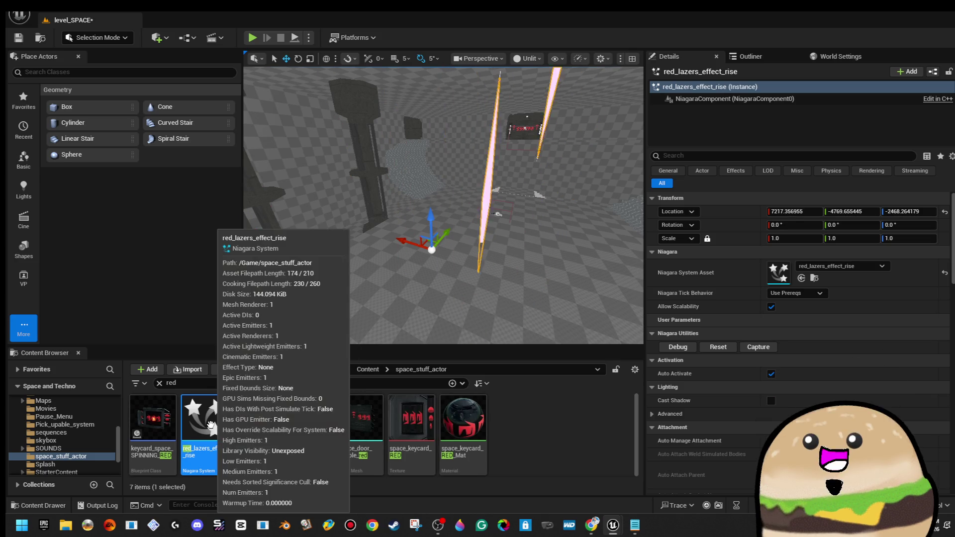
- Play From Here fullscreen to watch the red laser rise in-game, then stop
right_click(536, 259)
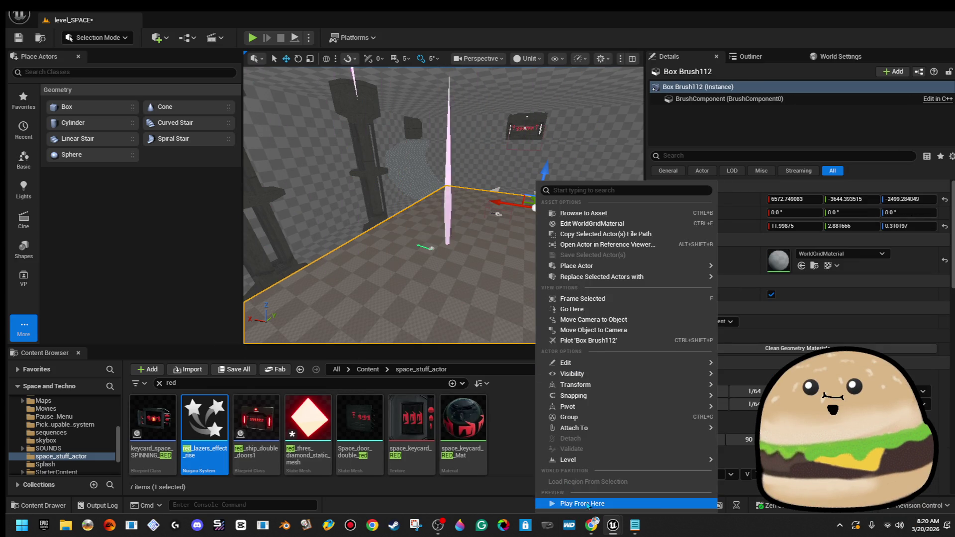
left_click(585, 504)
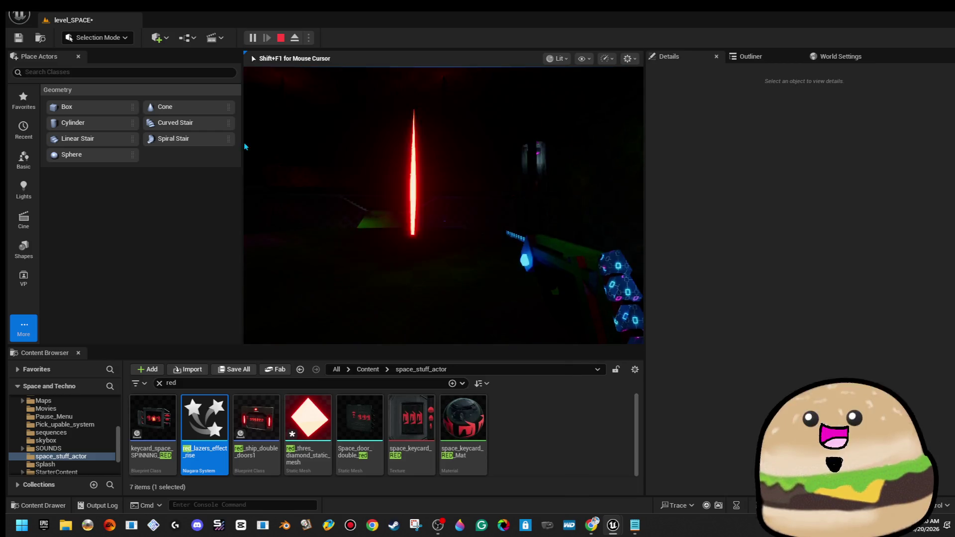
key("F11")
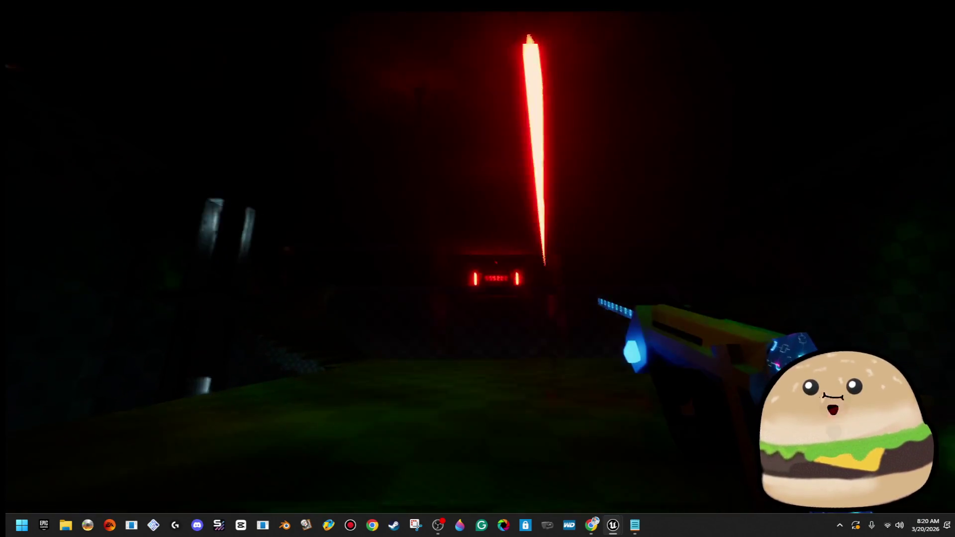
key("F2")
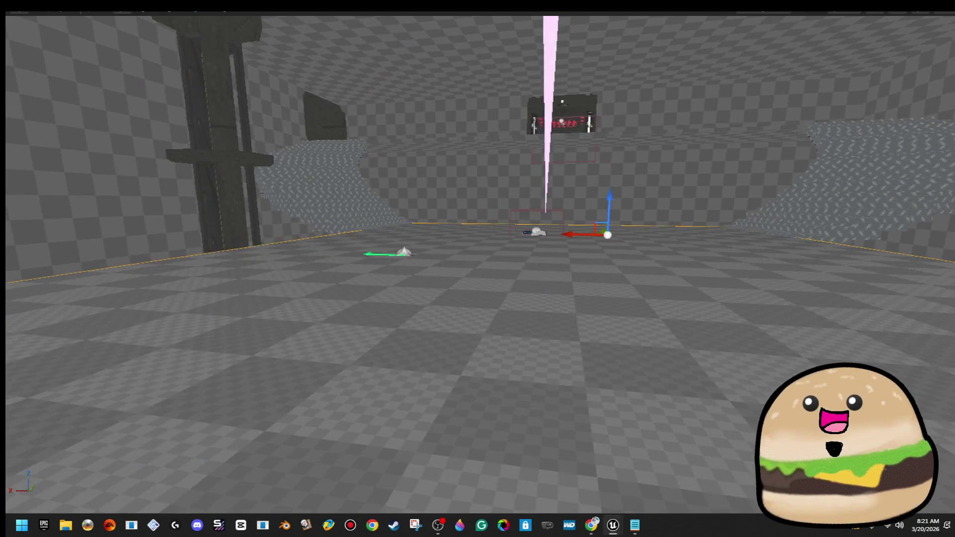
key("F11")
type("1")
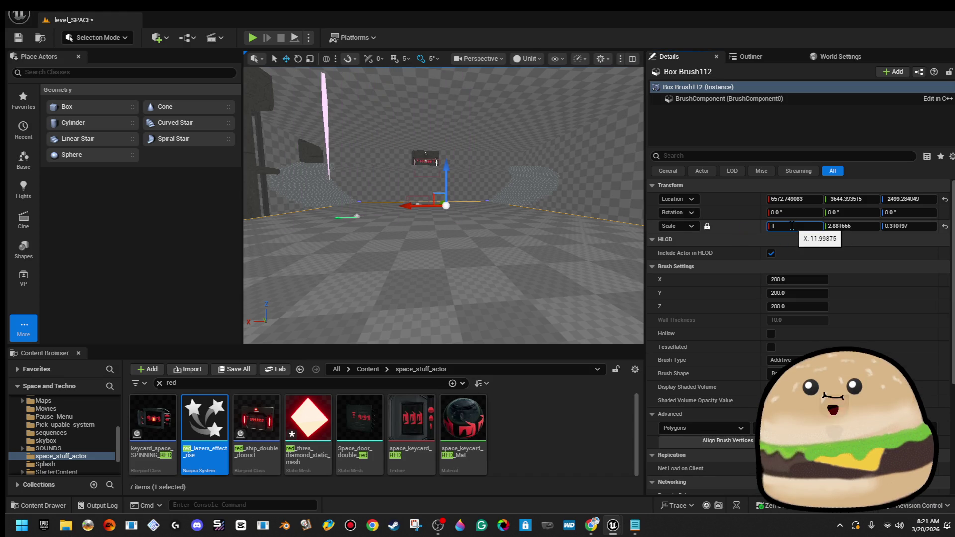
key("Return")
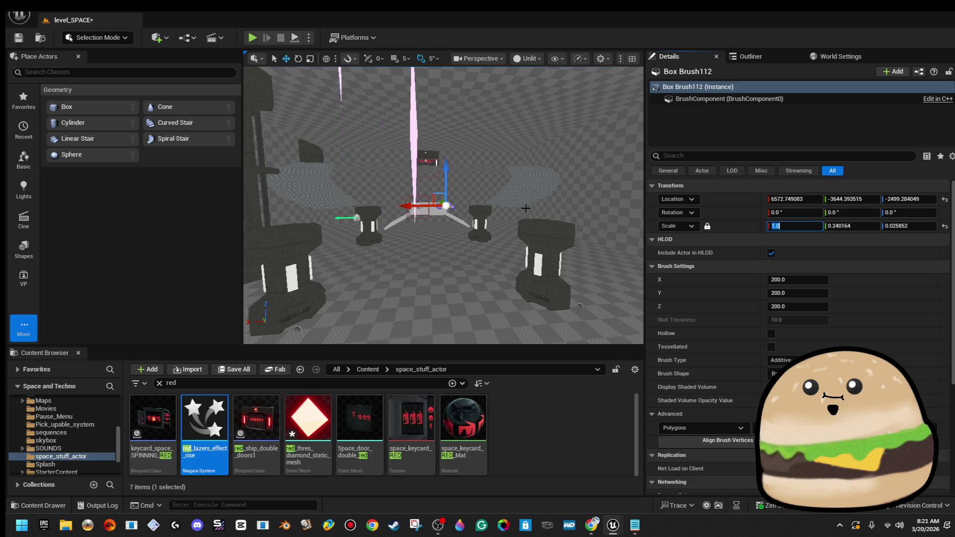
left_click(527, 190)
key("ctrl+z")
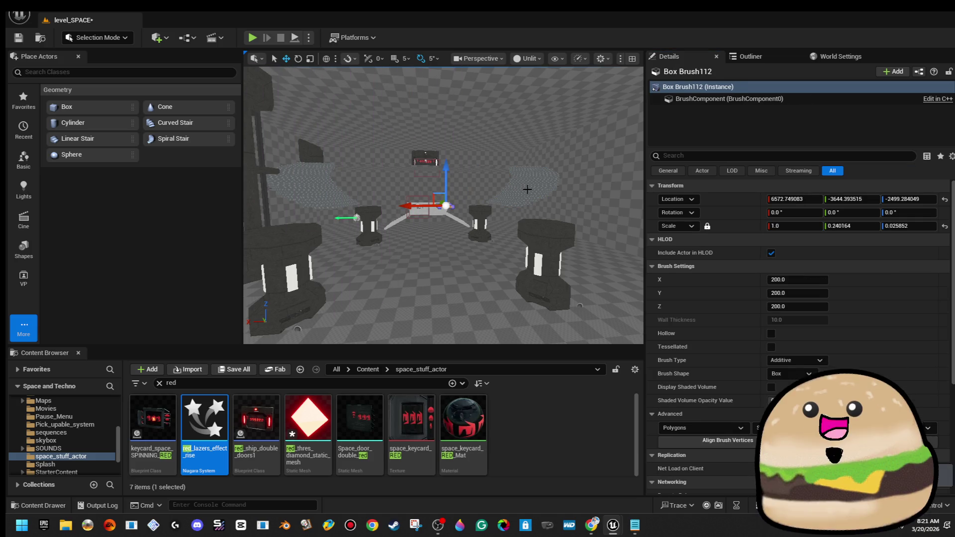
key("ctrl+z")
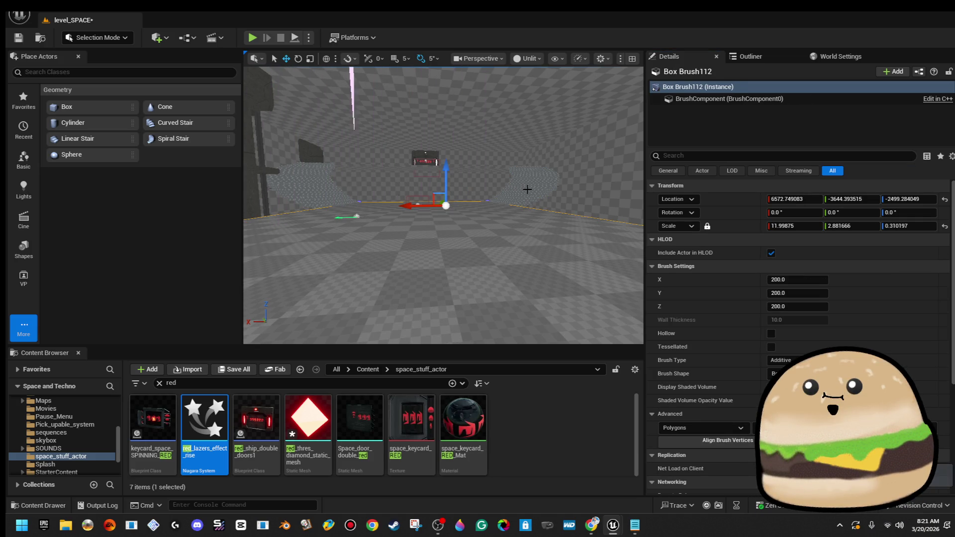
mouse_move(471, 250)
left_mouse_down()
mouse_move(448, 251)
mouse_move(471, 250)
left_mouse_up()
- Set the red laser effect actor's scale to 0.1
left_click(455, 248)
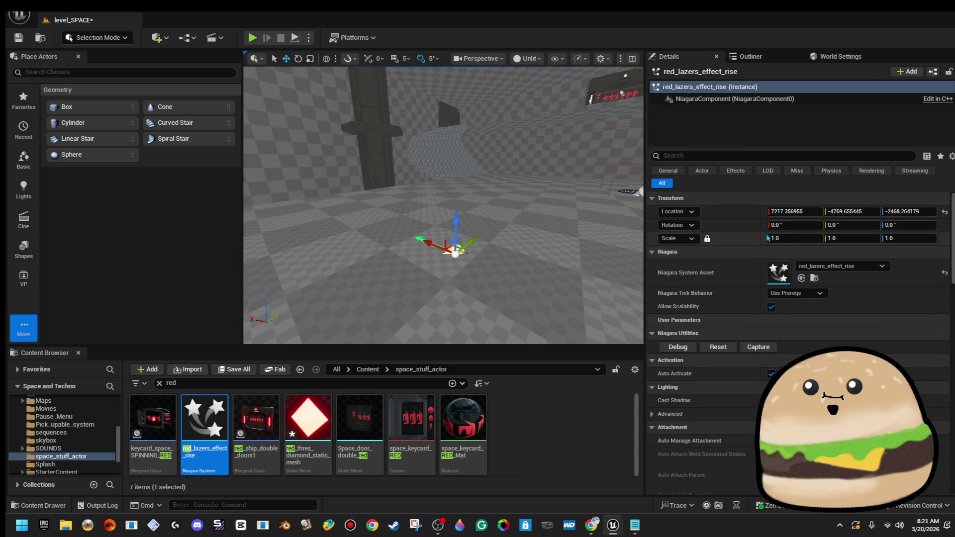
type("0.1")
key("Return")
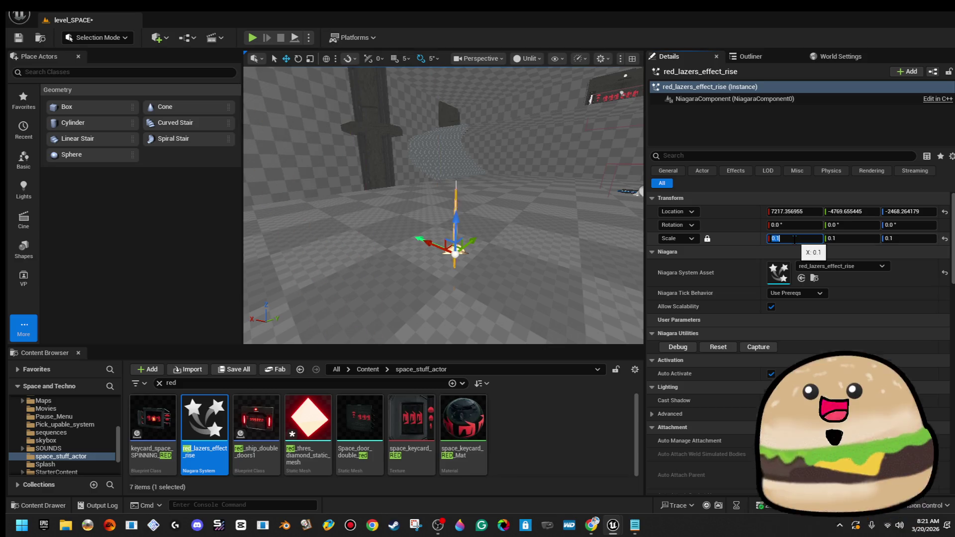
mouse_move(448, 224)
left_mouse_down()
mouse_move(428, 222)
mouse_move(453, 222)
left_mouse_up()
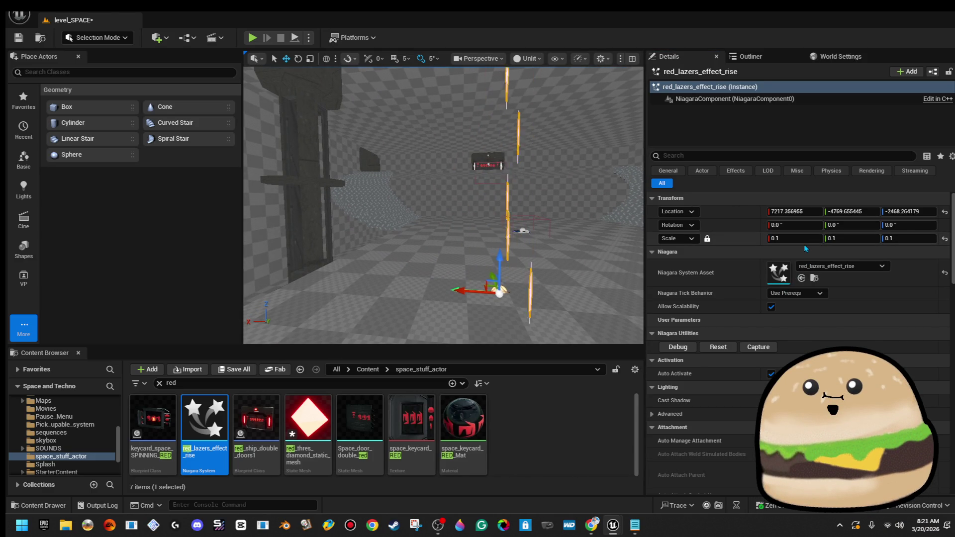
left_click_drag(557, 209, 537, 208)
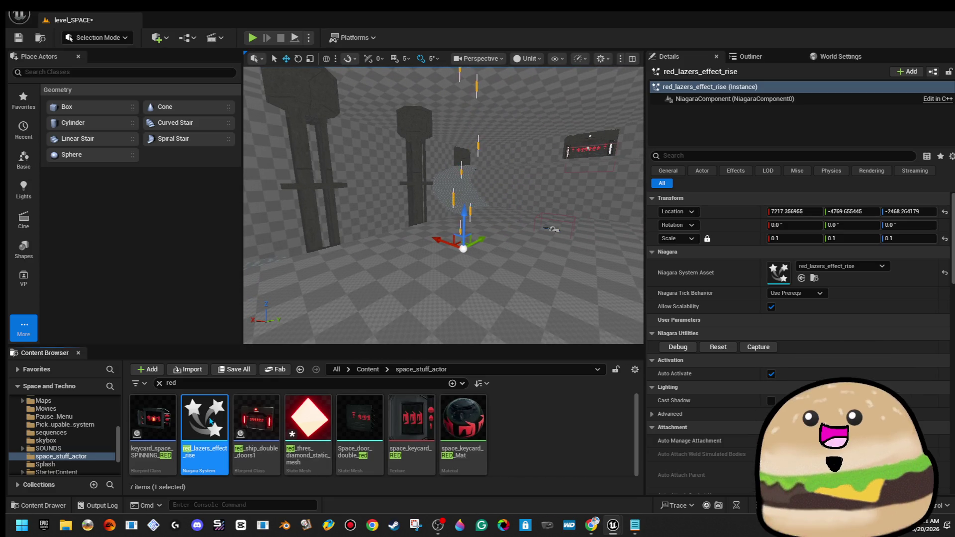
- Open the actor's red_lazers_effect_rise Niagara system from its NiagaraComponent
left_click(204, 416)
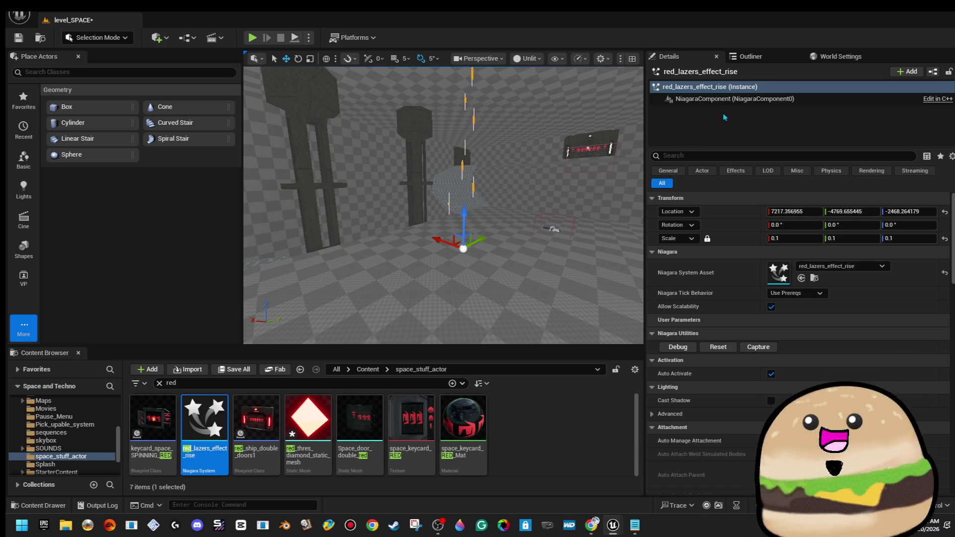
left_click(761, 99)
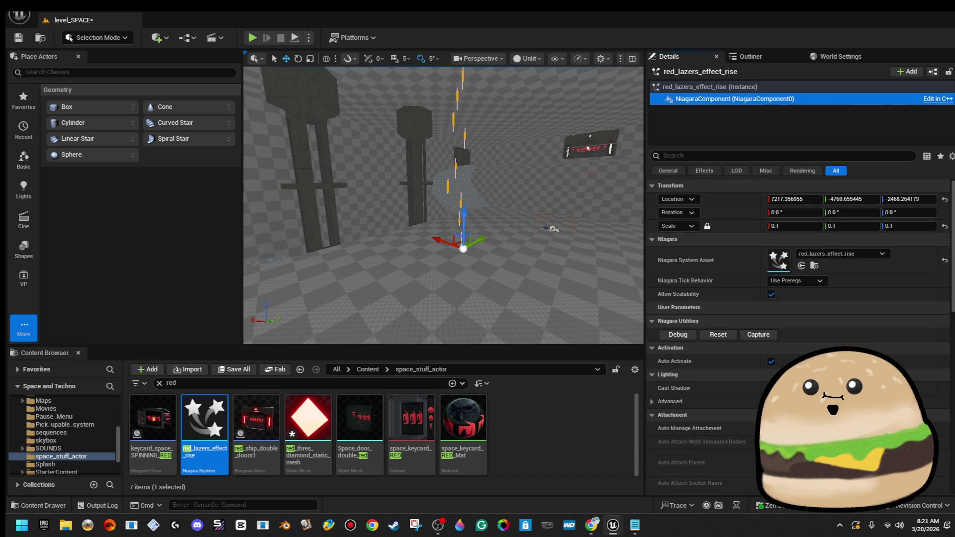
double_click(761, 99)
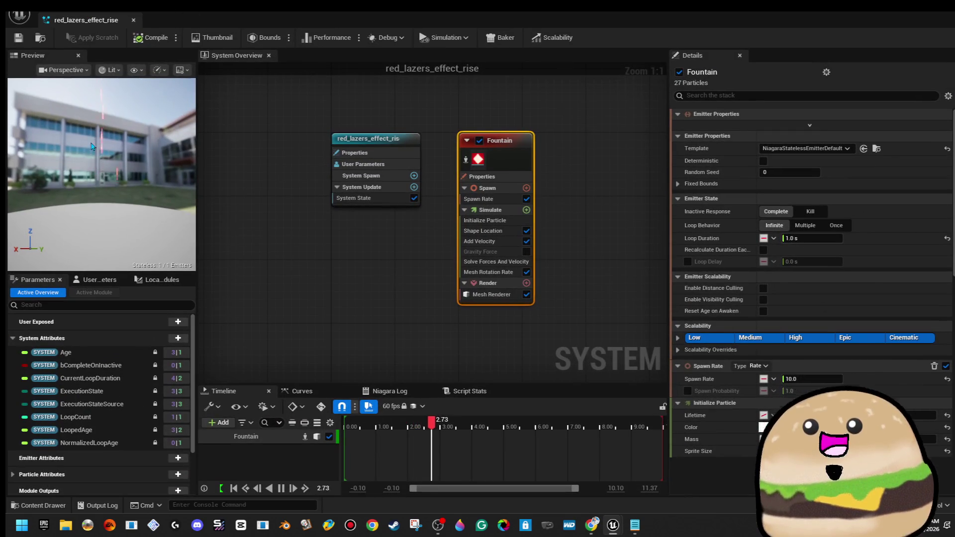
left_click_drag(91, 147, 135, 148)
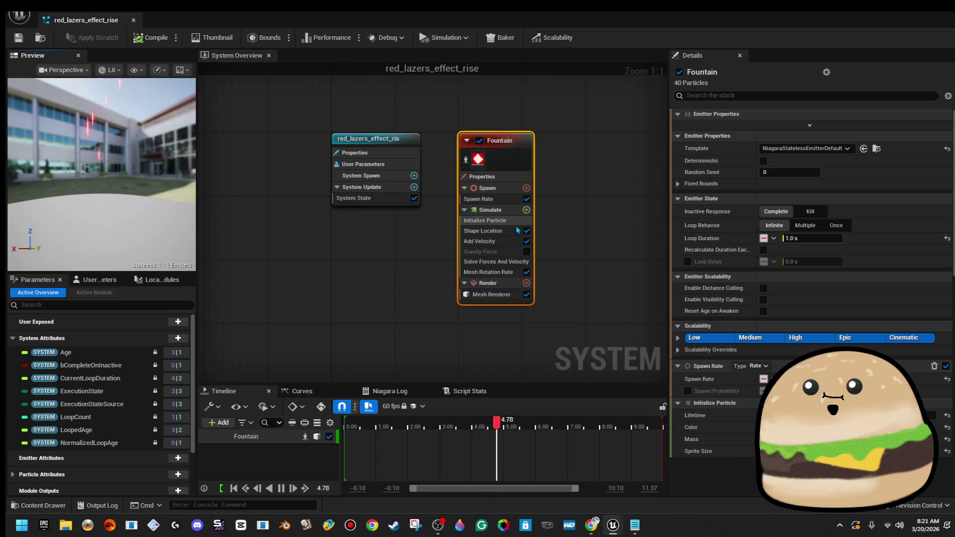
- Change the Fountain Mesh Renderer's Scale Z from 5.0 to 0.2, giving a uniform 0.2 scale
left_click(504, 220)
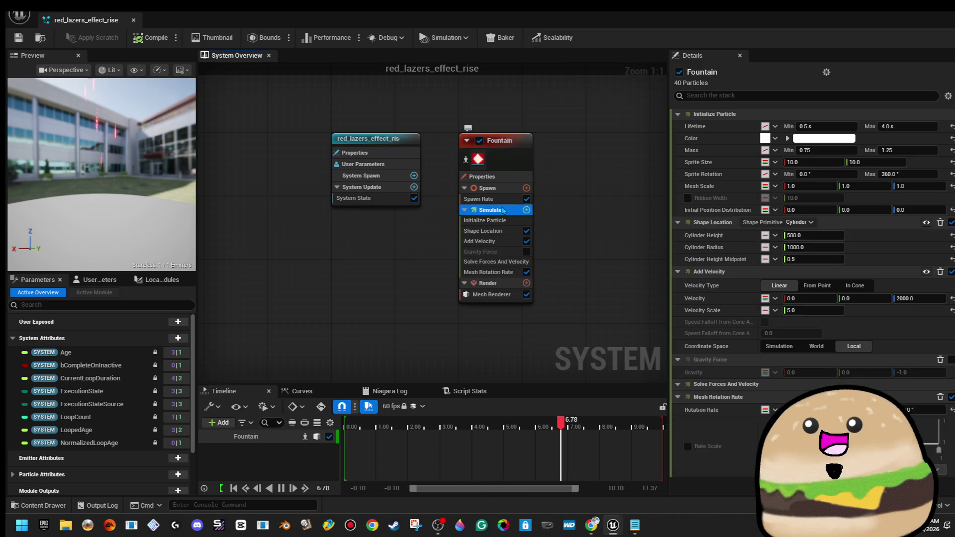
left_click(503, 200)
left_click(513, 149)
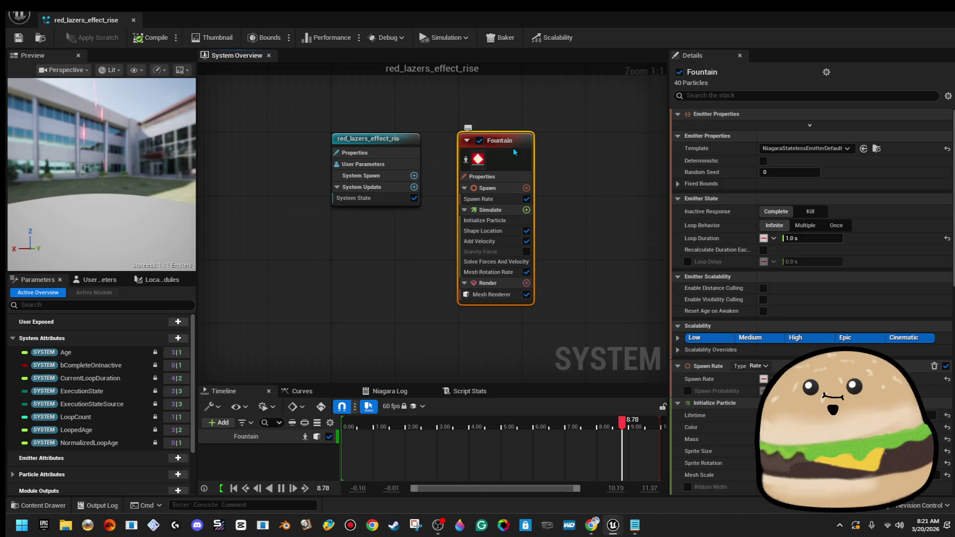
scroll(846, 423, "down", 5)
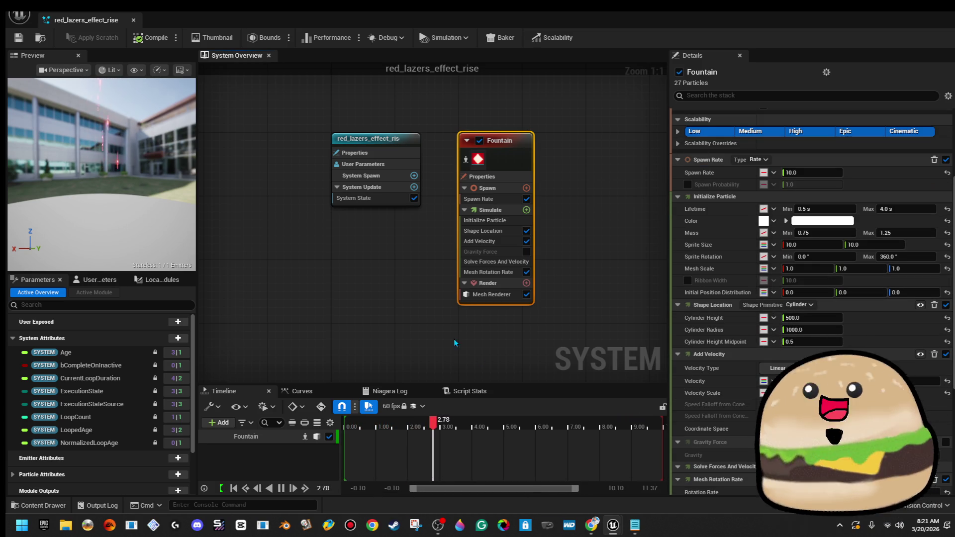
left_click(498, 295)
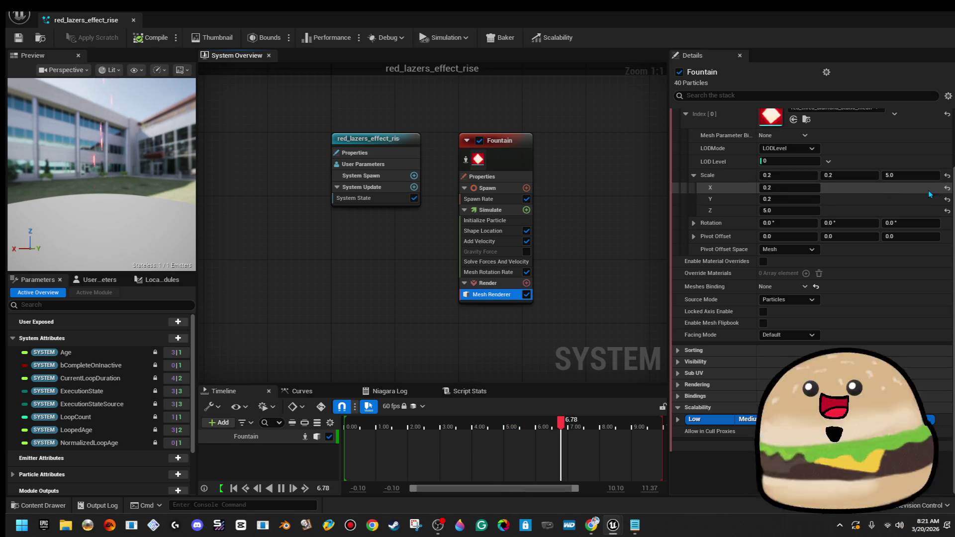
left_click(920, 179)
type("2")
key("Return")
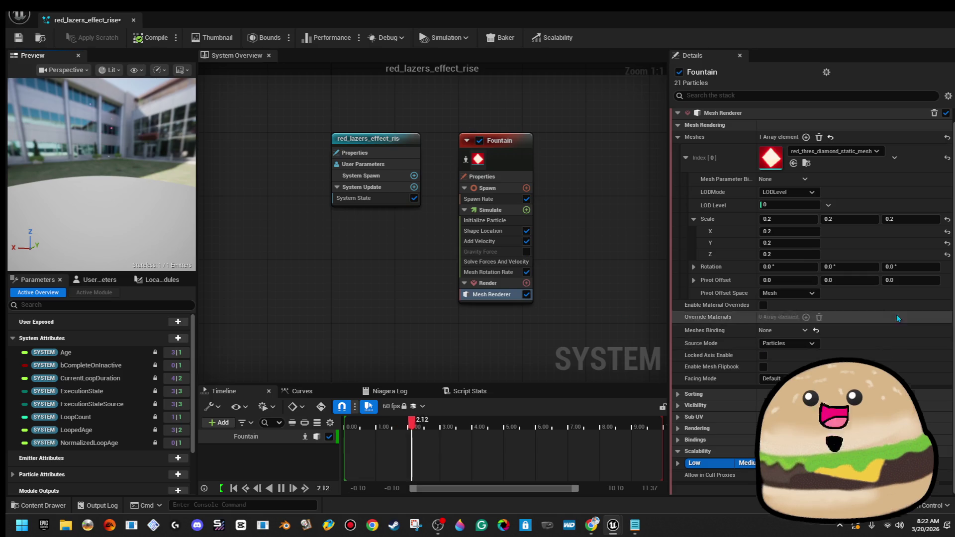
left_click(519, 167)
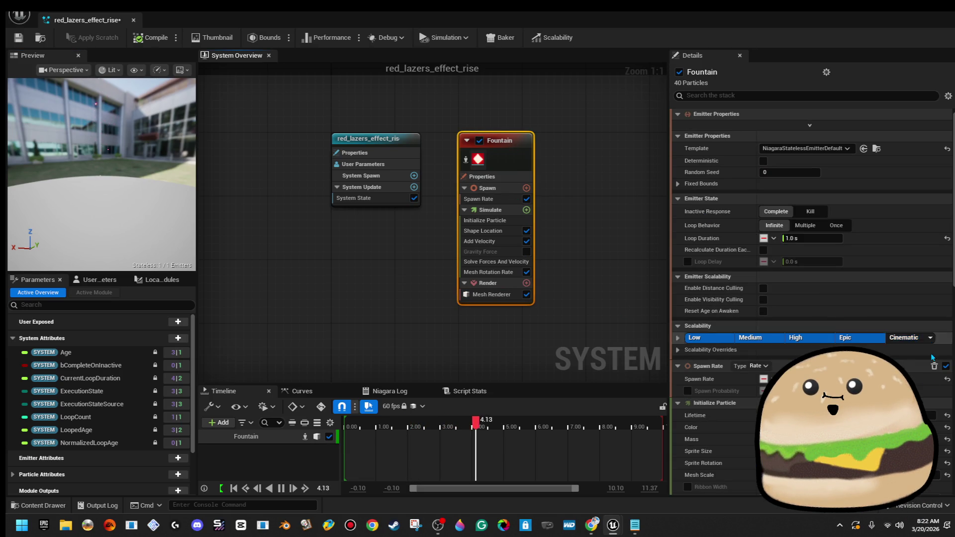
scroll(918, 390, "down", 3)
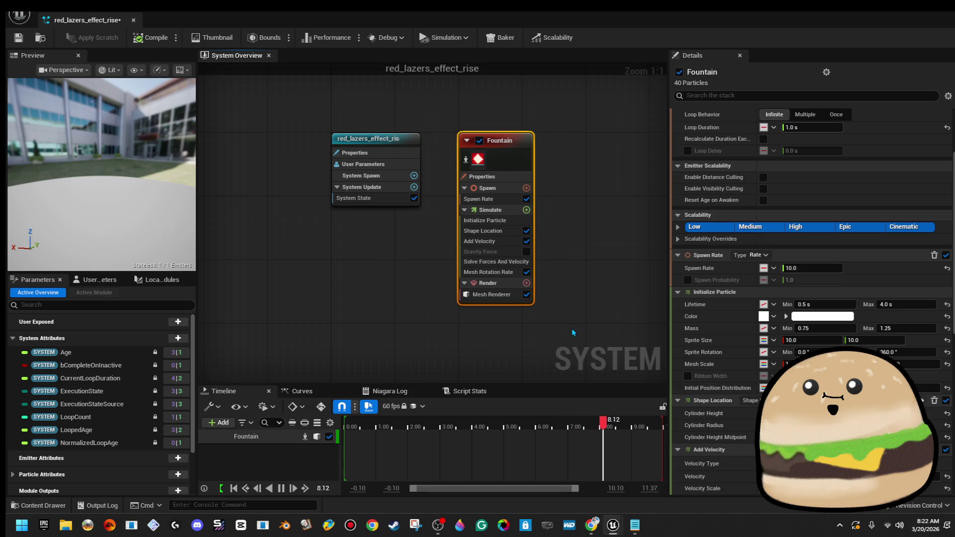
left_click(497, 298)
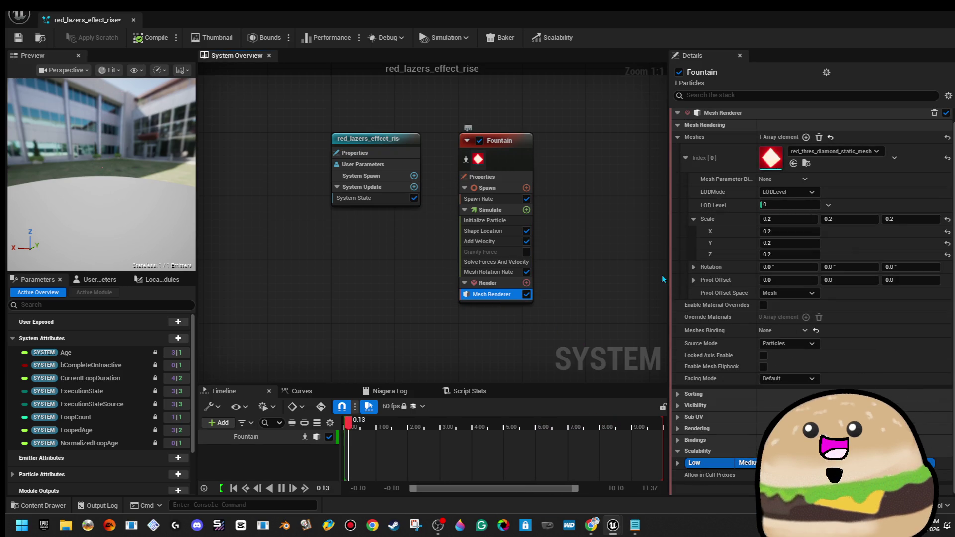
- Set the Mesh Renderer scale to 0.5 on X, Y and Z
left_click(803, 221)
type(".5")
key("Tab")
type(".5")
key("Tab")
type(".5")
key("Return")
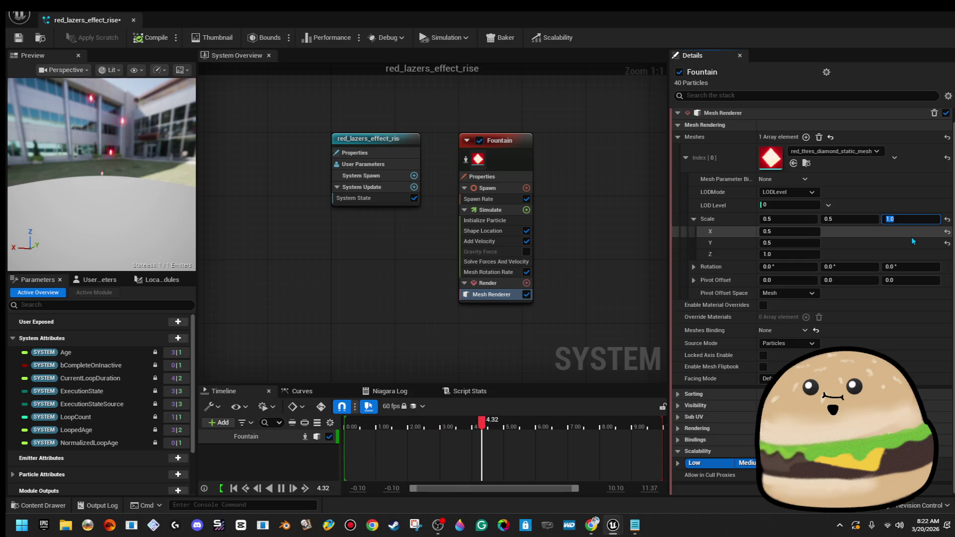
- Try Z scales of 5, 50 and 1, settling on 25 for tall beams
type("5")
key("Return")
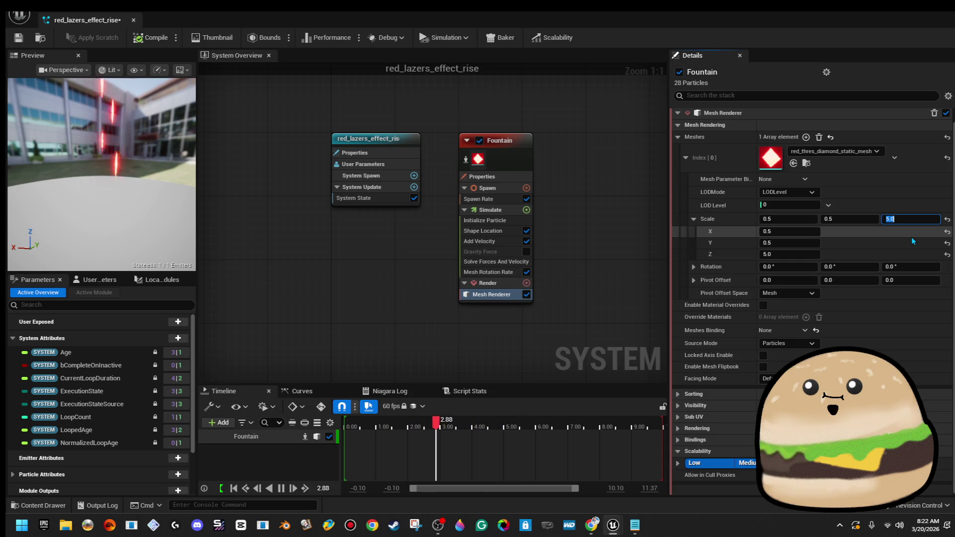
type("50")
key("Return")
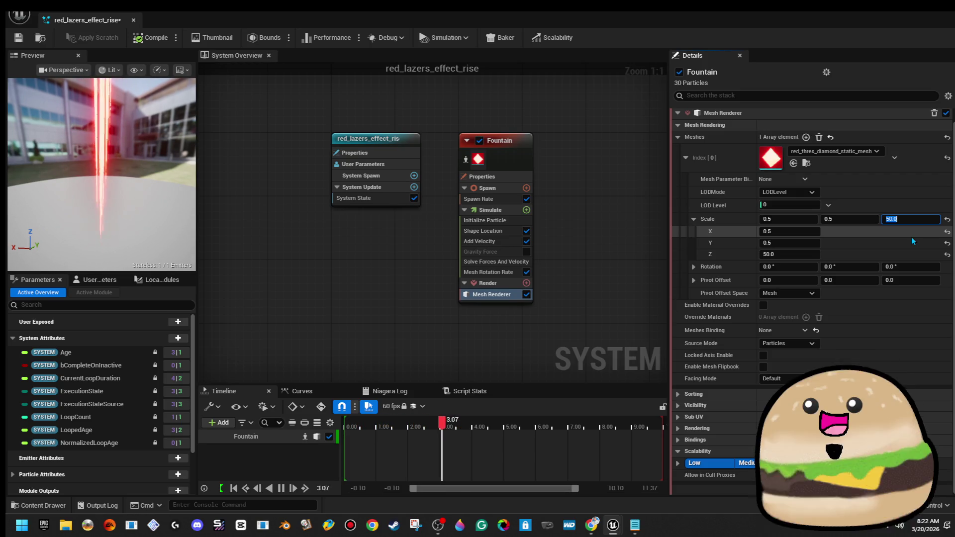
type("1")
key("Return")
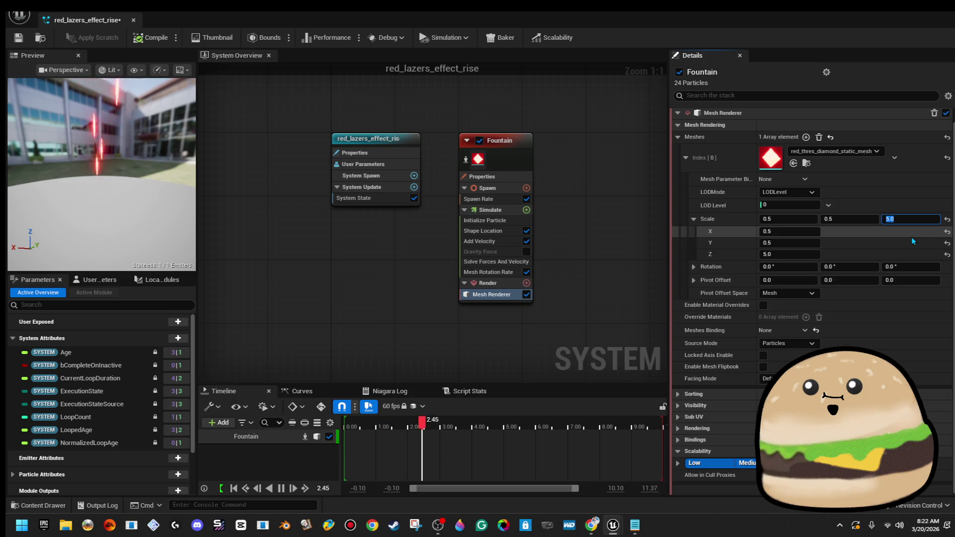
type("25")
key("Return")
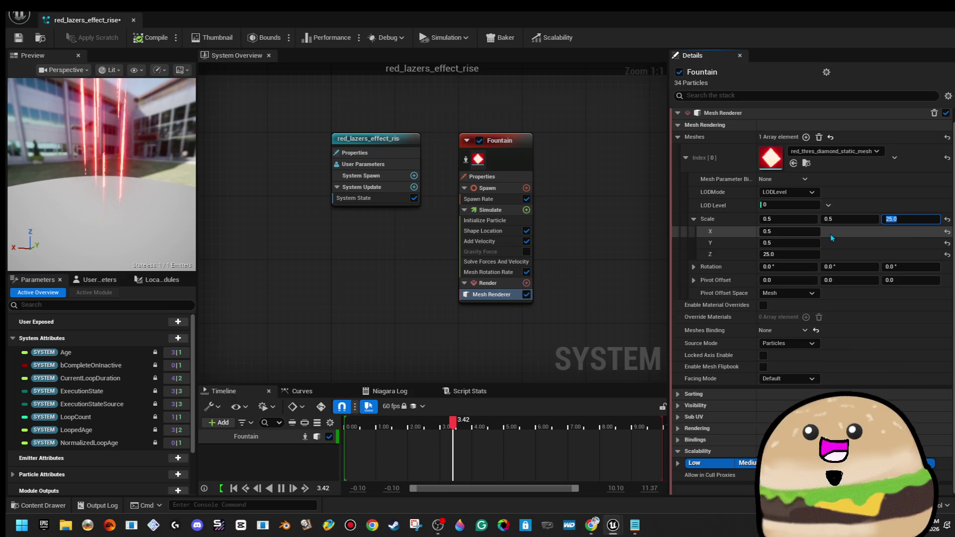
left_click_drag(99, 175, 164, 174)
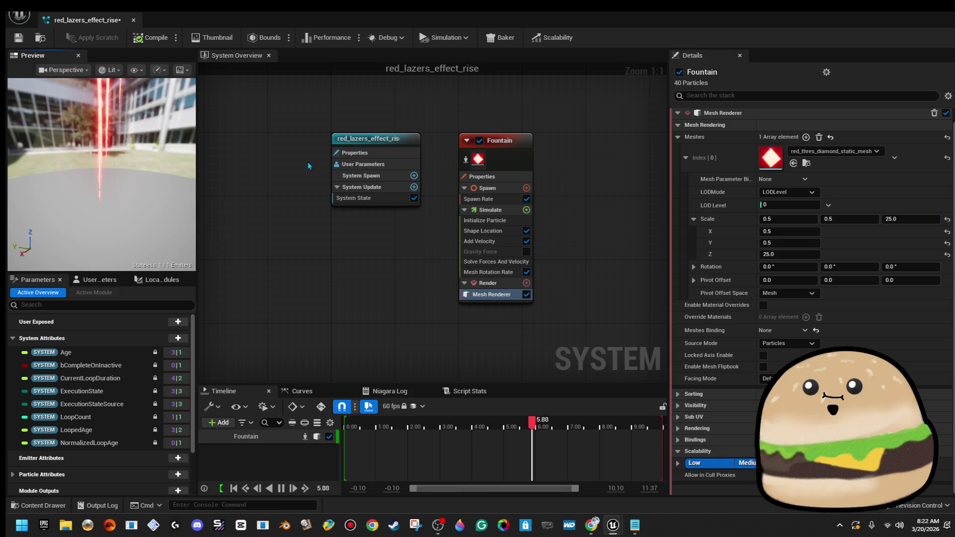
- Lower the Shape Location cylinder height to 200 and save red_lazers_effect_rise
left_click(502, 231)
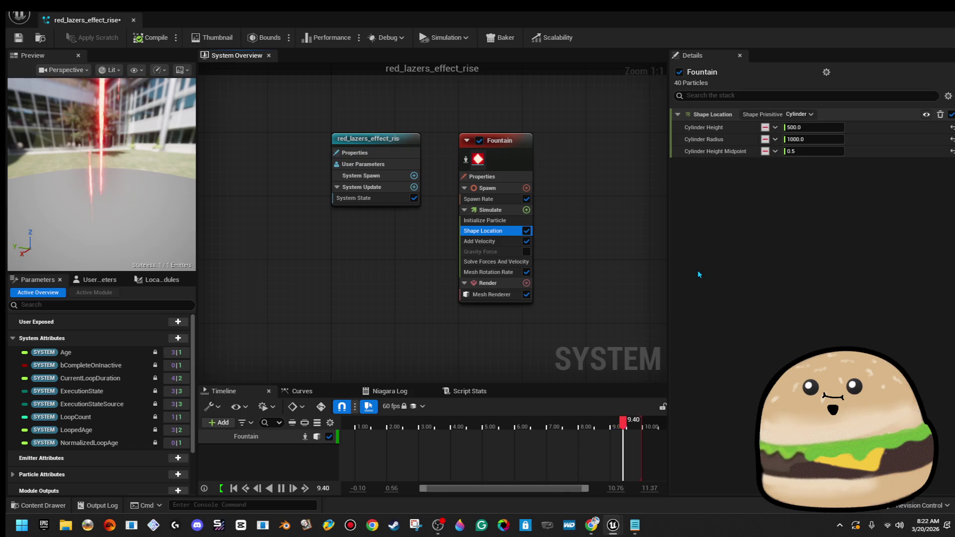
left_click(832, 129)
type("200")
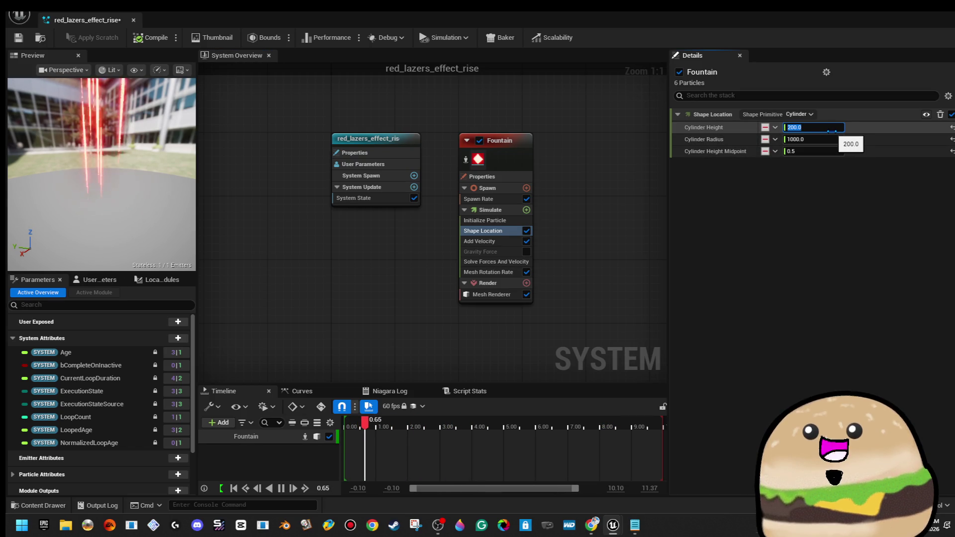
key("Return")
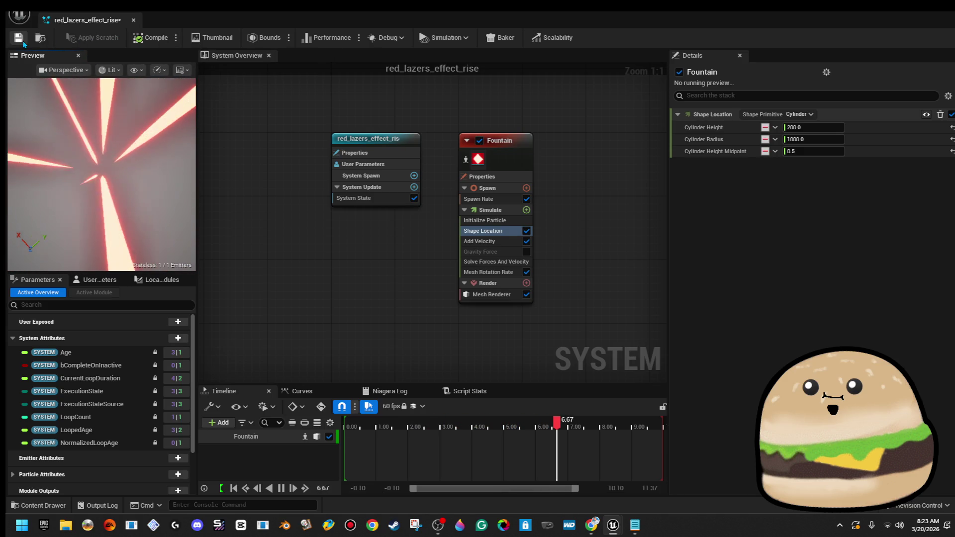
key("ctrl+s")
left_click(909, 12)
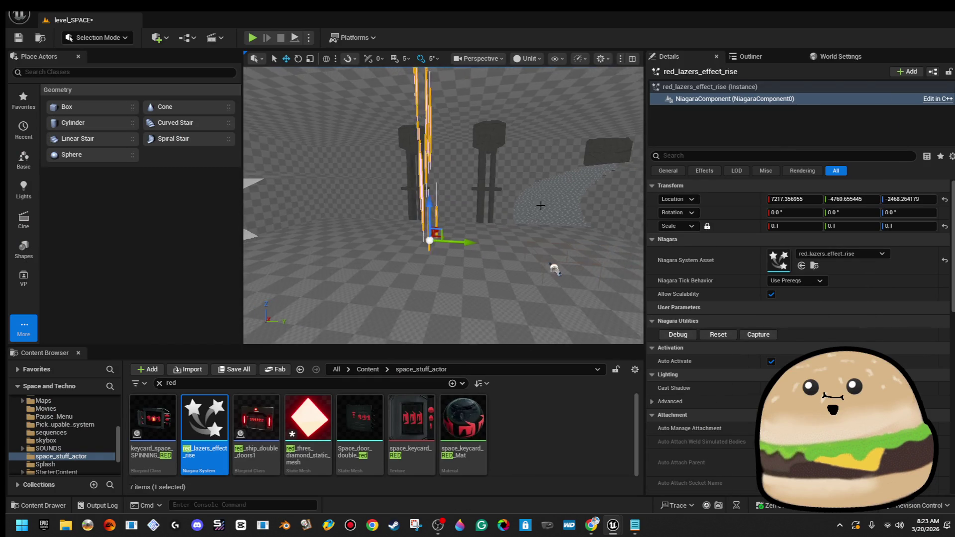
- Play level_SPACE from the floor spot using Play From Here
right_click(503, 332)
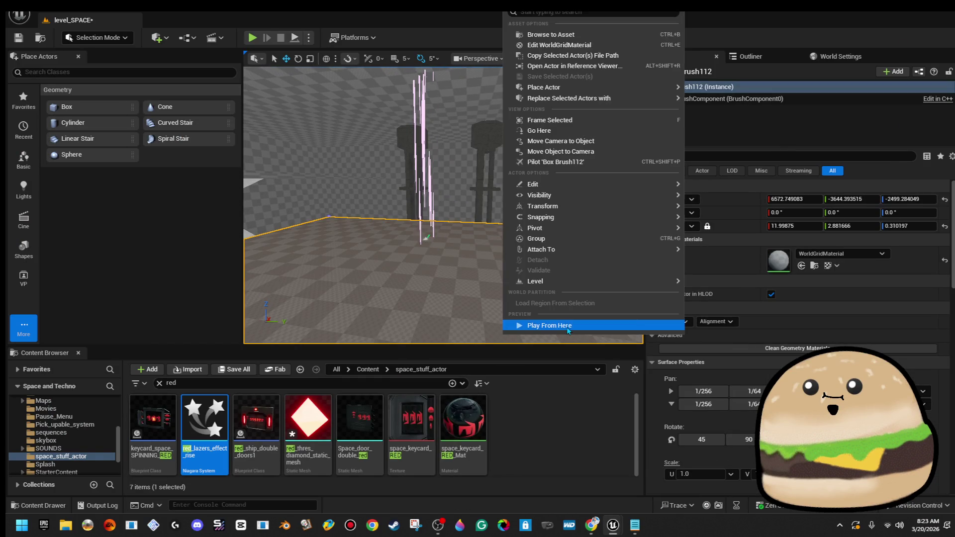
left_click(568, 324)
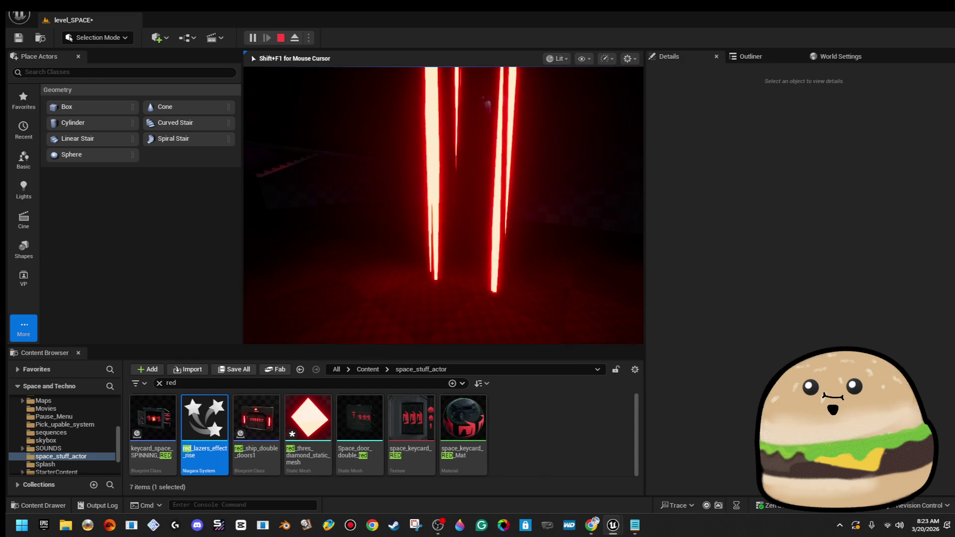
- Stop the play session and select the red laser effect in the level
key("F11")
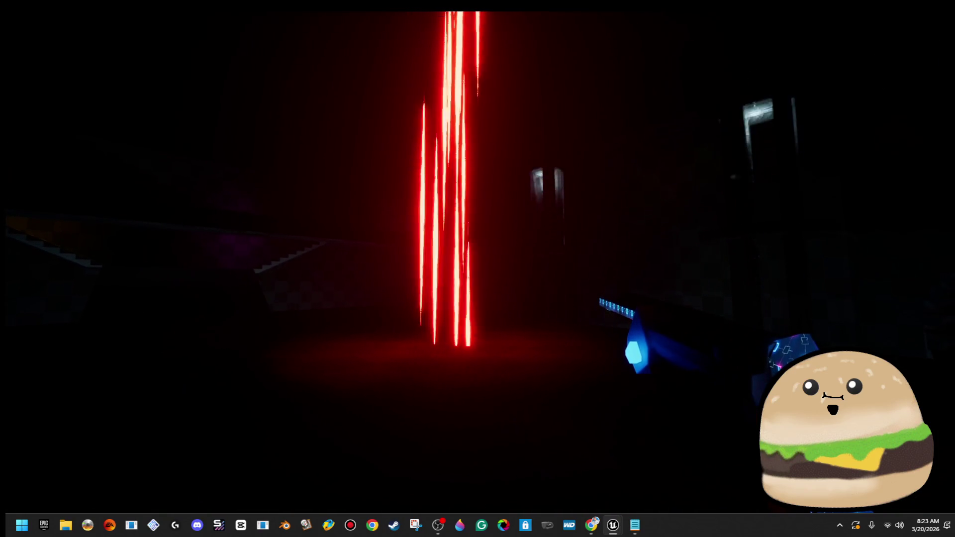
key("Escape")
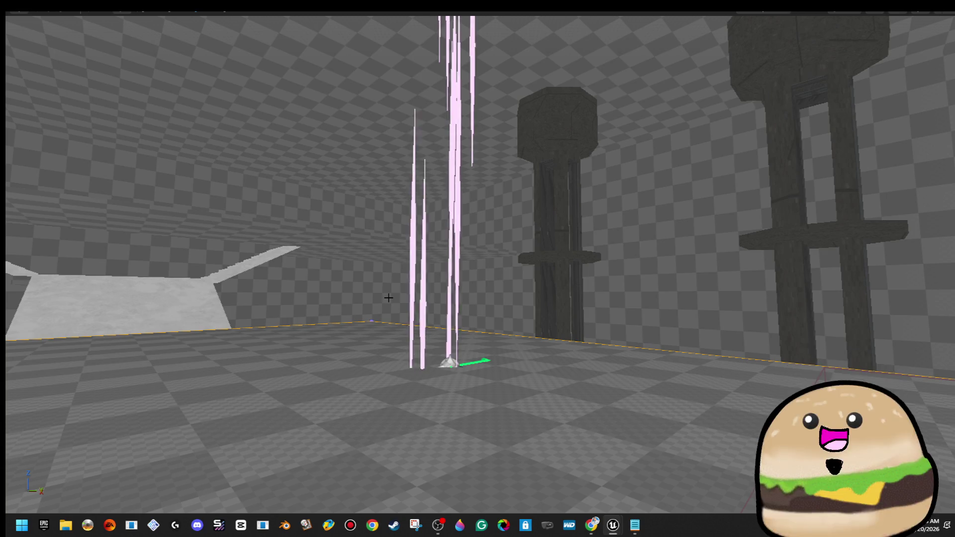
left_click_drag(376, 231, 348, 199)
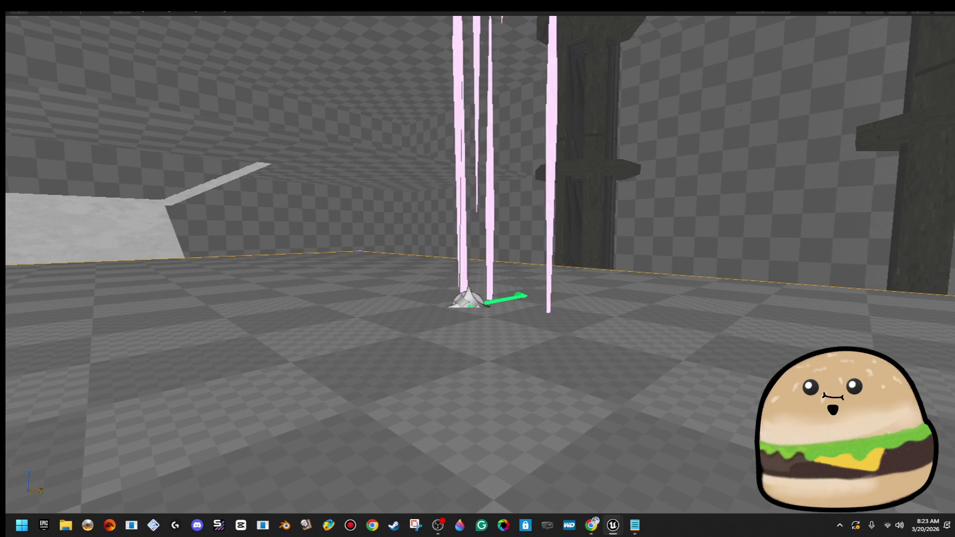
left_click(475, 297)
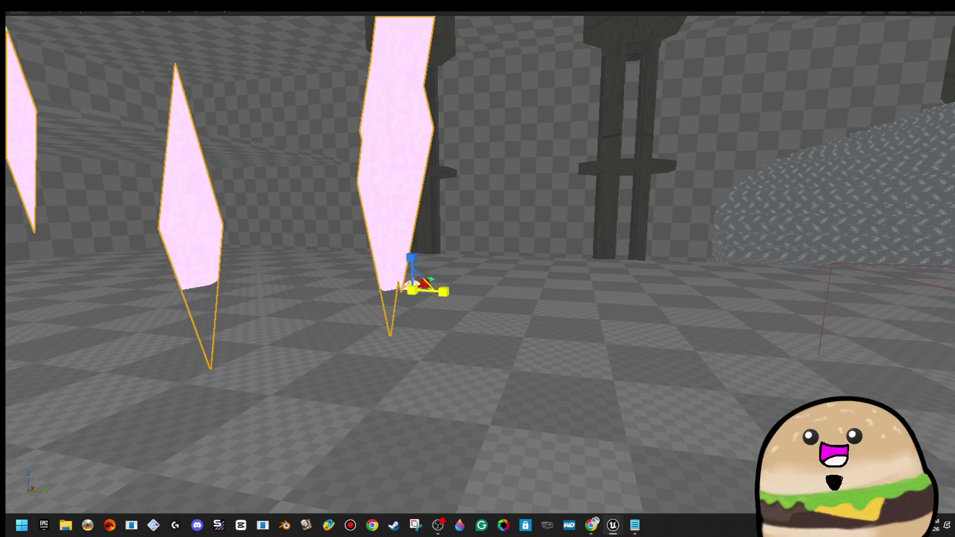
- Focus on the laser effect and inspect it up close among the tube pillars
mouse_move(402, 286)
left_mouse_down()
mouse_move(348, 291)
mouse_move(393, 291)
left_mouse_up()
mouse_move(397, 329)
left_mouse_down()
mouse_move(388, 329)
mouse_move(648, 324)
mouse_move(782, 309)
left_mouse_up()
key("f")
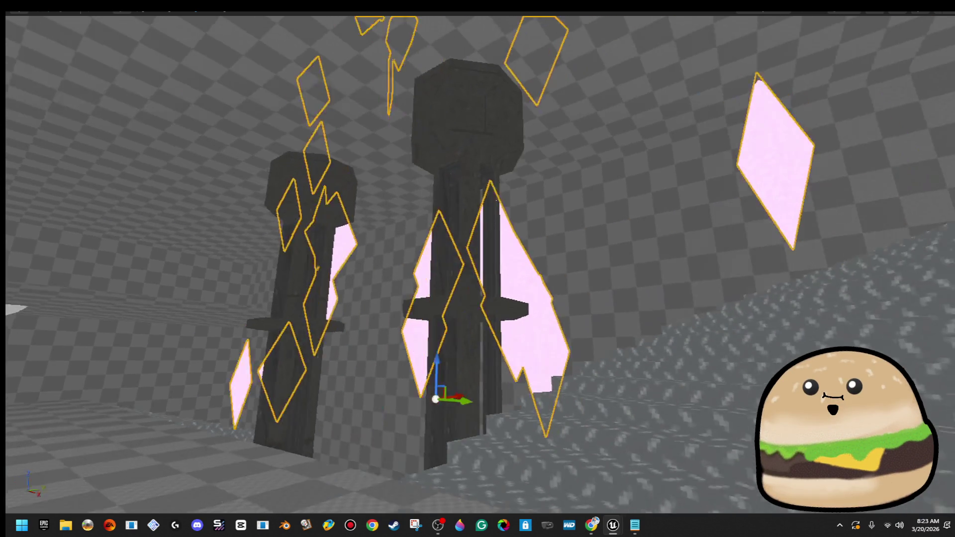
left_click_drag(467, 311, 468, 311)
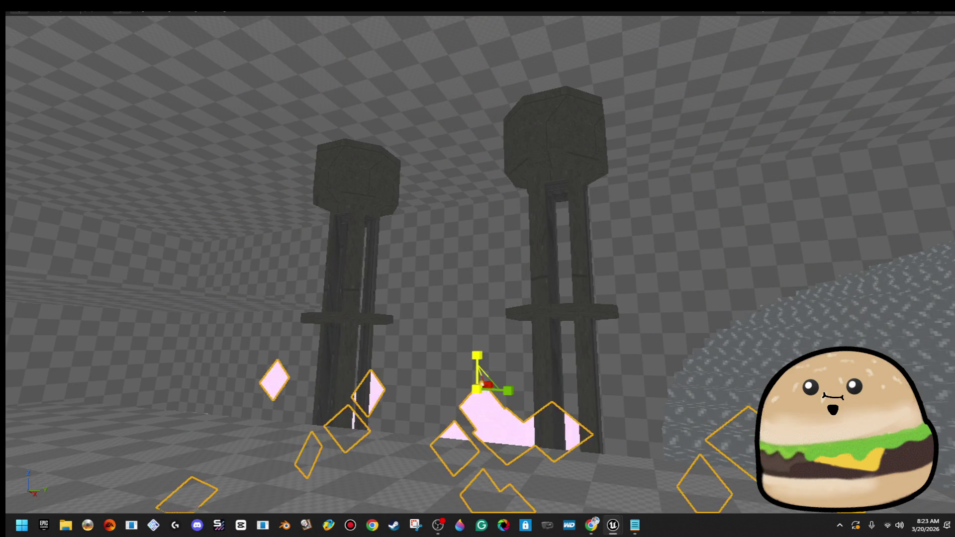
left_click_drag(480, 349, 476, 331)
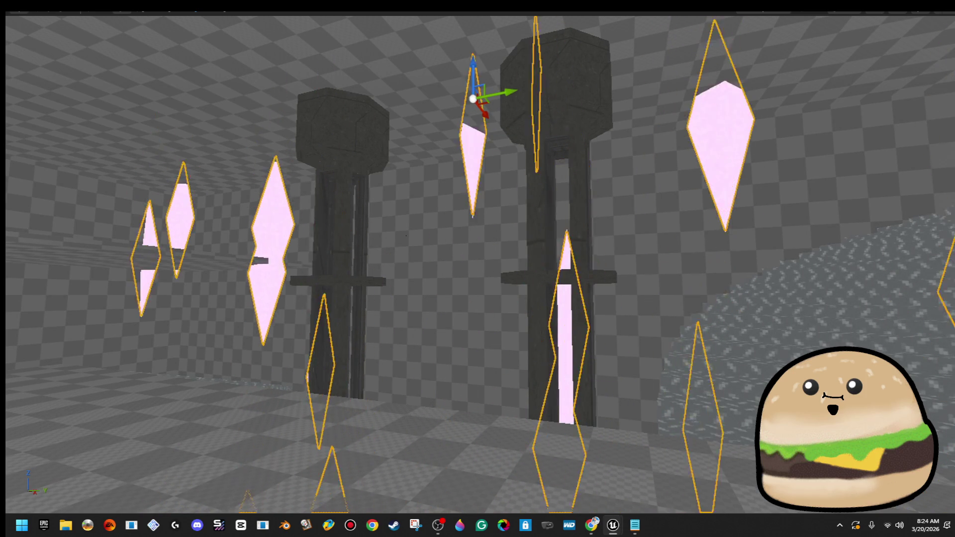
left_click_drag(485, 110, 532, 164)
key("F11")
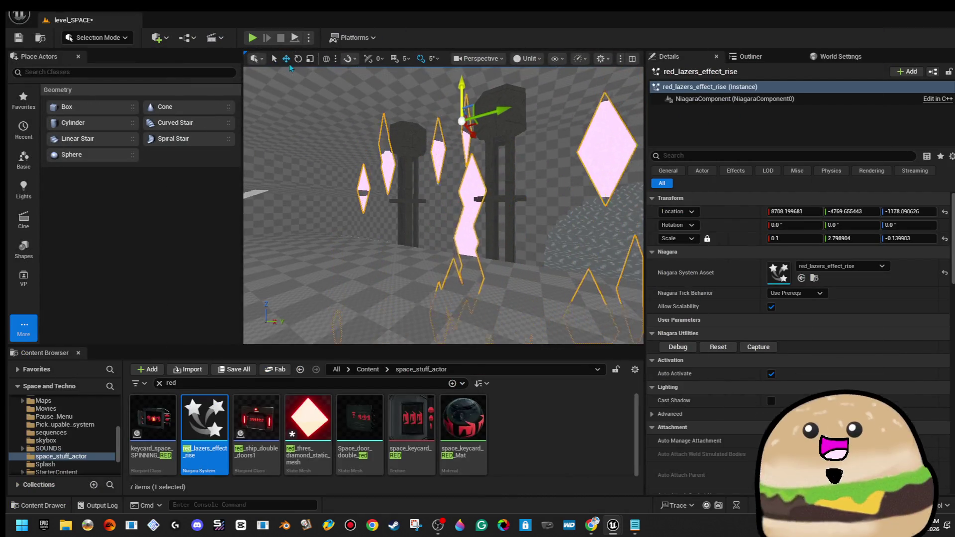
- Switch the viewport to Lit mode in fullscreen to view the glowing red laser shards
left_click(528, 58)
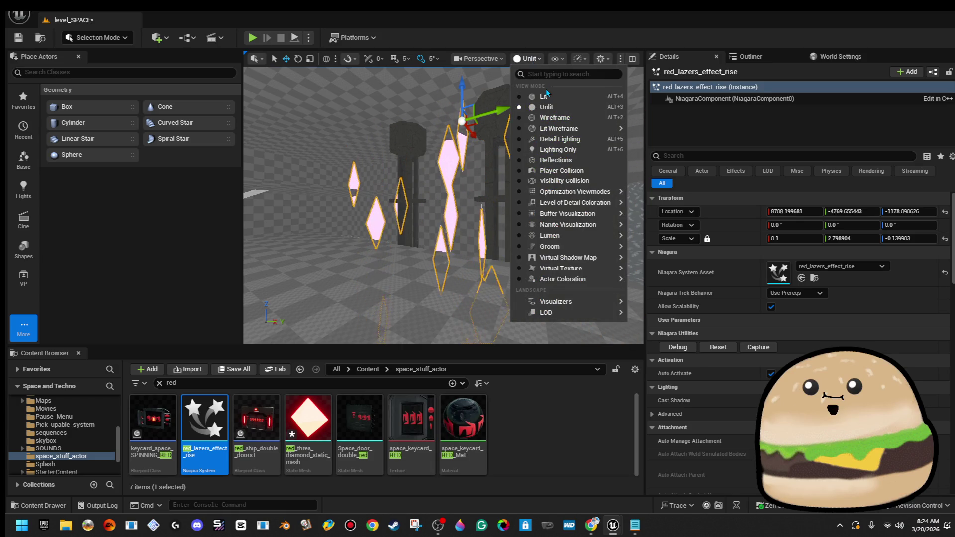
left_click(552, 98)
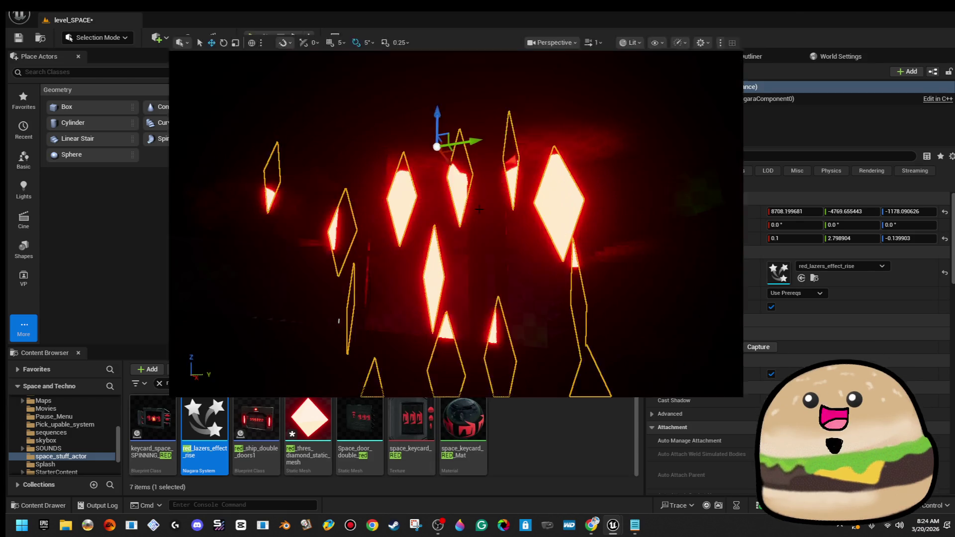
key("F11")
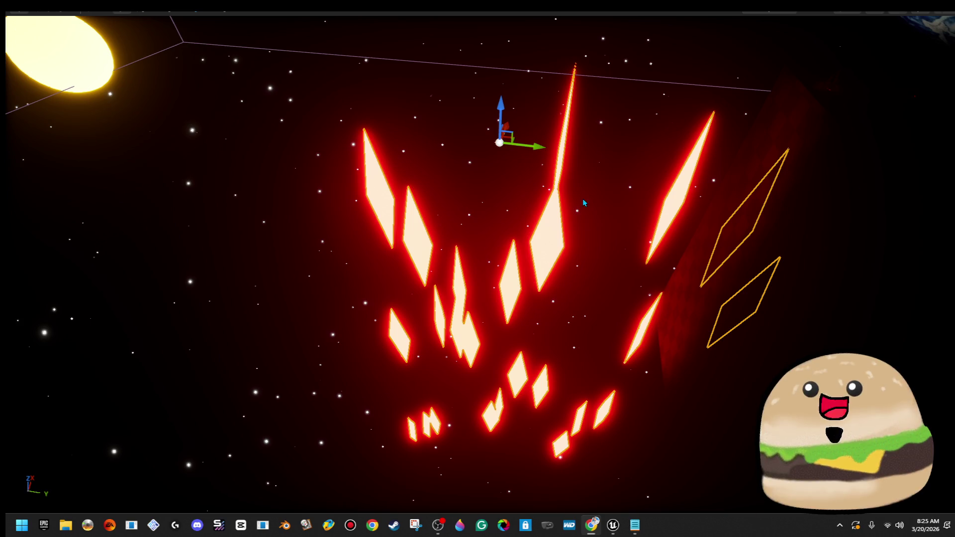
right_click(552, 222)
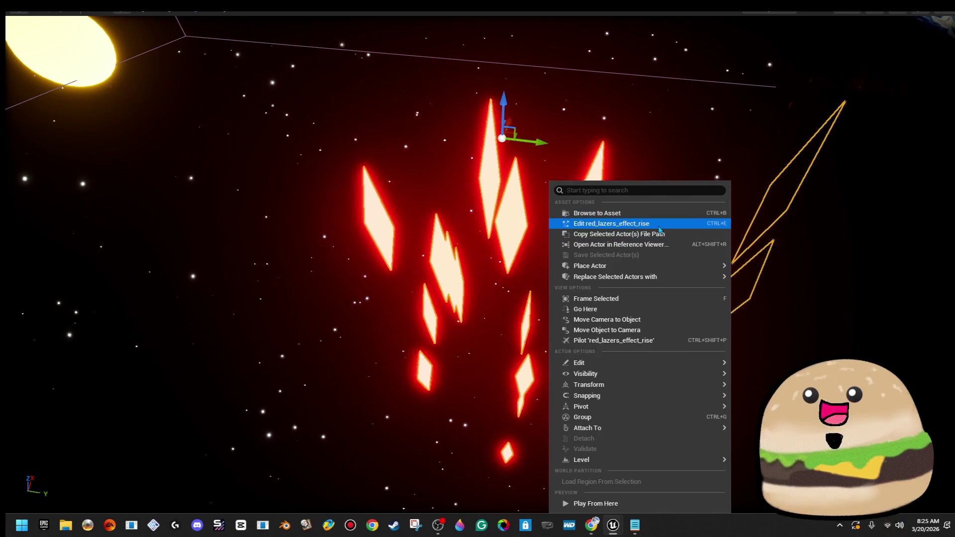
- Open red_lazers_effect_rise and search the Fountain emitter's properties for 'bounds'
left_click(659, 222)
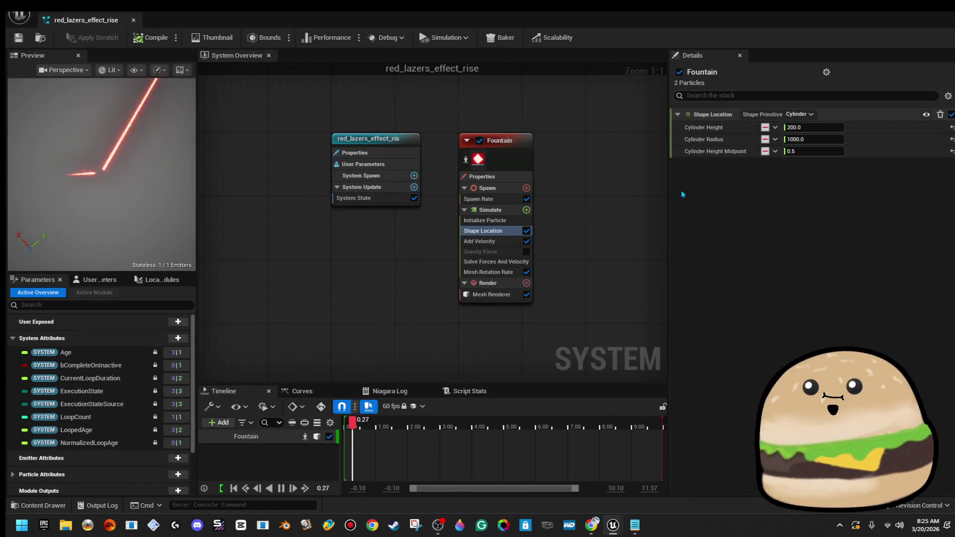
left_click(630, 162)
type("ound")
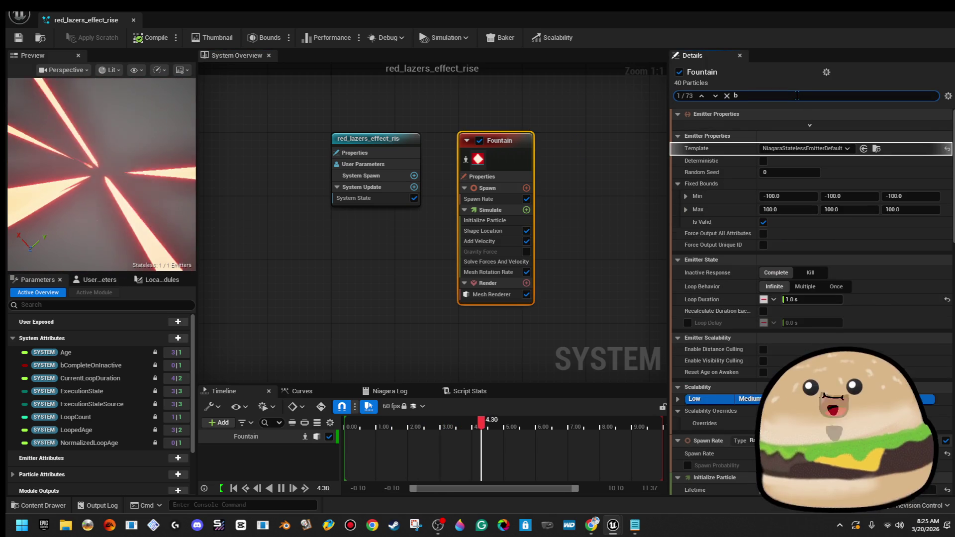
type("s")
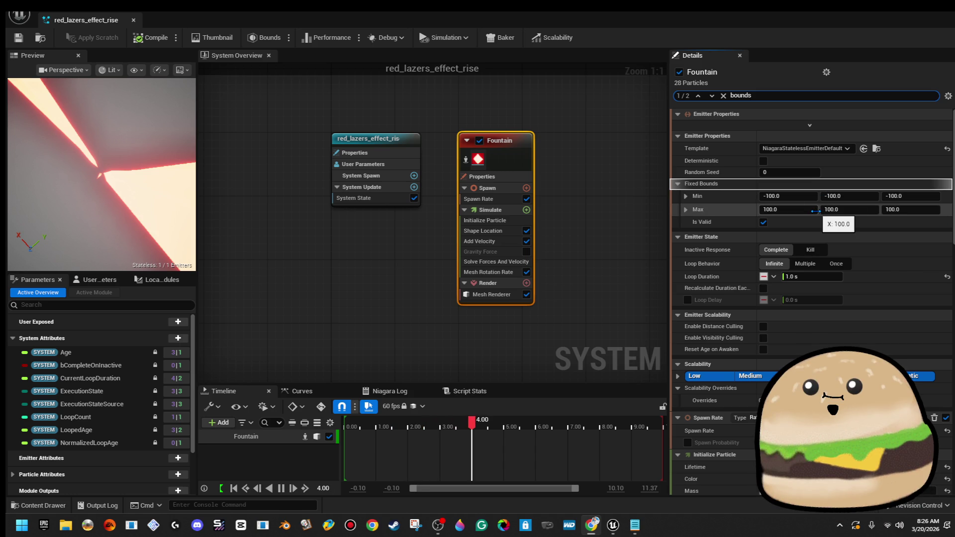
- Set the emitter's Fixed Bounds Min to -1000 and Max to 1000 on every axis
left_click(815, 196)
type("-")
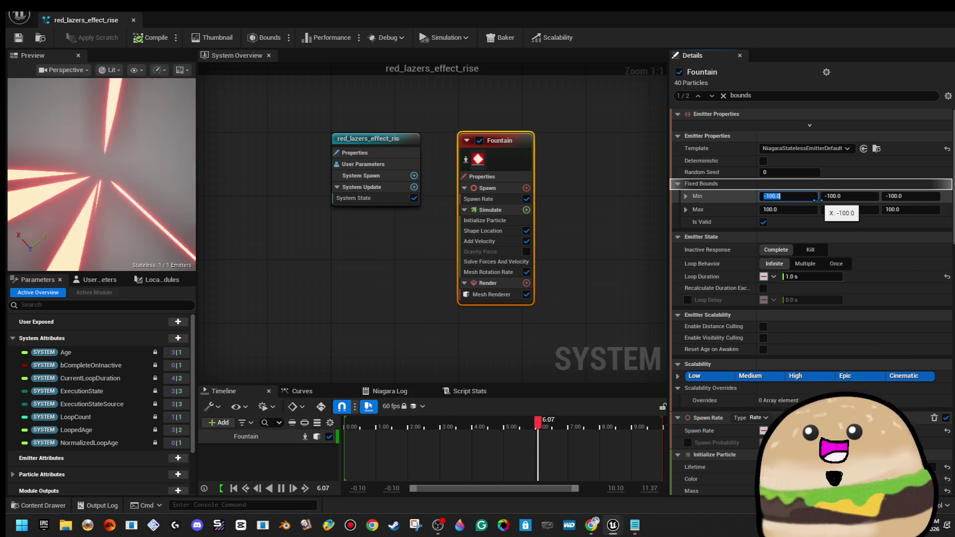
type("1000")
key("Tab")
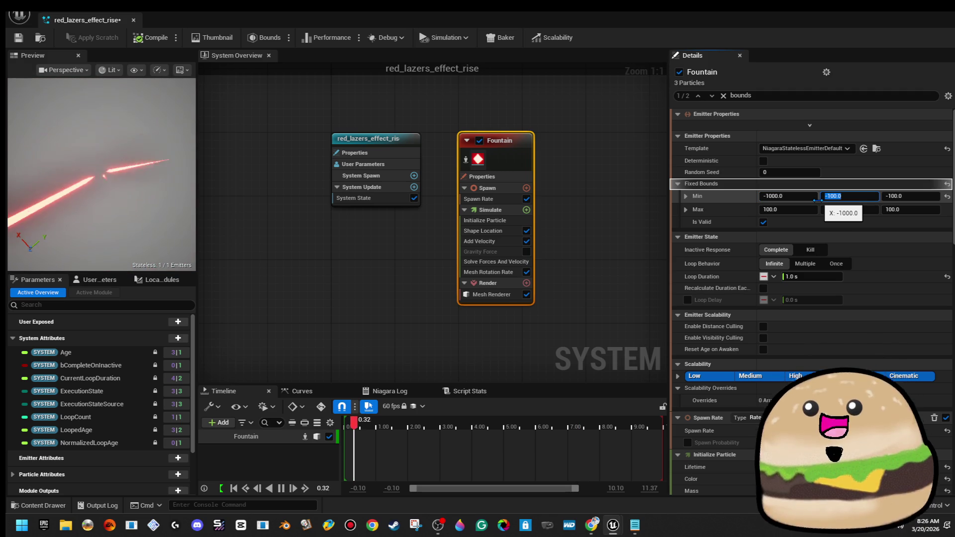
type("-1000")
key("Tab")
type("-1000")
key("Tab")
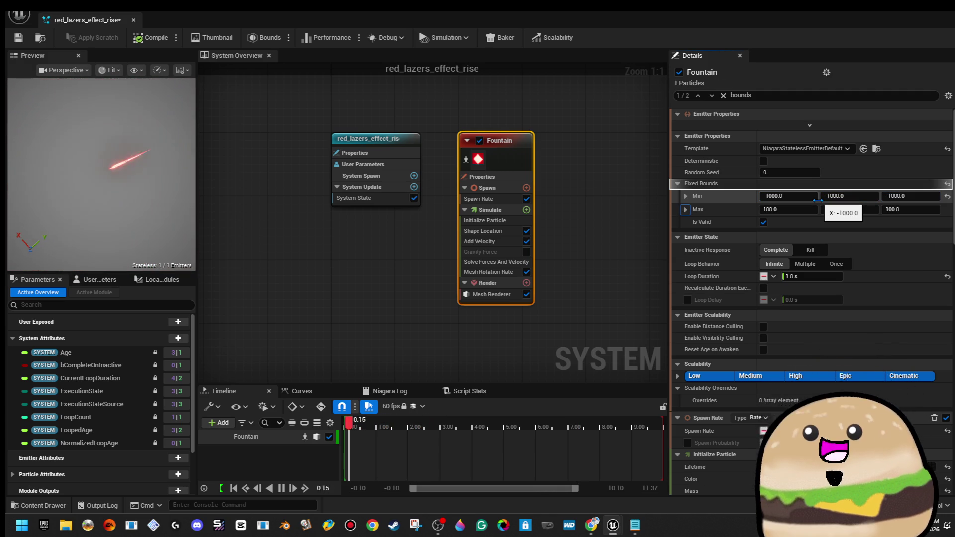
type("1000")
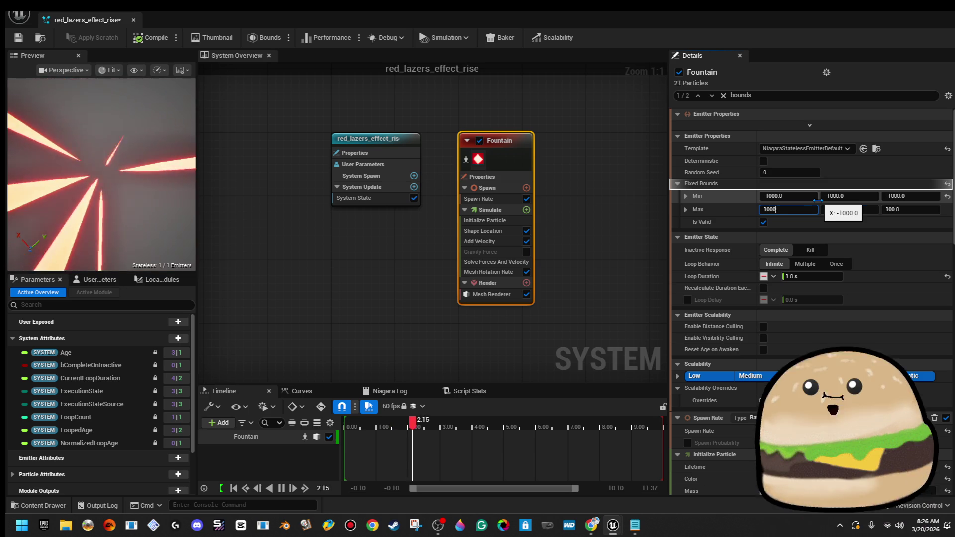
key("Tab")
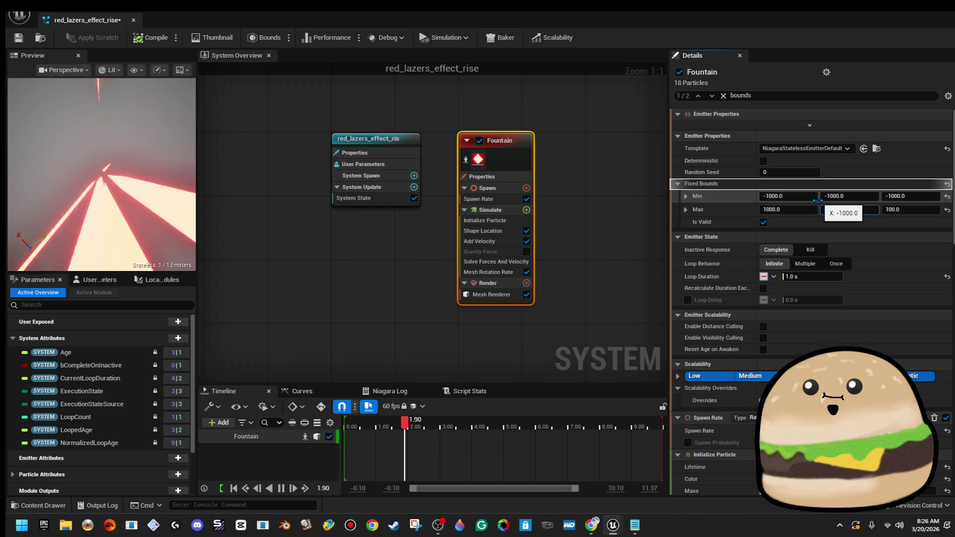
type("1000")
key("Tab")
type("1")
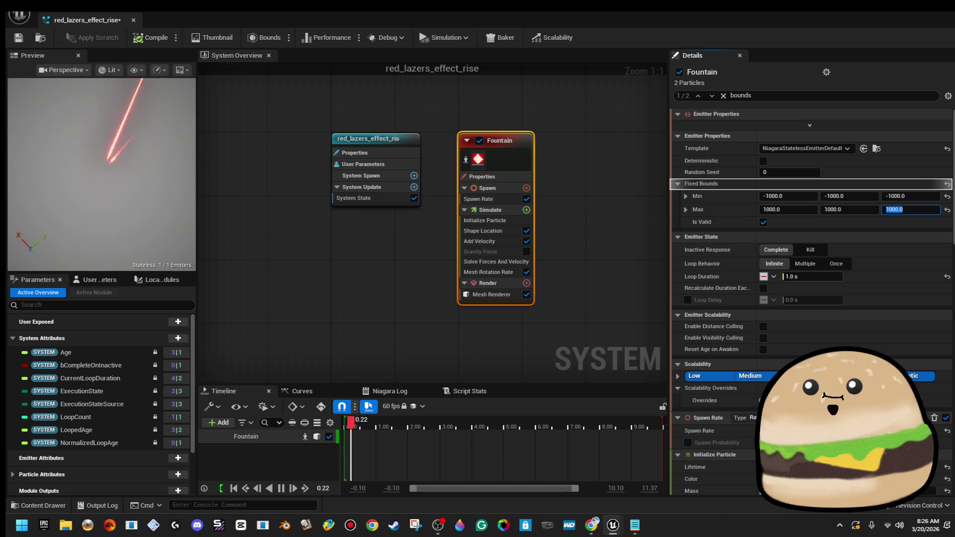
- Check the lasers in the preview, save the system and close the Niagara editor
mouse_move(43, 113)
left_mouse_down()
mouse_move(55, 107)
mouse_move(43, 113)
left_mouse_up()
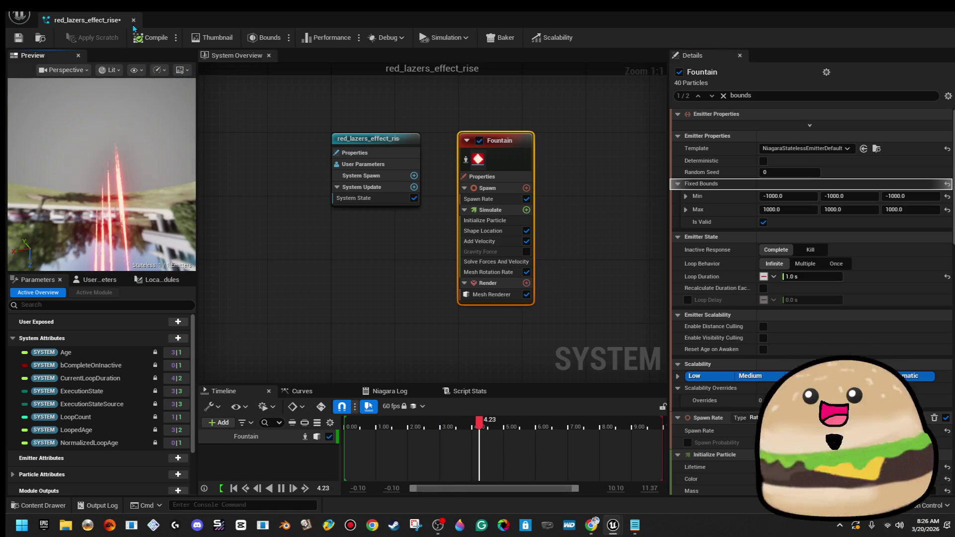
left_click(17, 40)
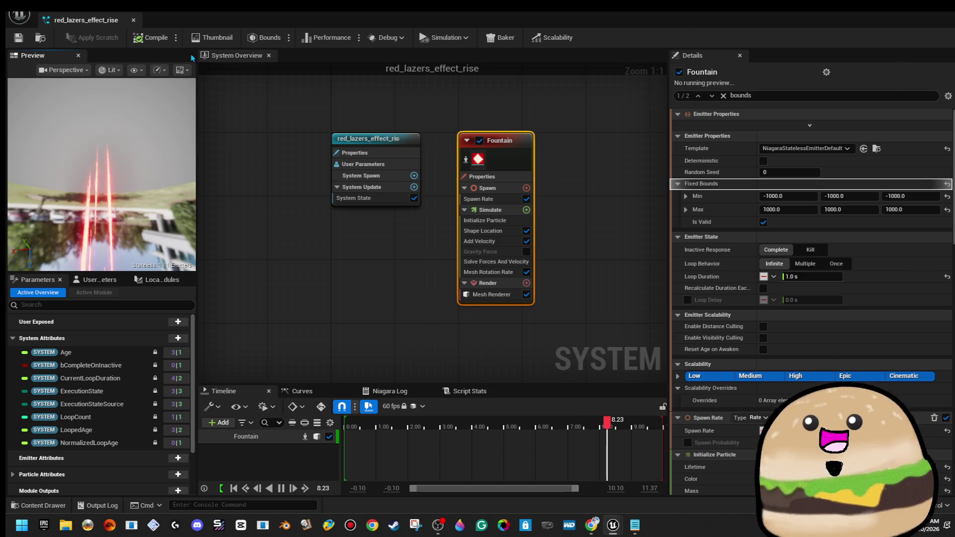
left_click(133, 20)
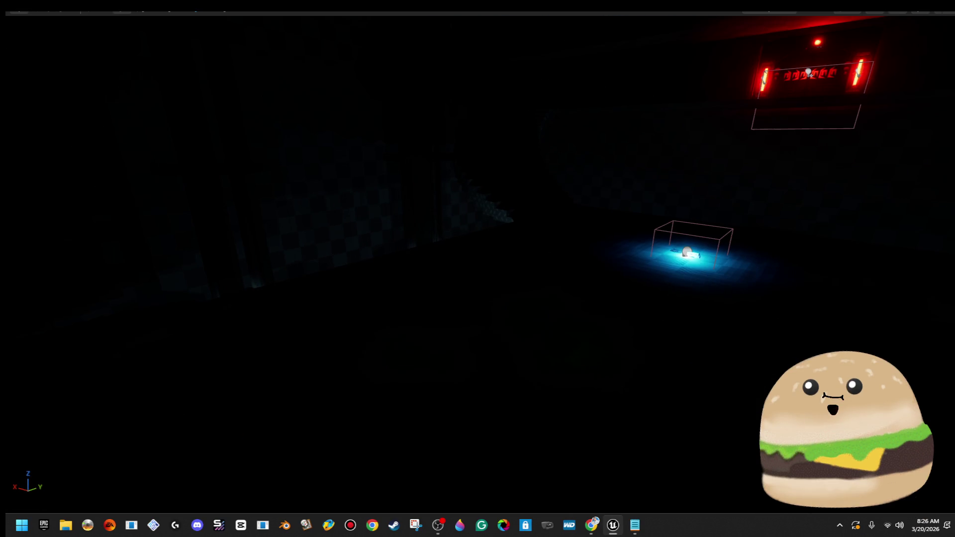
- Drag red_lazers_effect_rise into the level near the blue glowing pickup
key("F11")
left_click_drag(397, 252, 395, 253)
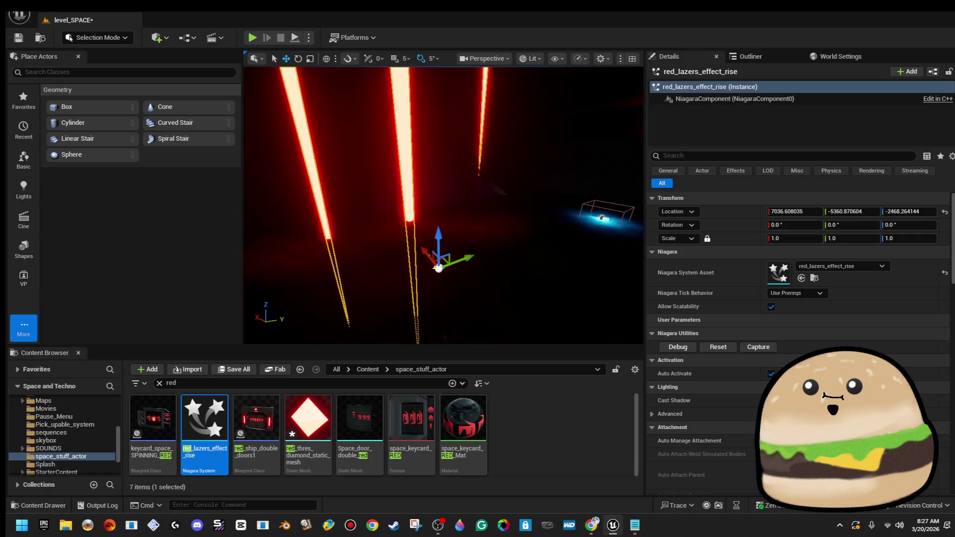
key("F11")
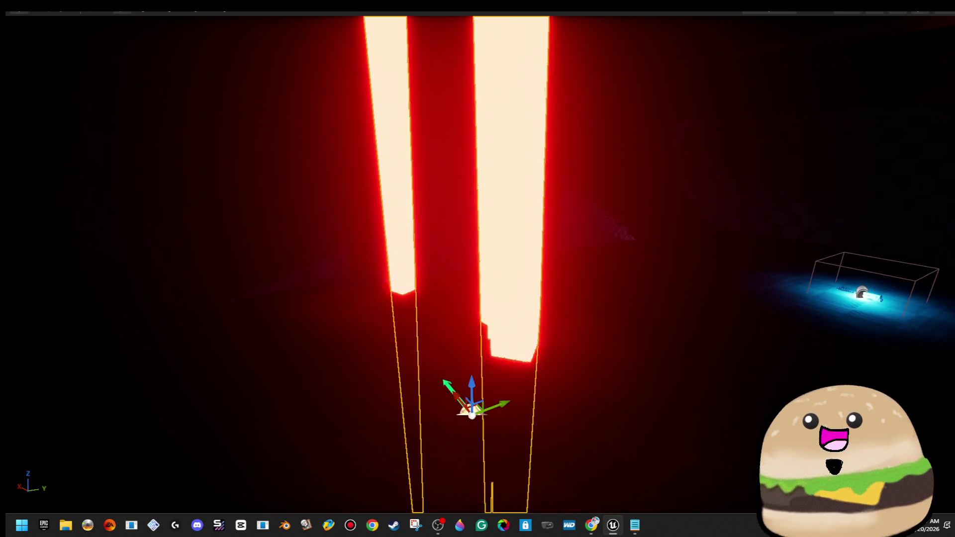
key("F11")
double_click(213, 416)
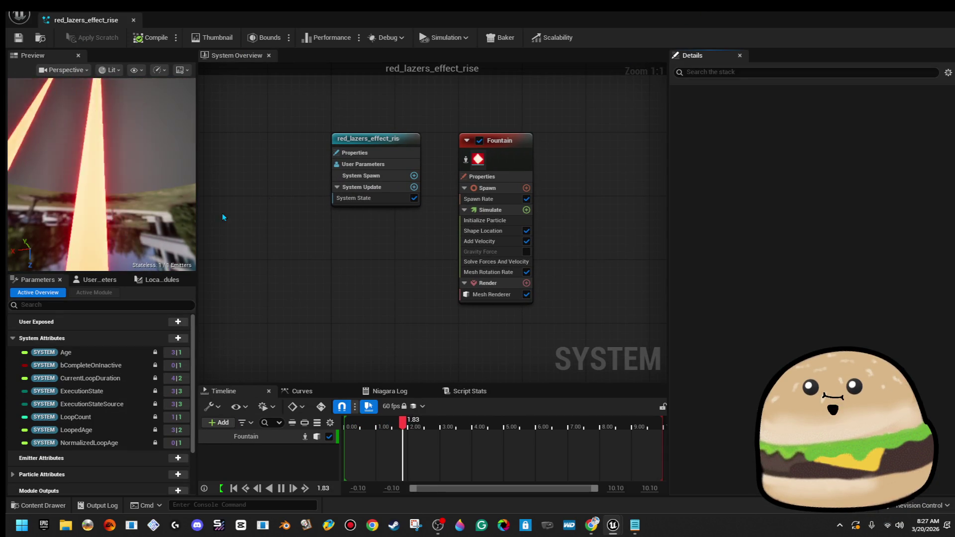
key("alt+Tab")
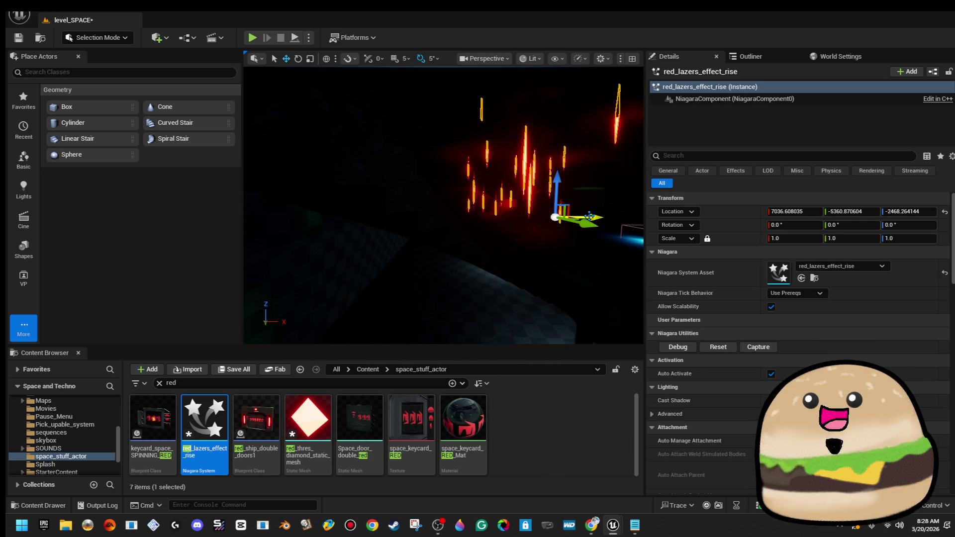
- Move the laser actor to X 6856 and Y -4883.7, then enlarge it slightly in X and Y
left_click_drag(588, 218, 549, 220)
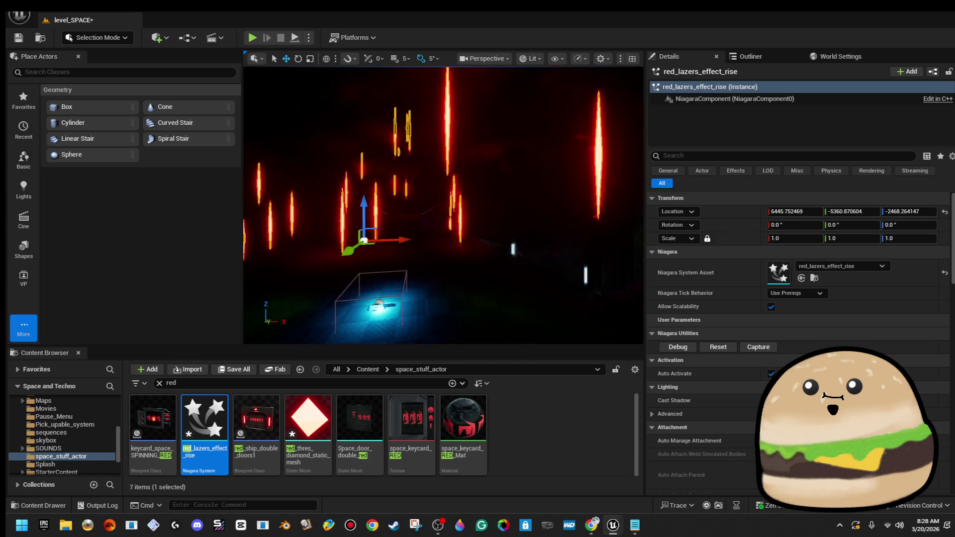
left_click_drag(424, 239, 459, 240)
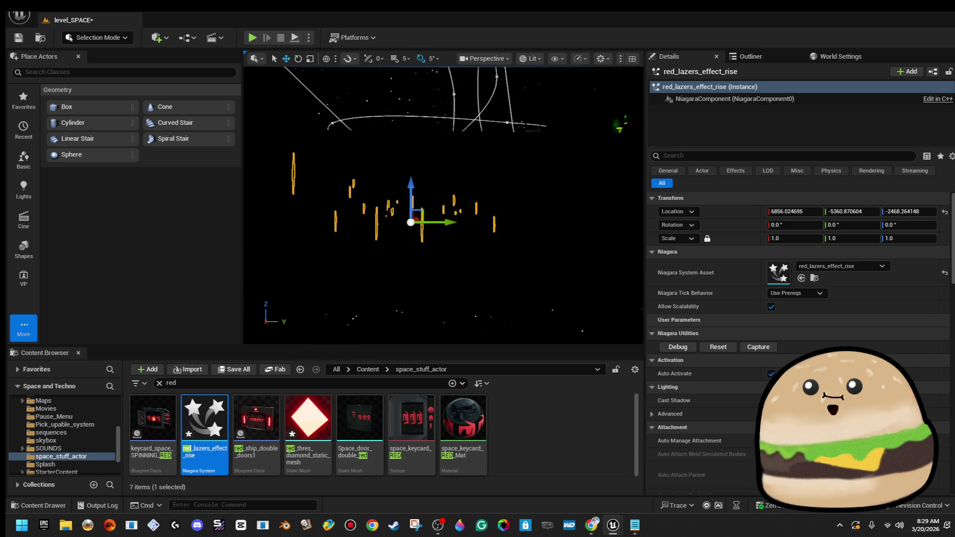
scroll(489, 225, "up", 5)
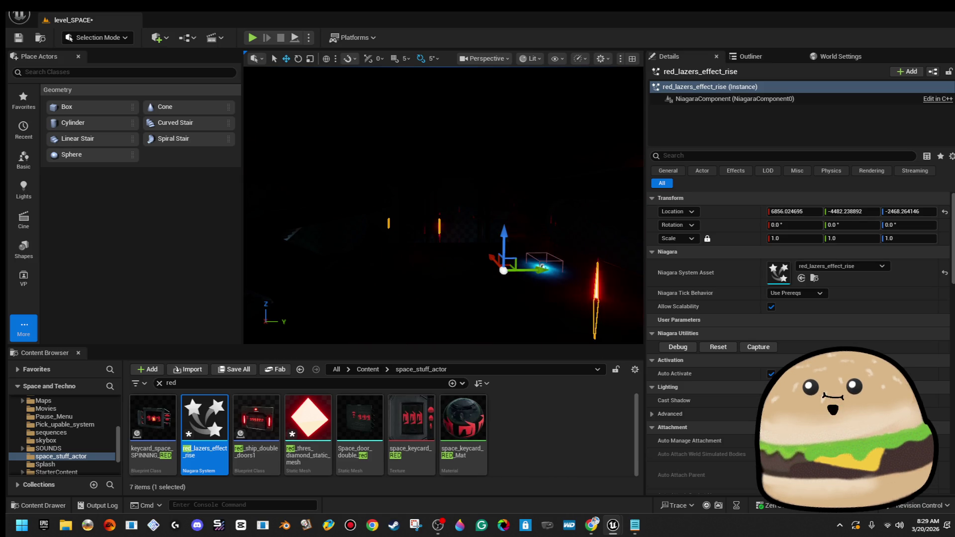
mouse_move(442, 204)
left_mouse_down()
mouse_move(527, 194)
mouse_move(448, 199)
left_mouse_up()
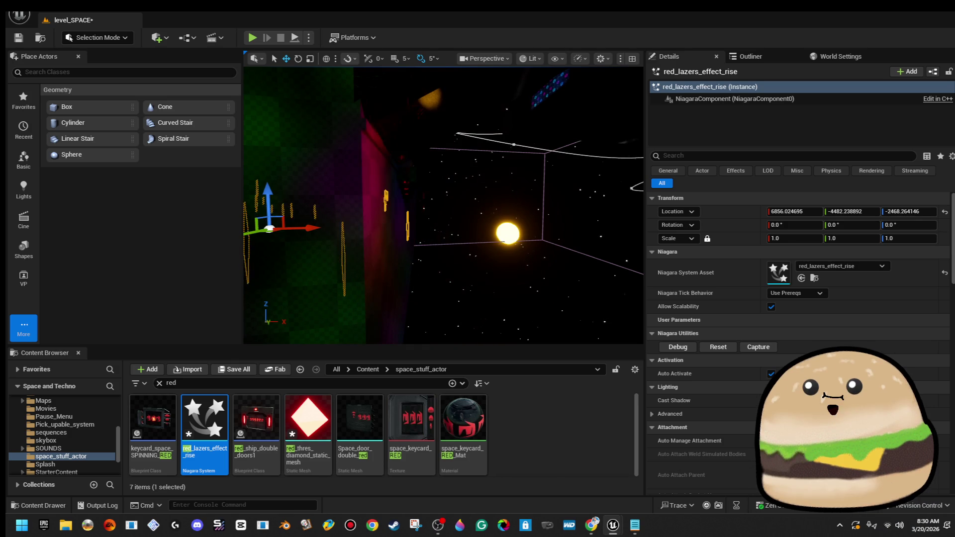
key("f")
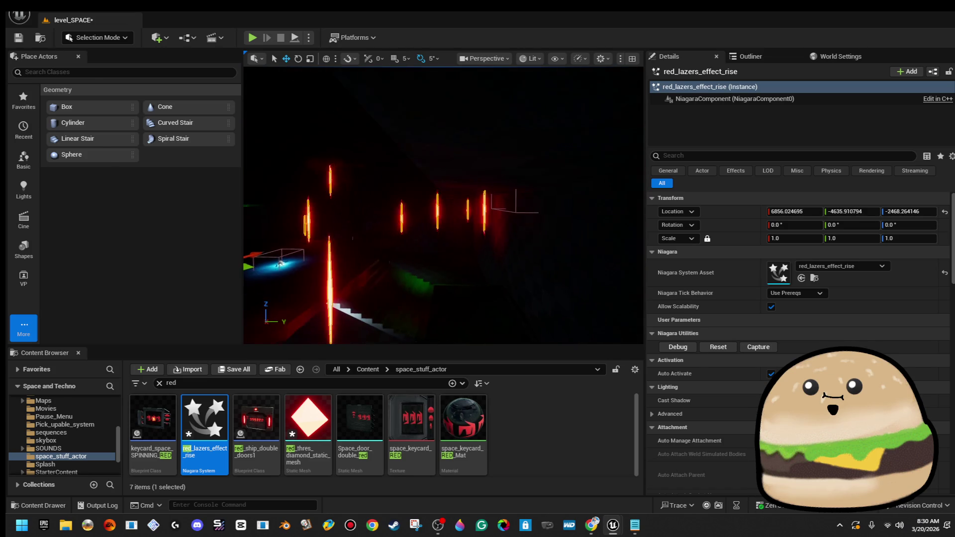
left_click_drag(441, 265, 411, 267)
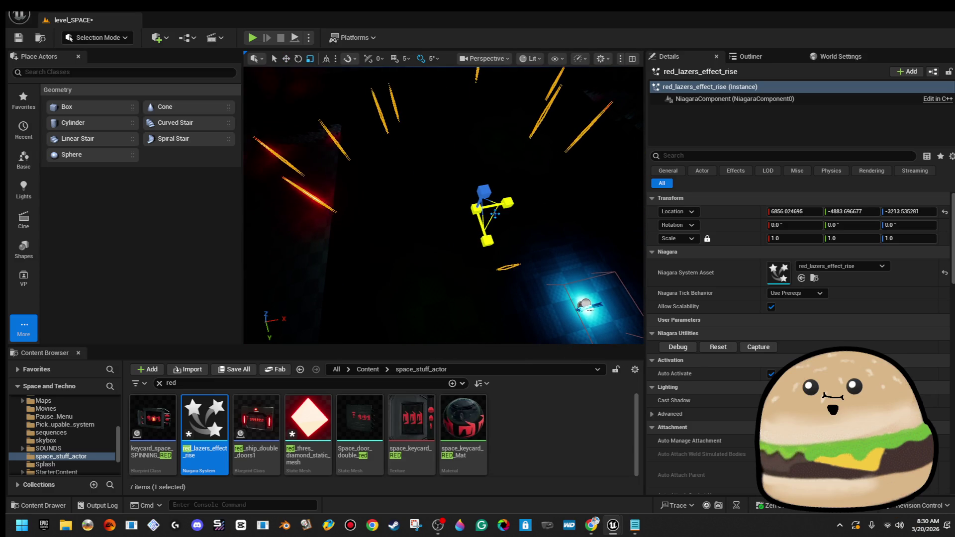
left_click_drag(479, 209, 485, 205)
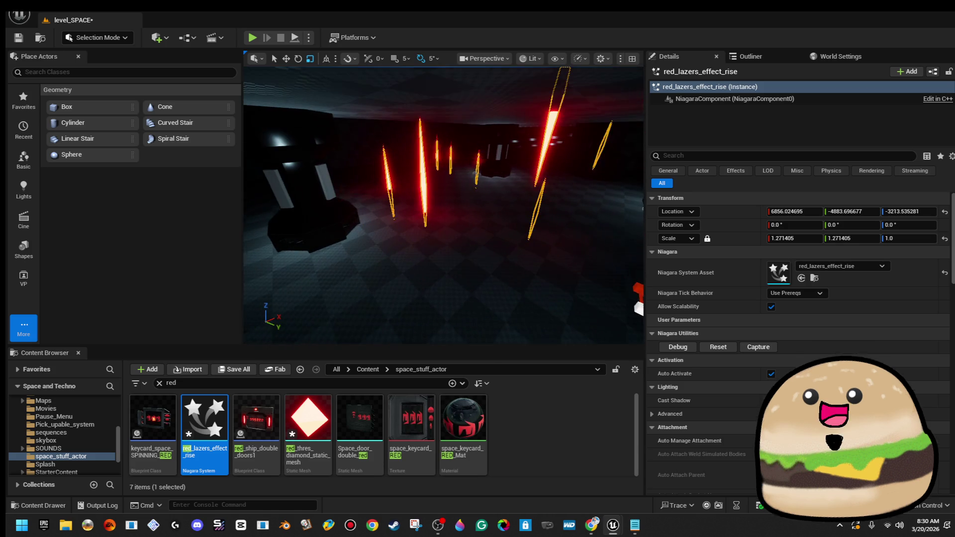
left_click(789, 239)
- Enter 1.1 in the locked Scale X so the actor scales to 1.1, 1.1, 0.865185
type("1.1")
key("Return")
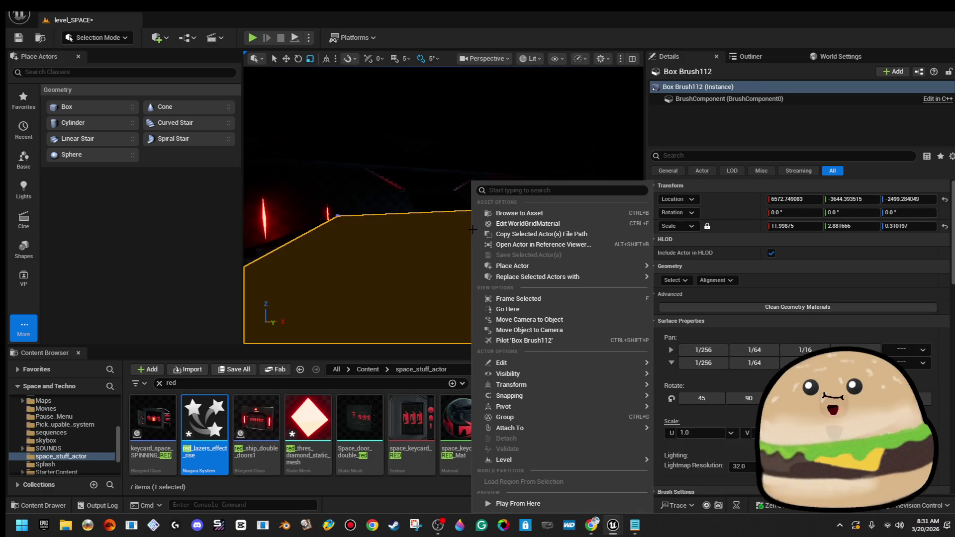
right_click(472, 182)
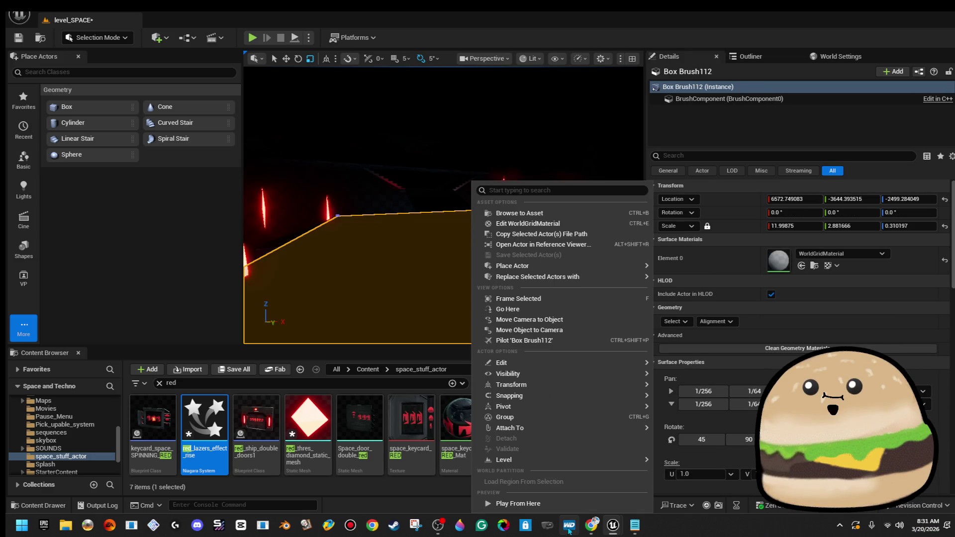
left_click(572, 508)
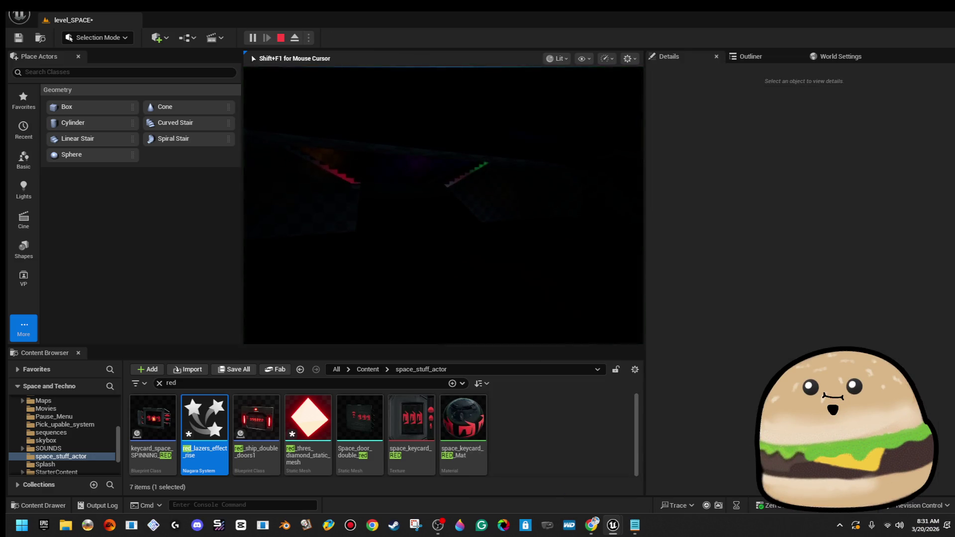
key("F11")
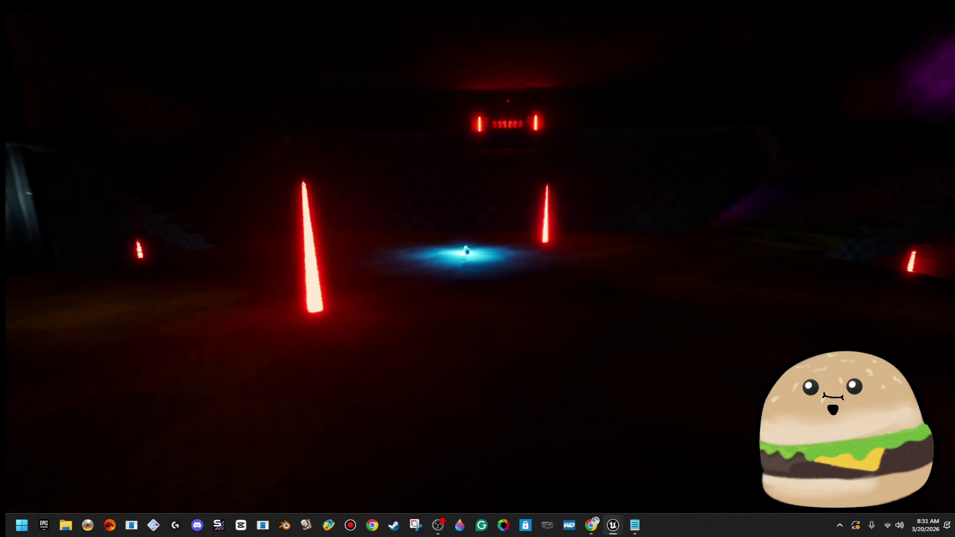
key("w")
key("w")
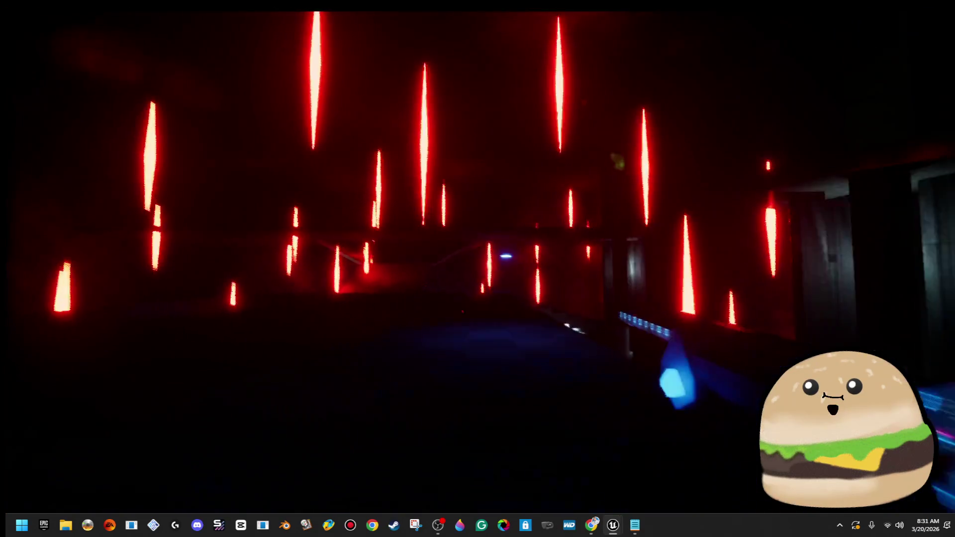
key("w")
key("2")
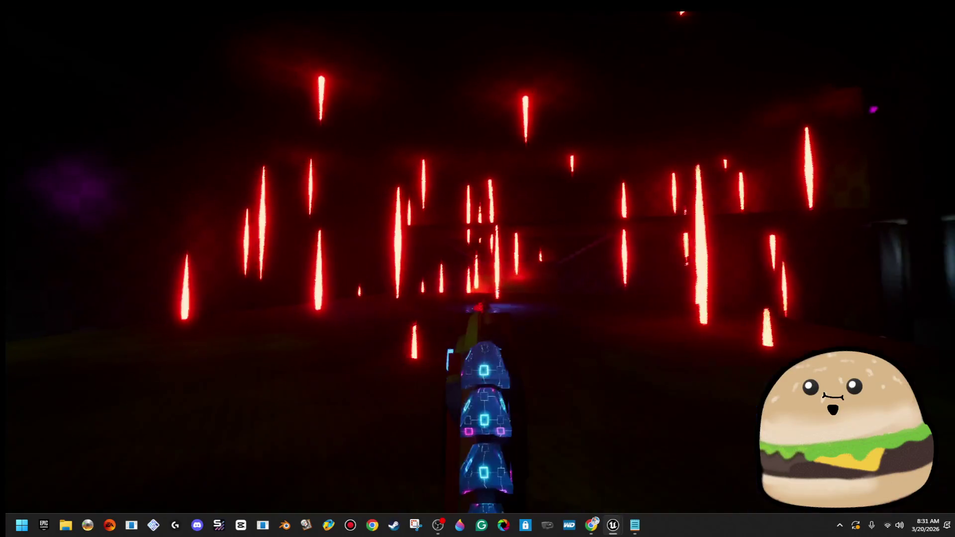
key("1")
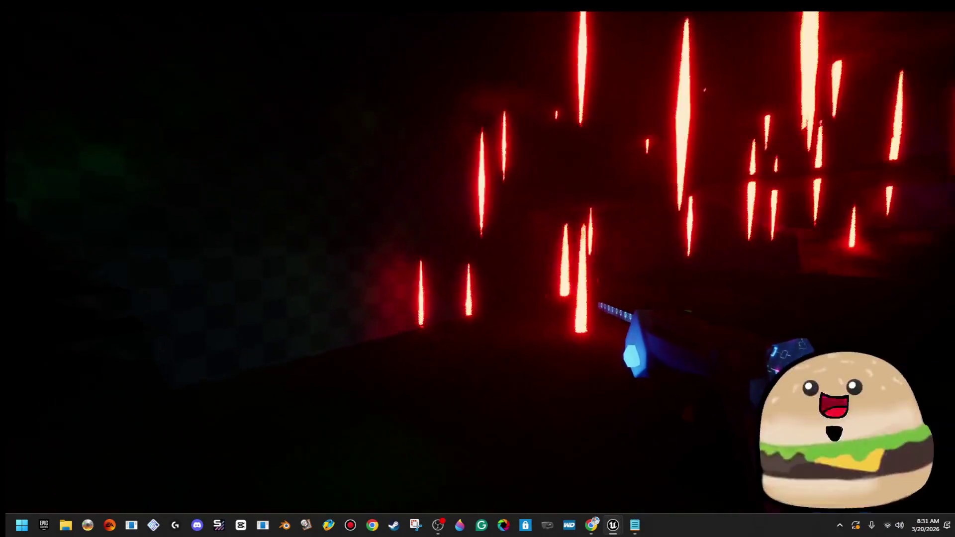
key("w")
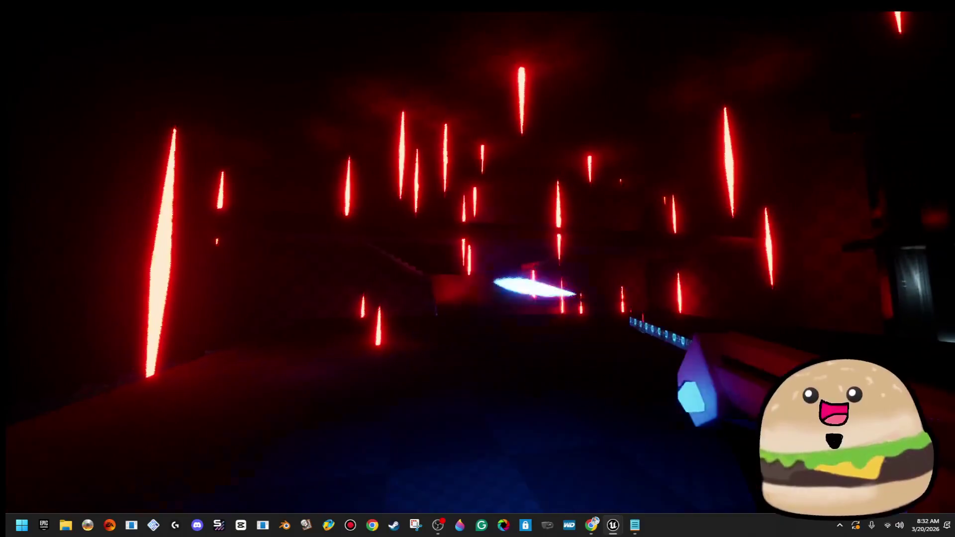
key("w")
key("w")
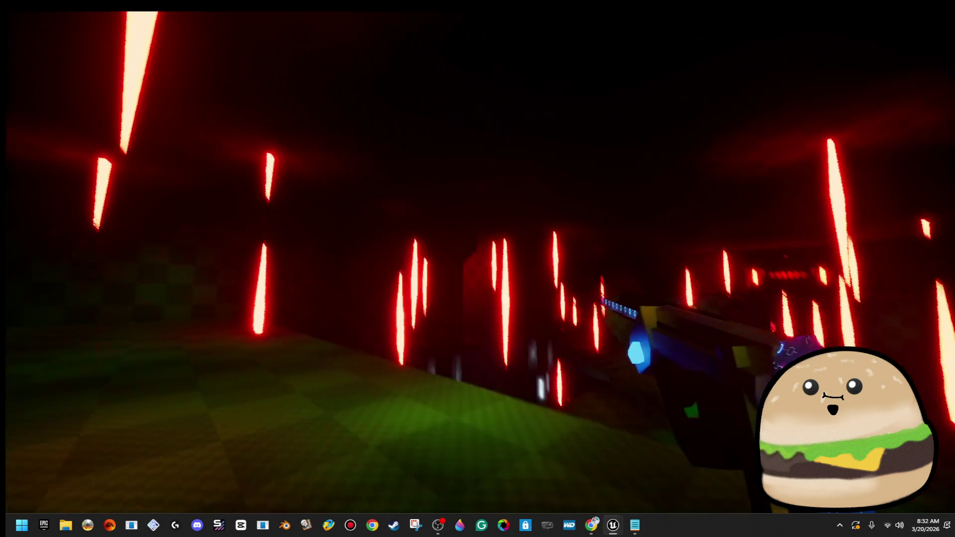
key("Escape")
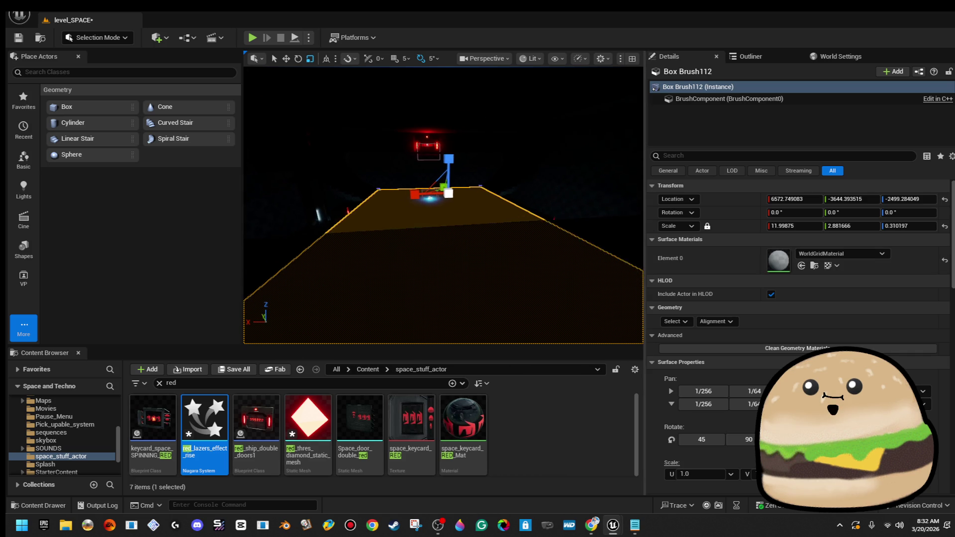
key("e")
key("s")
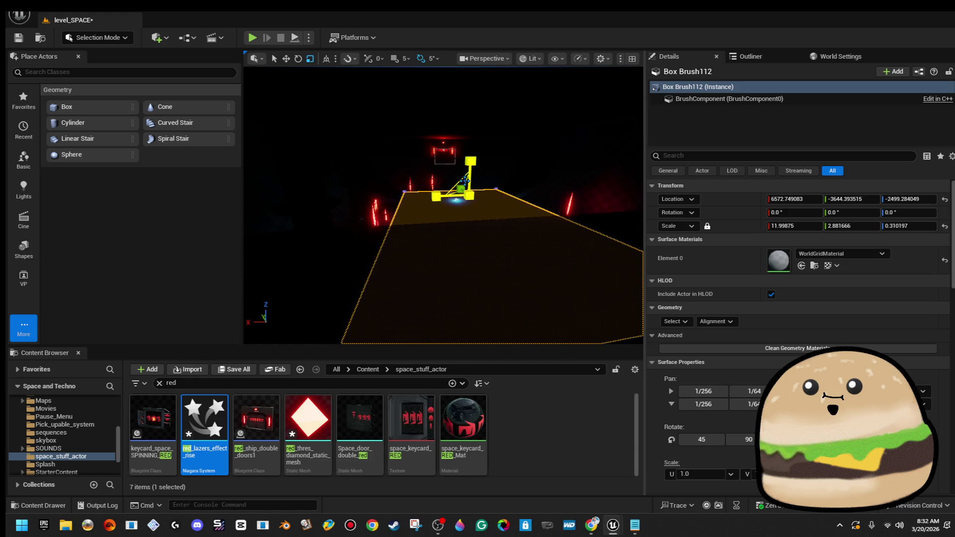
right_click(471, 184)
- Play from the floor spot, stop the test session, and reopen the floor brush's actions menu
left_click(536, 505)
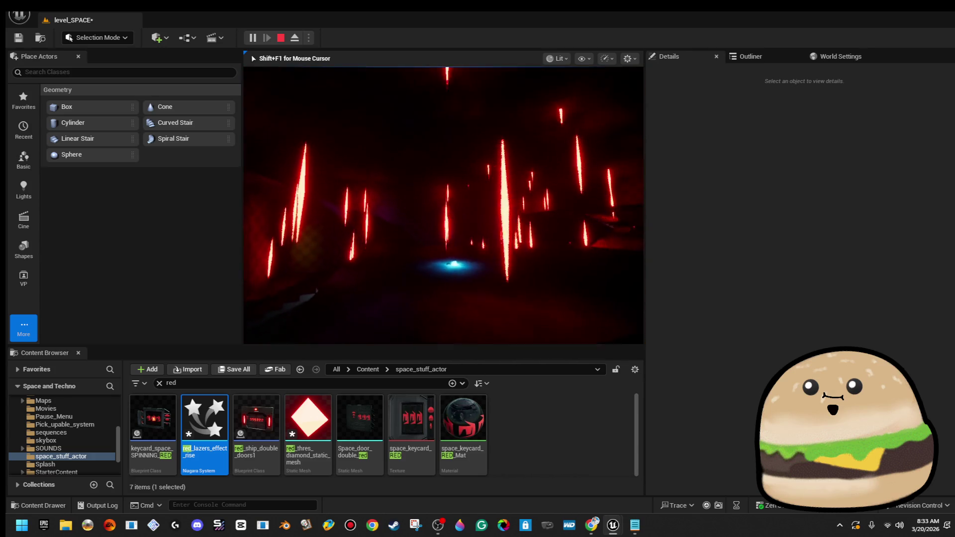
key("Escape")
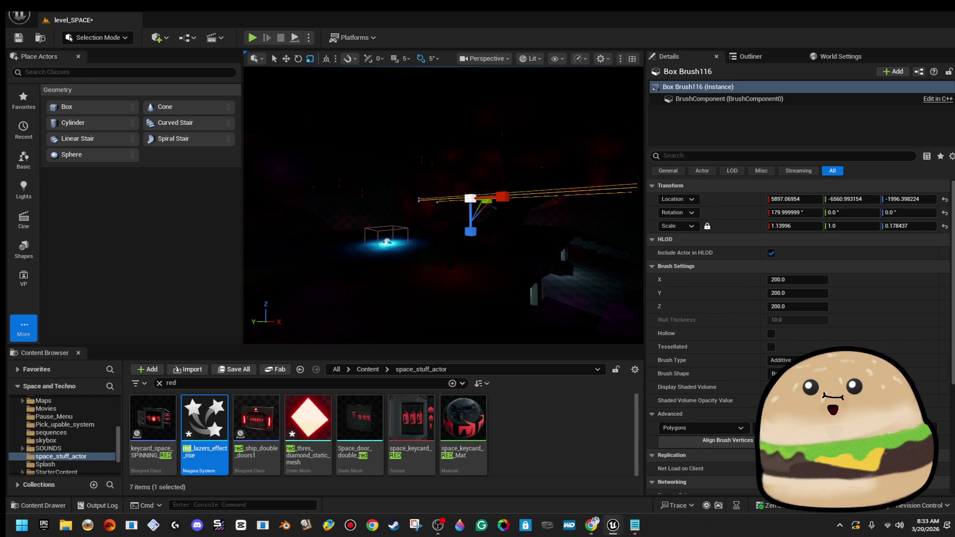
right_click(428, 319)
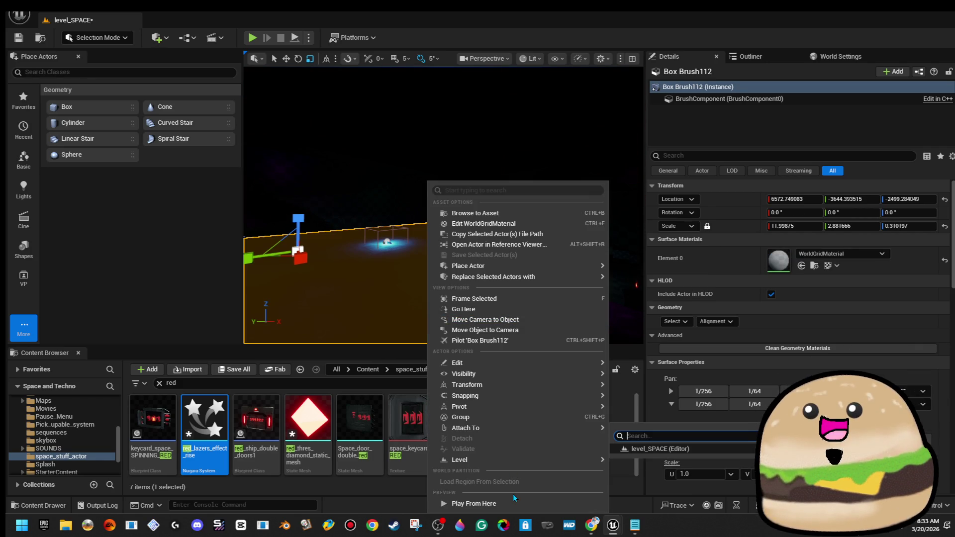
- Start a fullscreen test play and walk toward the red light pillars
left_click(510, 504)
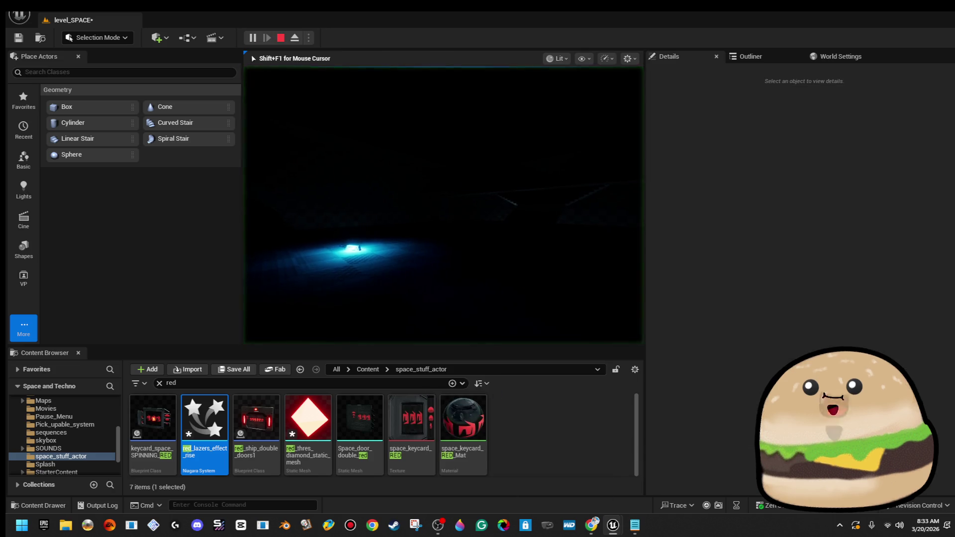
key("F11")
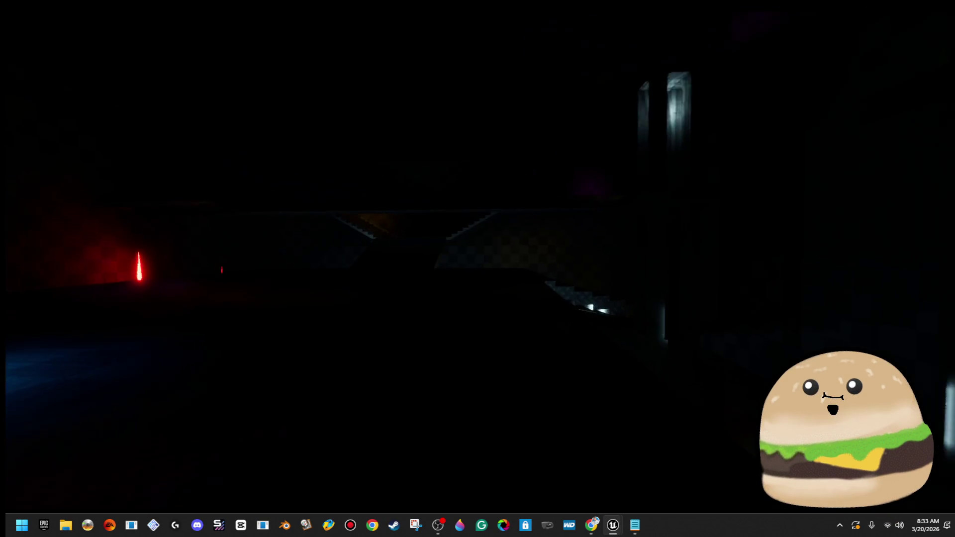
key("w")
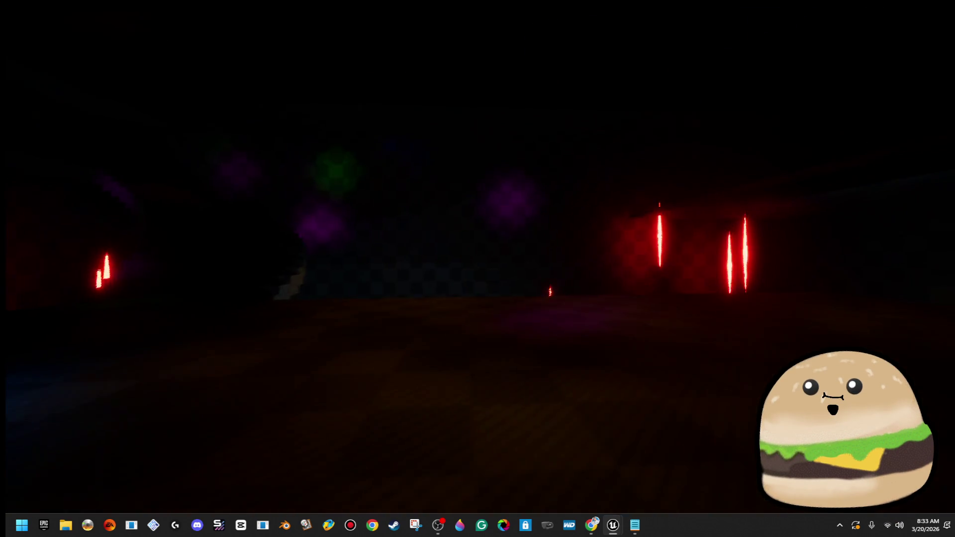
key("w")
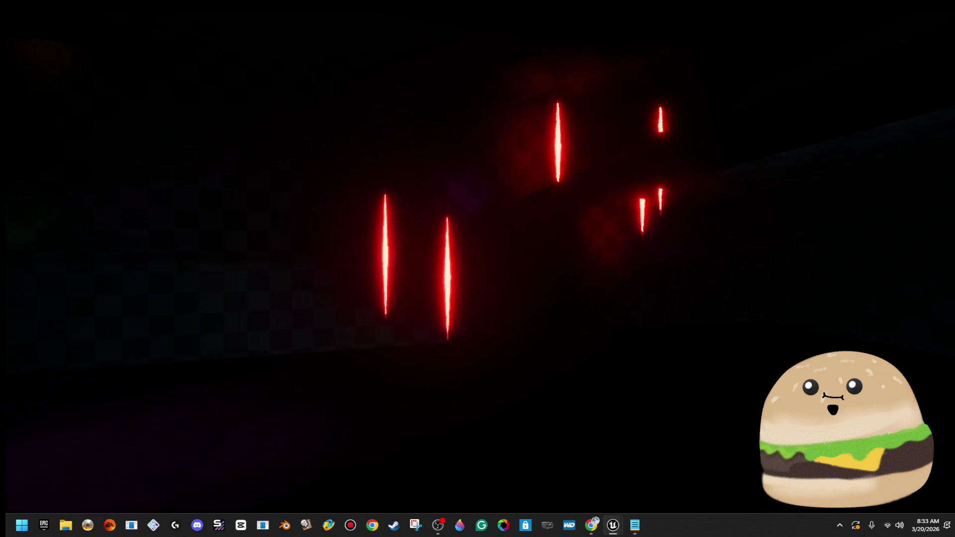
key("w")
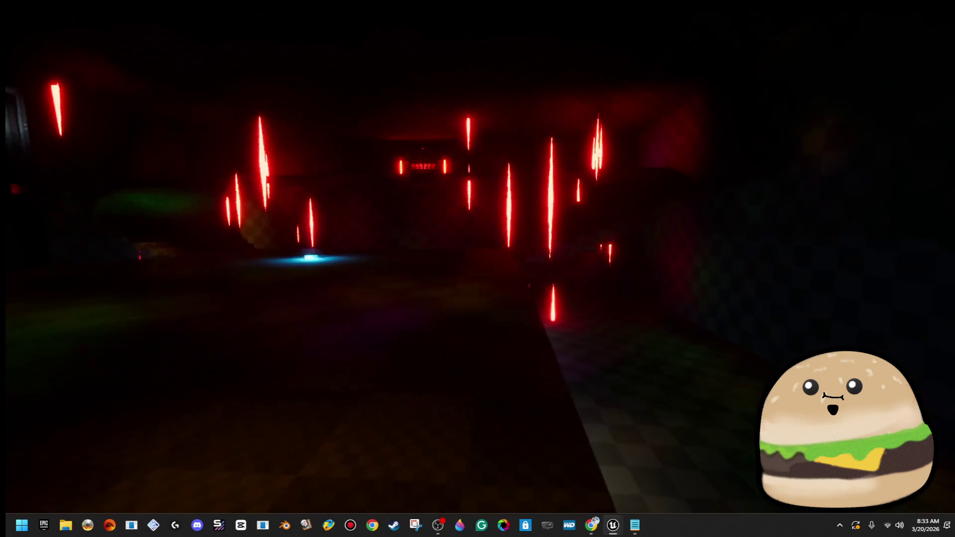
key("w")
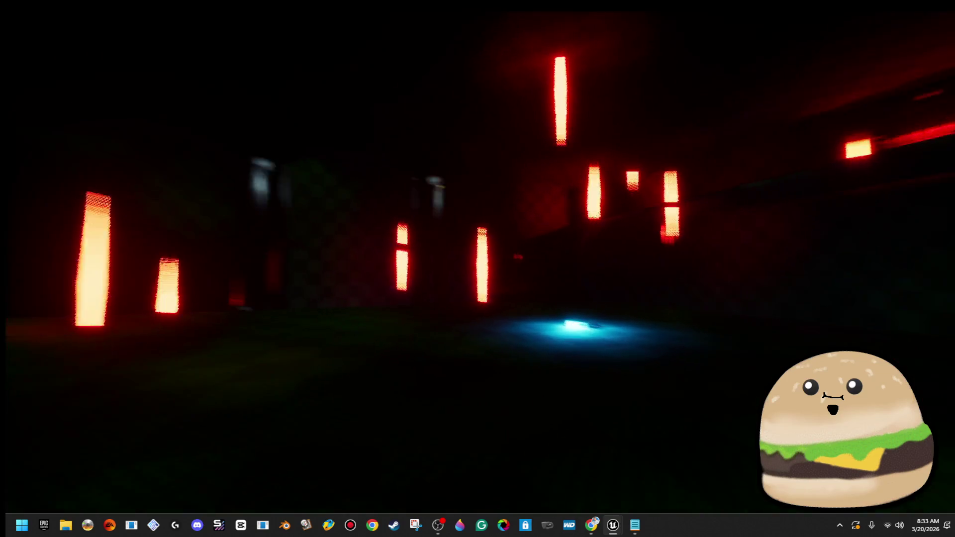
key("w")
key("w")
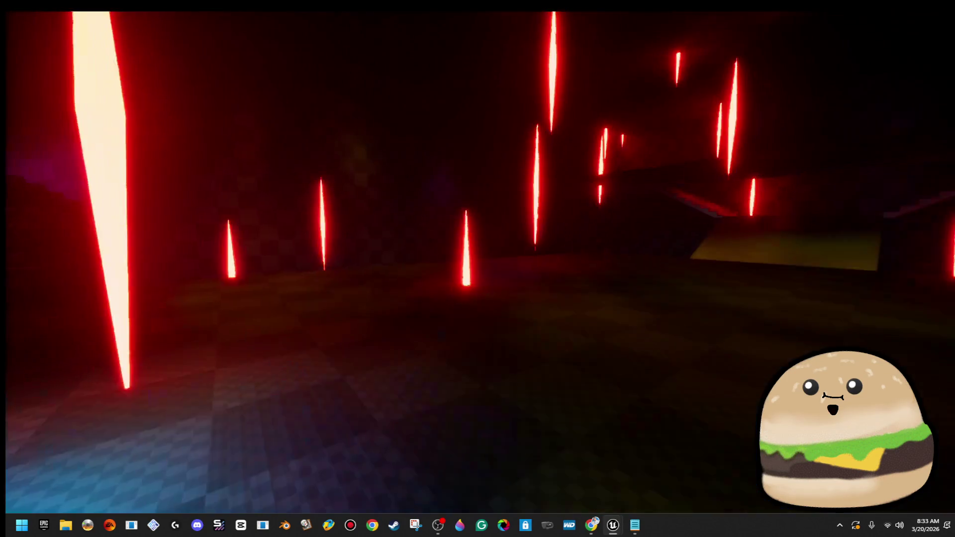
key("w")
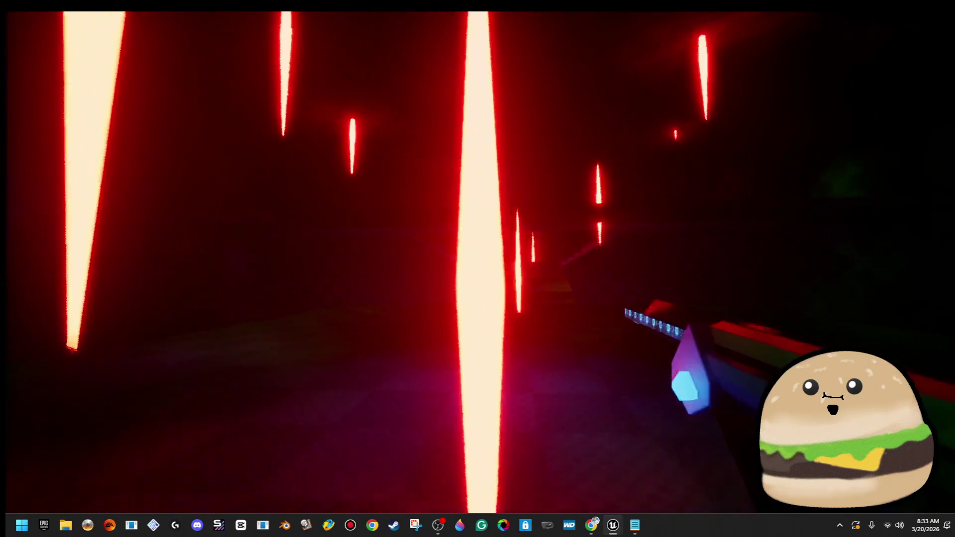
key("w")
key("w")
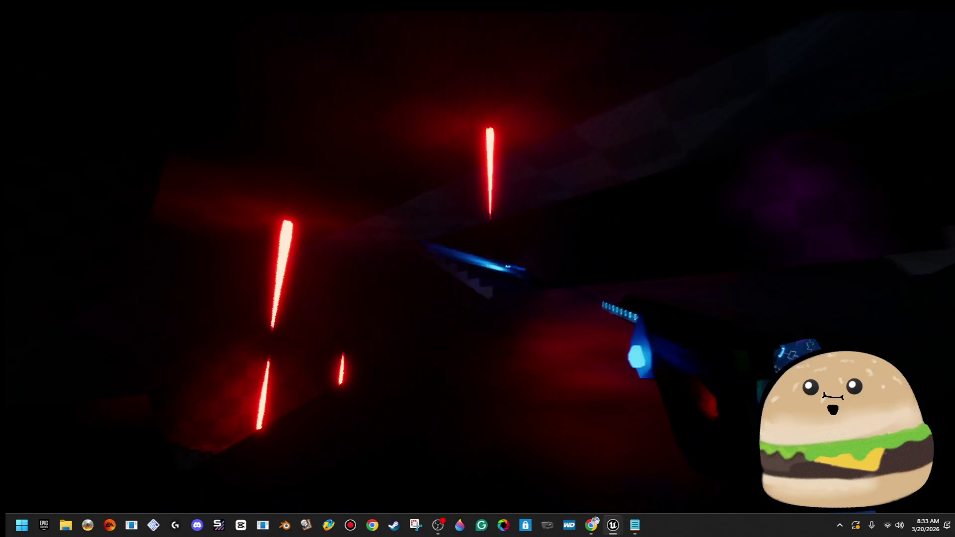
- Walk through the red-pillared laser corridor, then stop the play session
key("w")
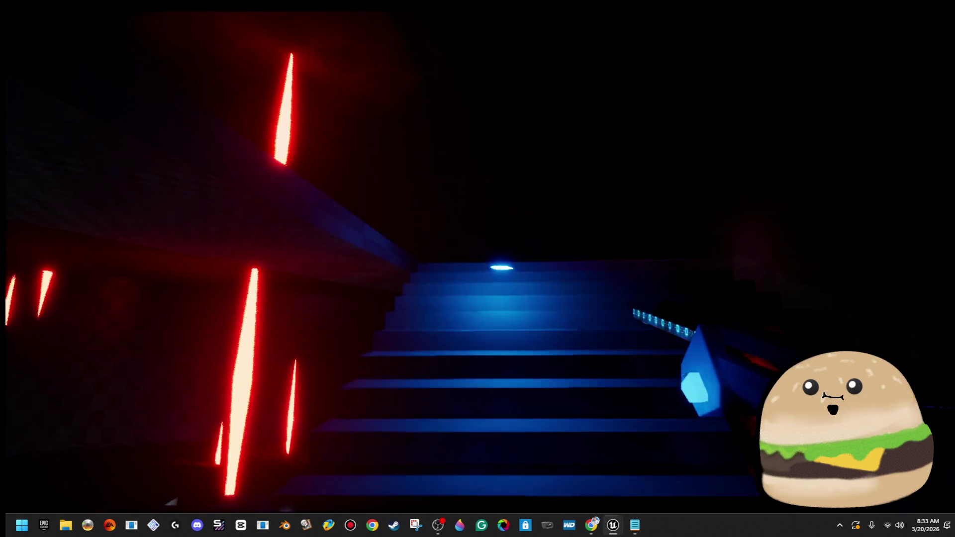
key("w")
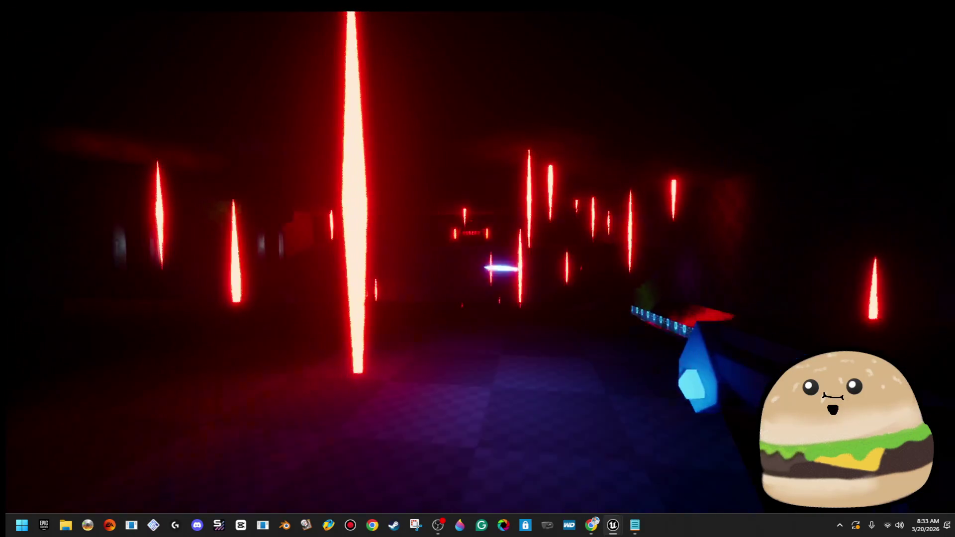
key("w")
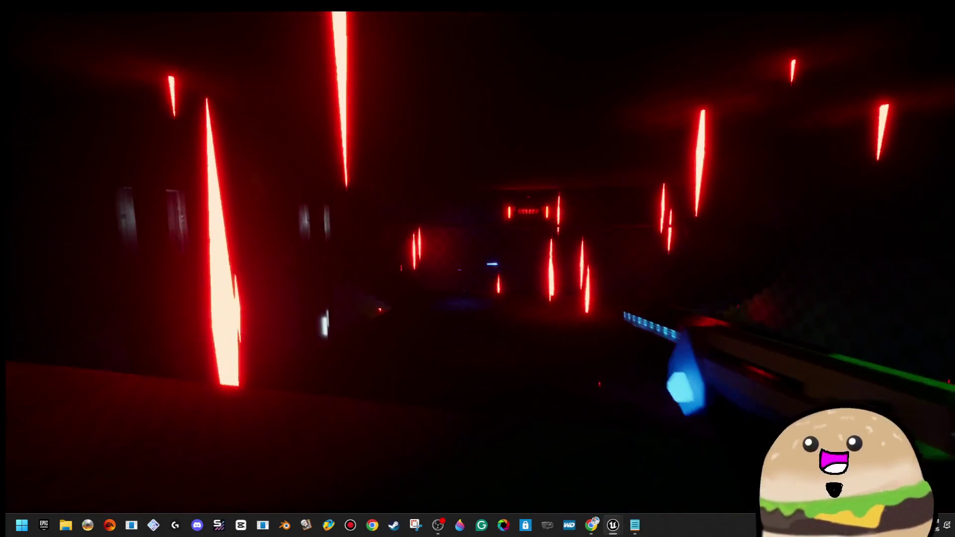
key("w")
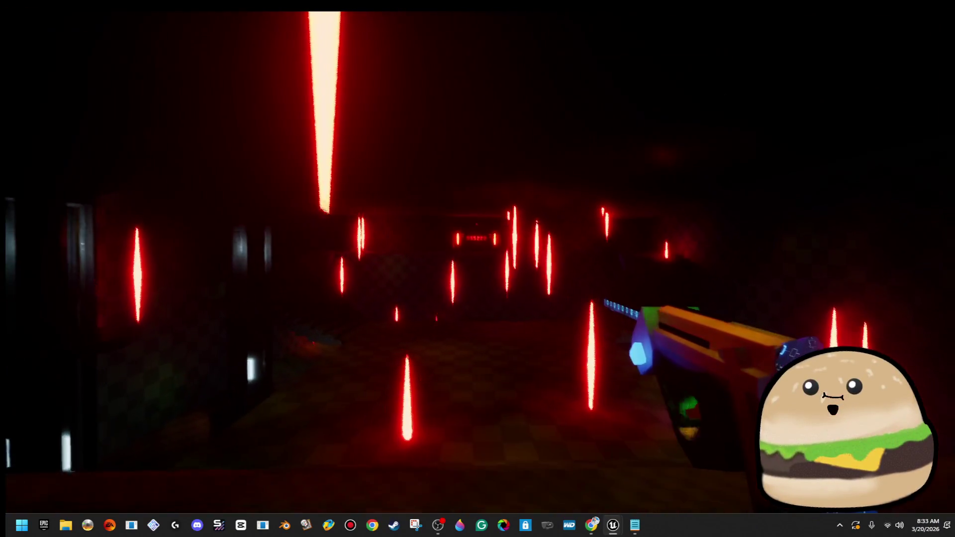
key("w")
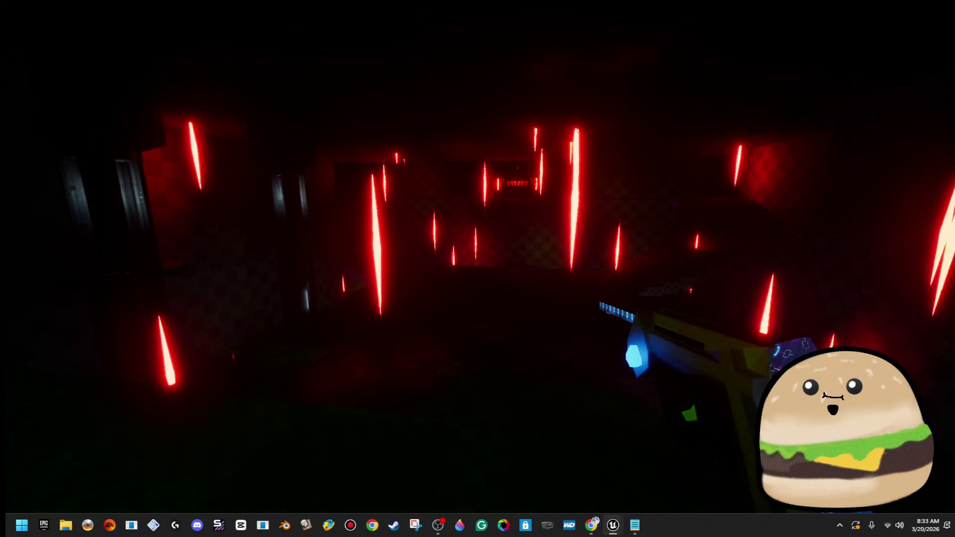
key("w")
key("w")
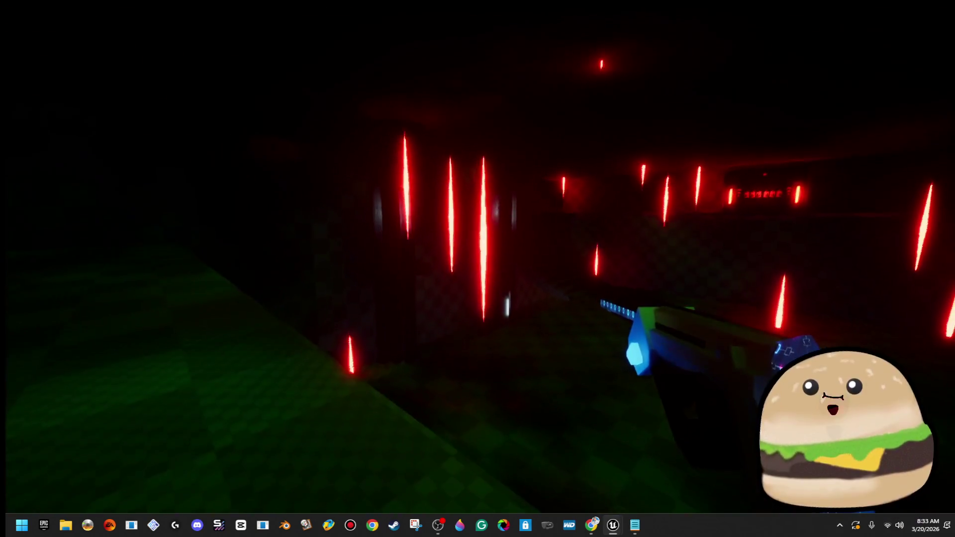
key("w")
key("w")
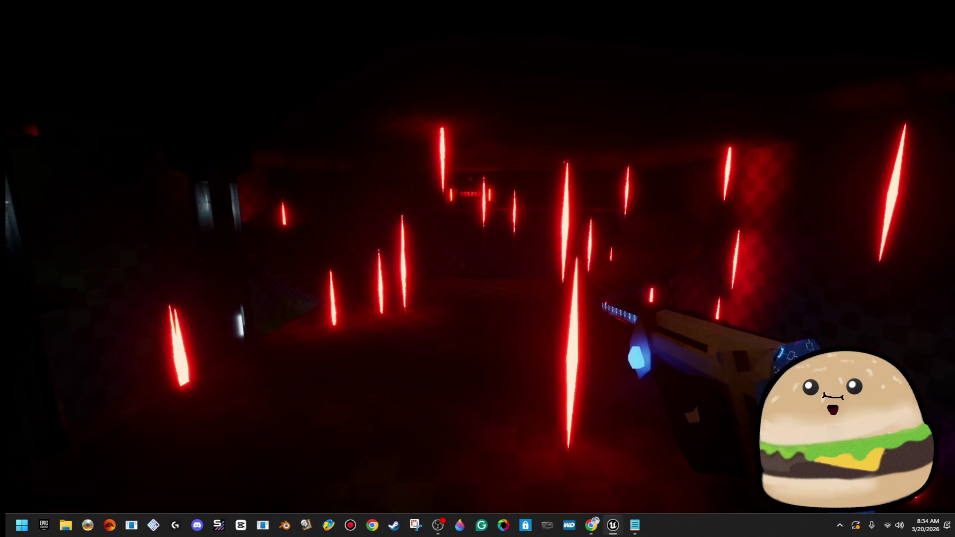
key("Escape")
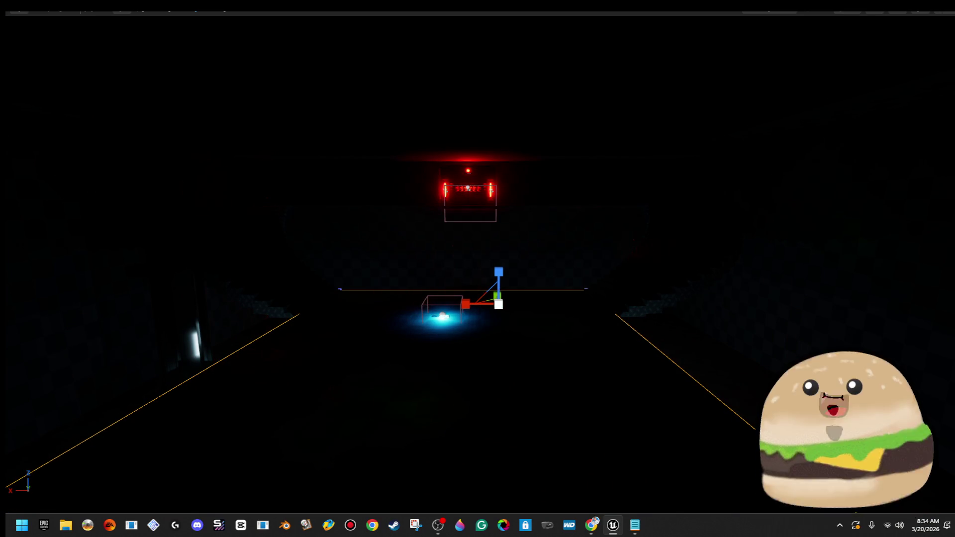
left_click_drag(477, 269, 378, 268)
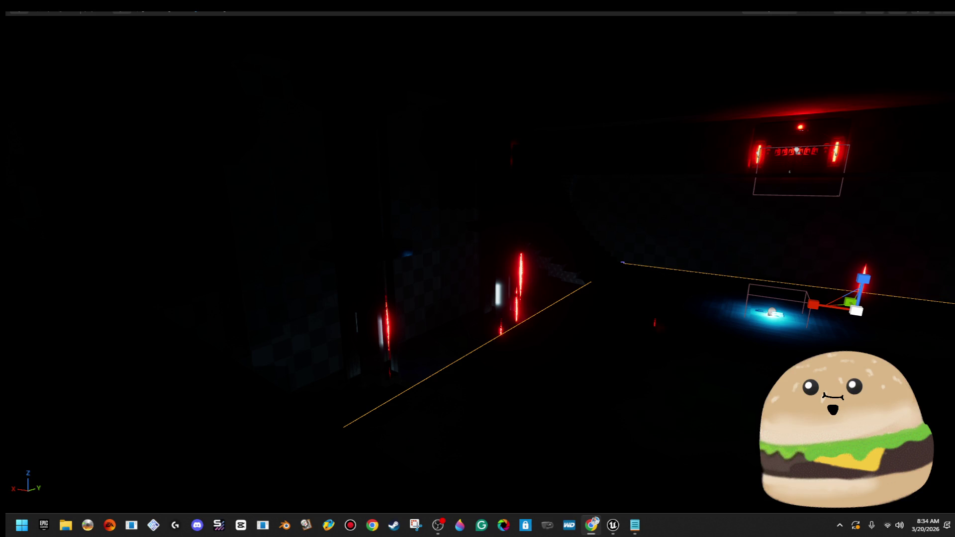
left_click_drag(466, 279, 465, 256)
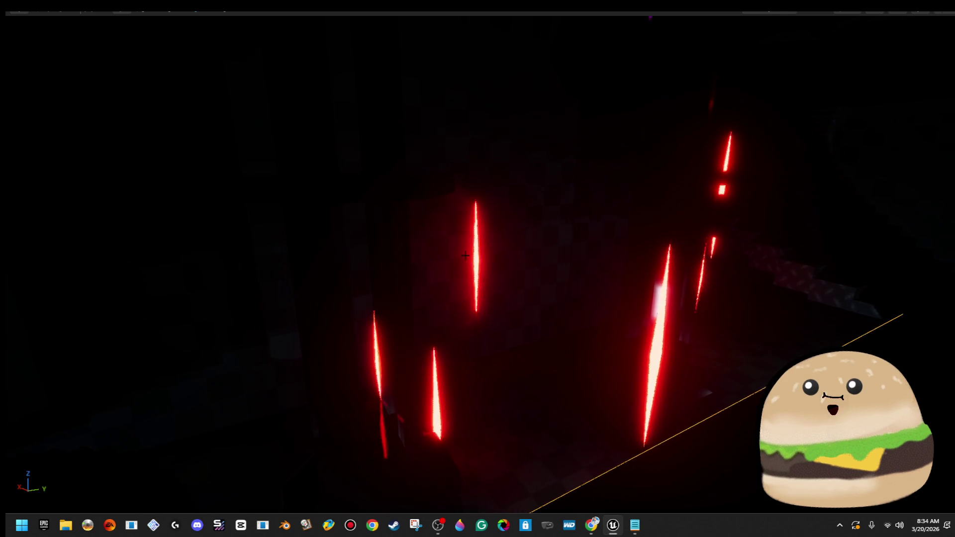
right_click(367, 183)
left_click(431, 230)
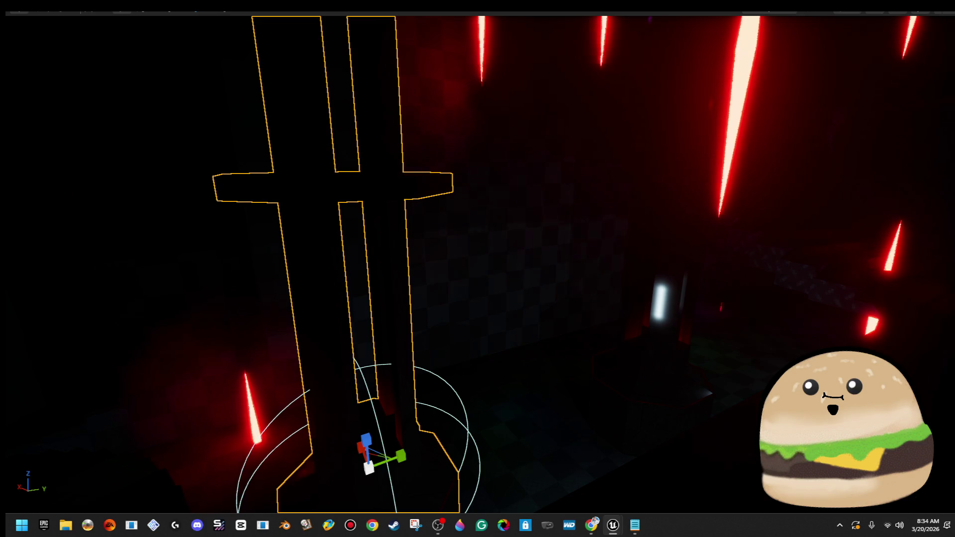
right_click(622, 490)
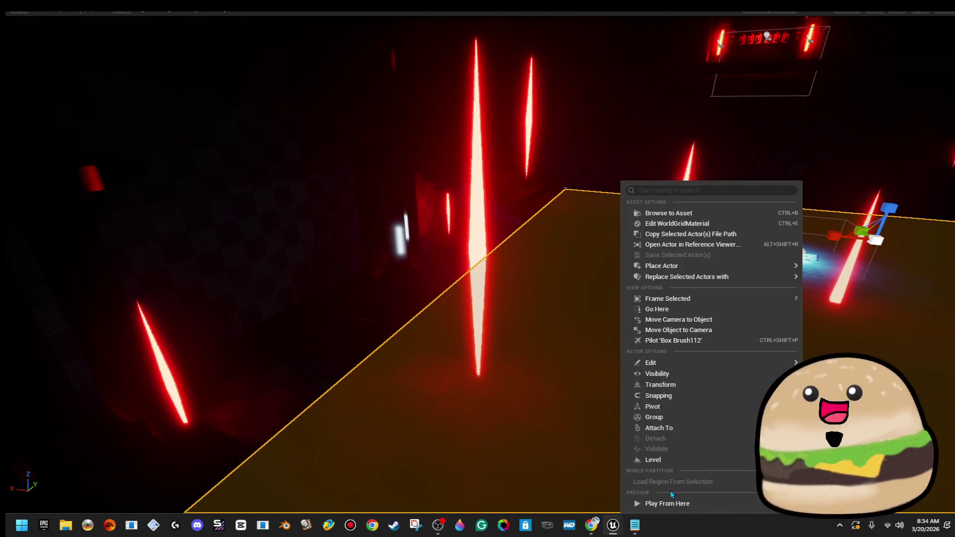
left_click(667, 504)
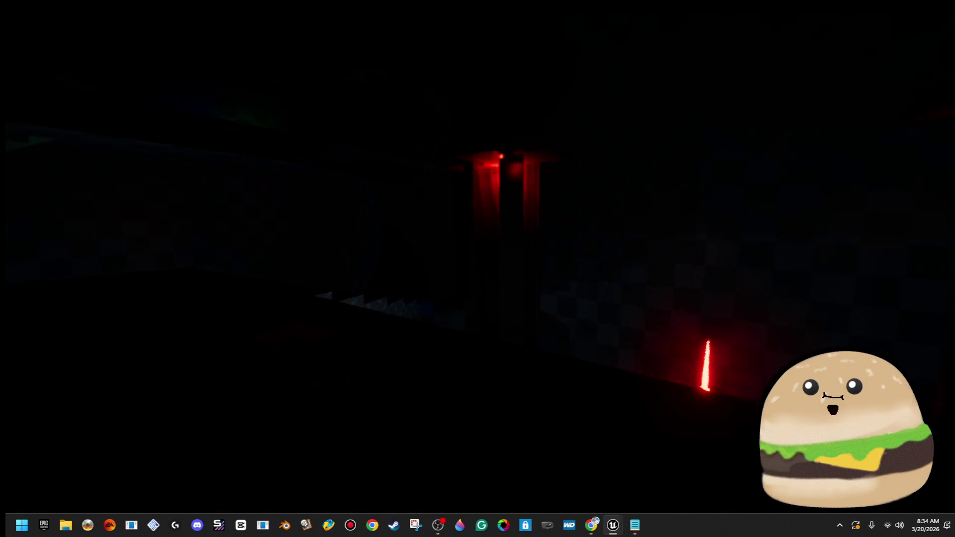
key("w")
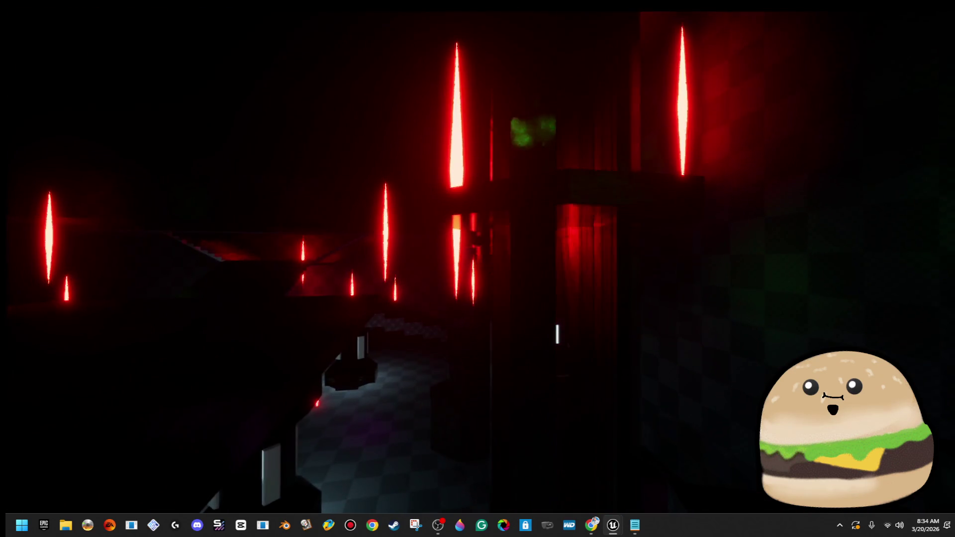
key("Escape")
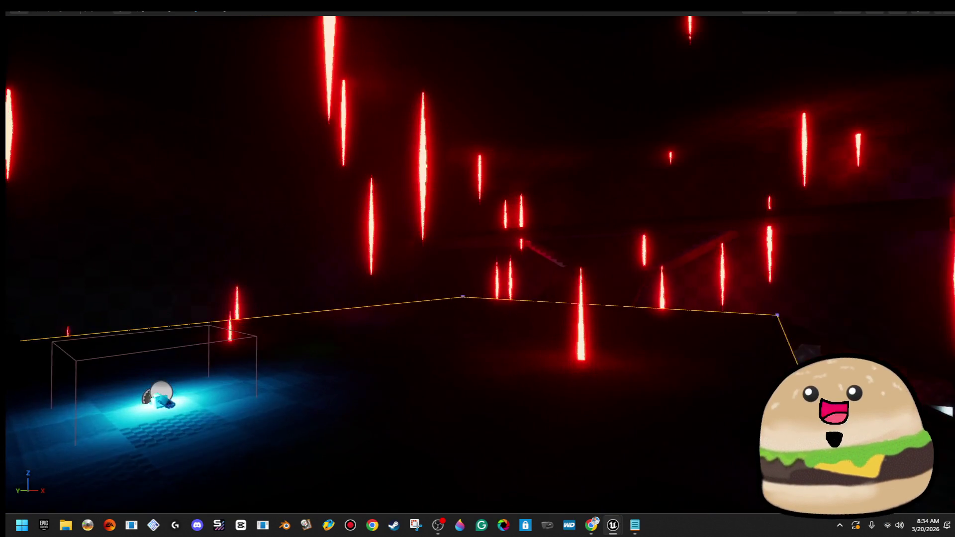
right_click(502, 402)
left_click(547, 372)
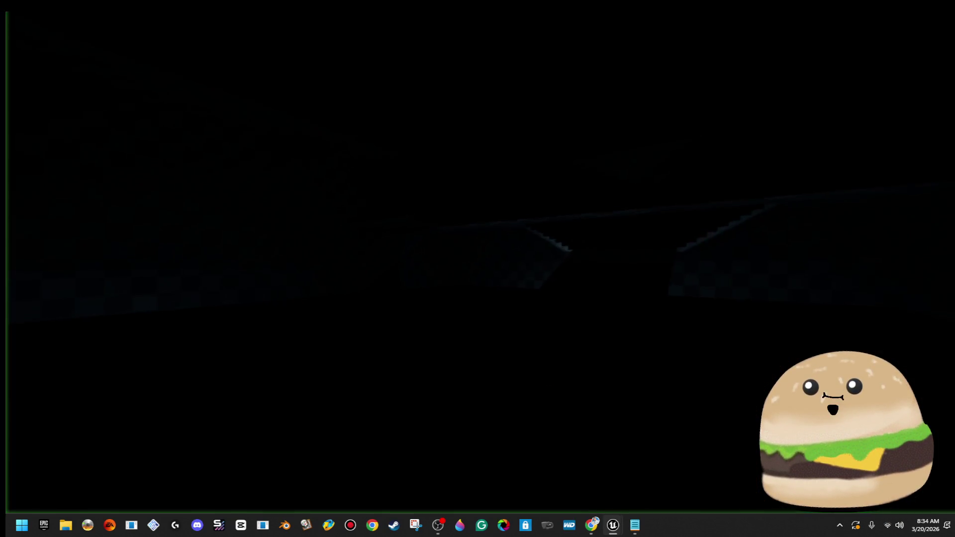
key("Escape")
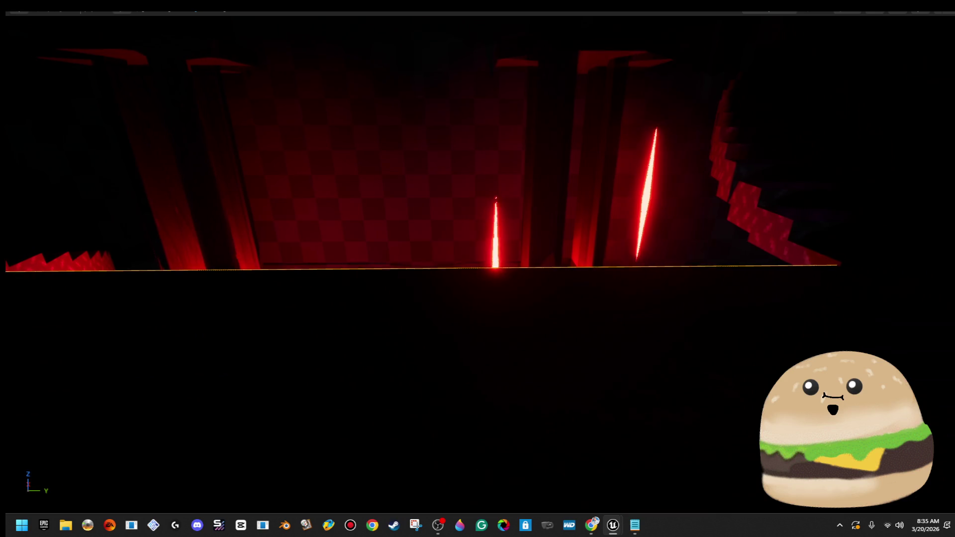
right_click(647, 417)
left_click(728, 388)
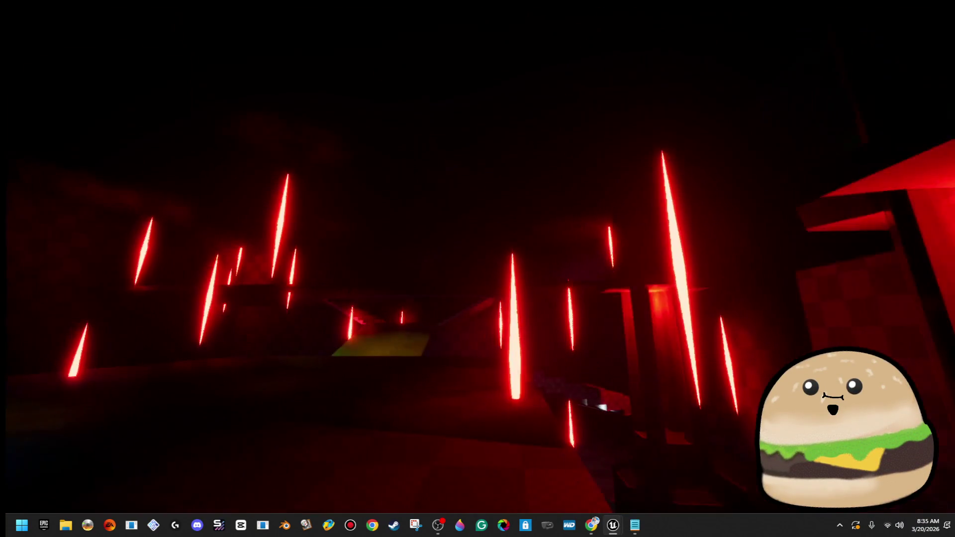
key("Escape")
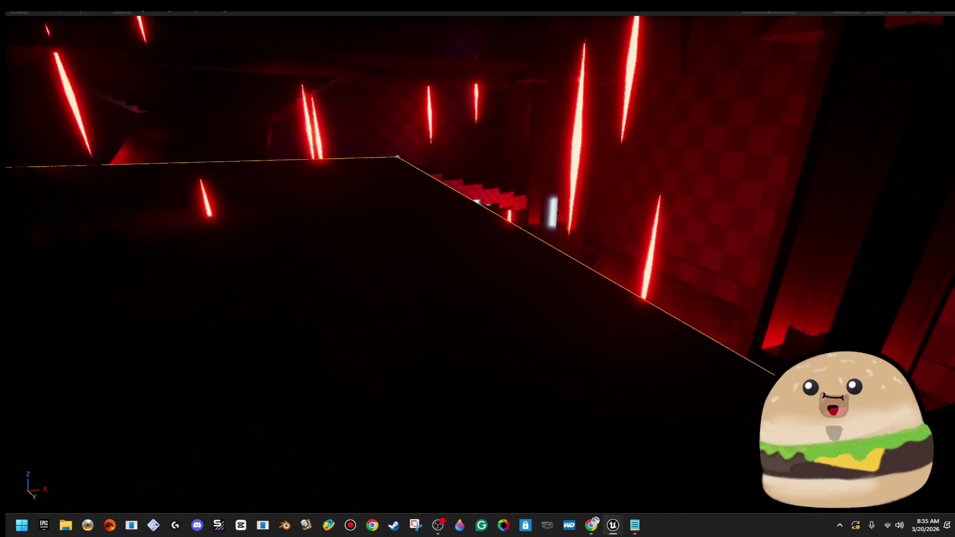
right_click(411, 390)
left_click(503, 380)
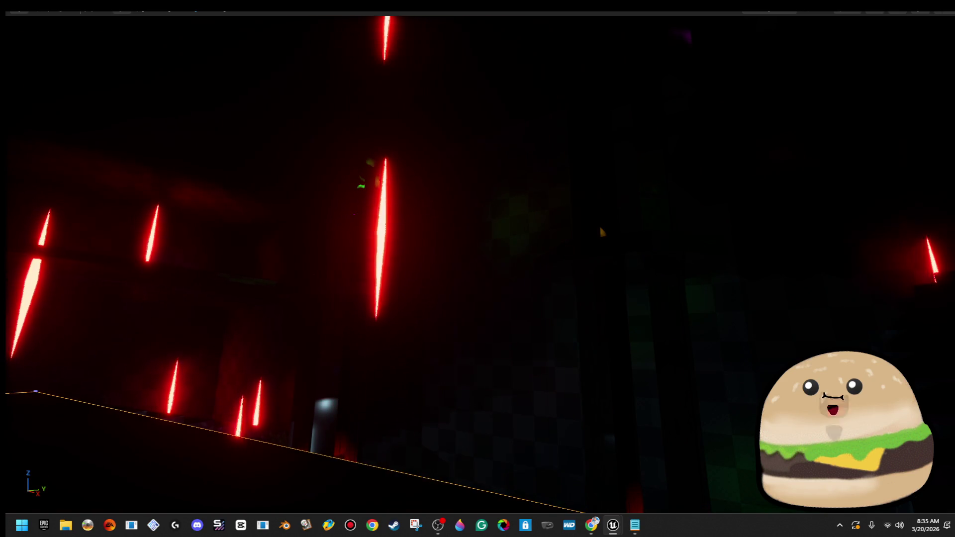
right_click(456, 182)
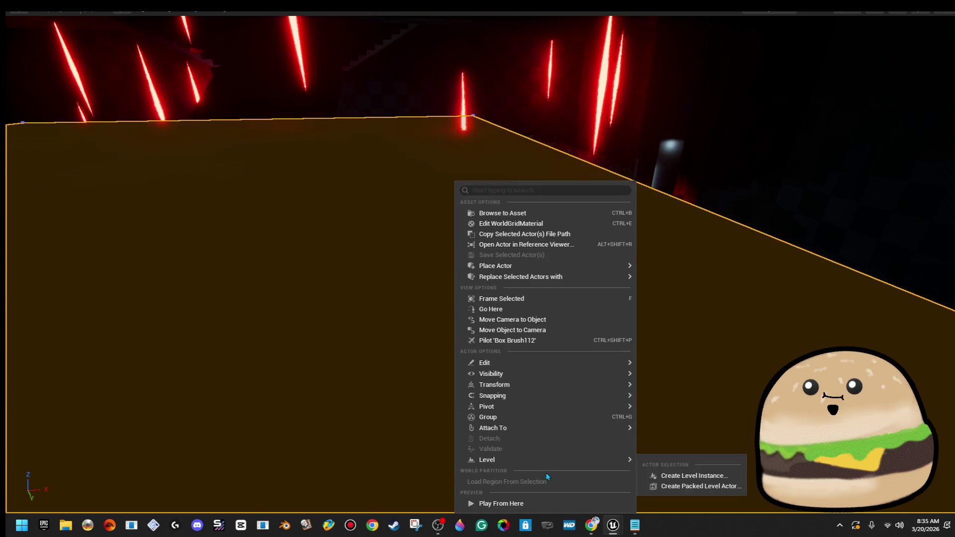
left_click(540, 505)
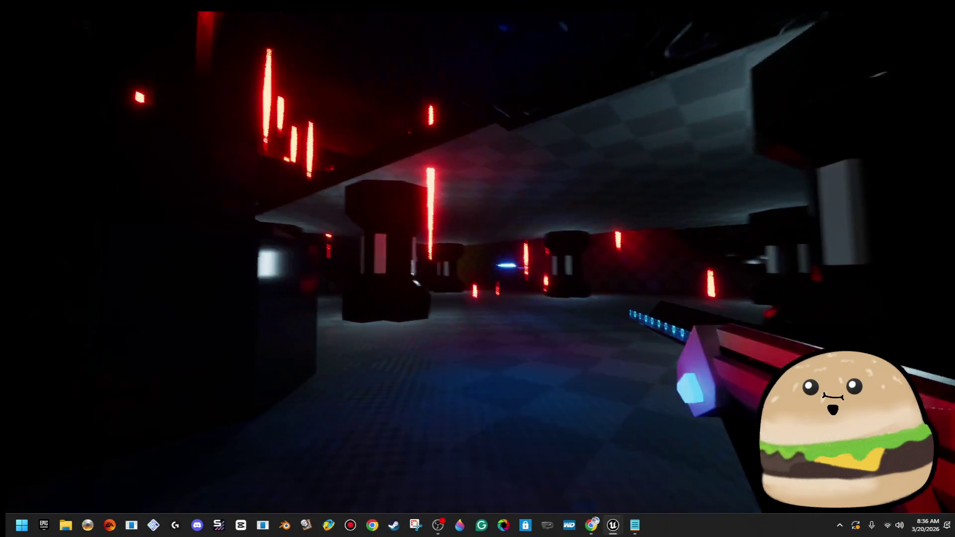
key("Escape")
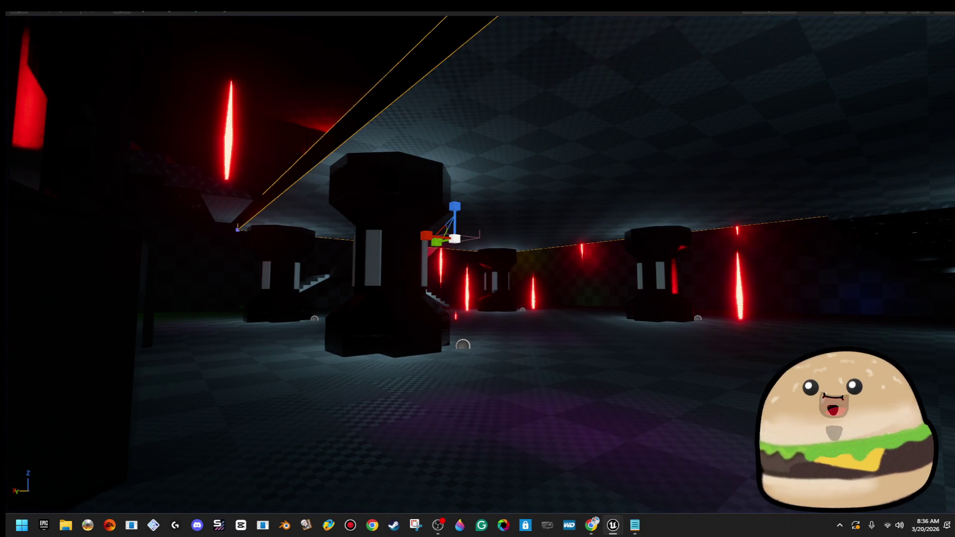
left_click(497, 281)
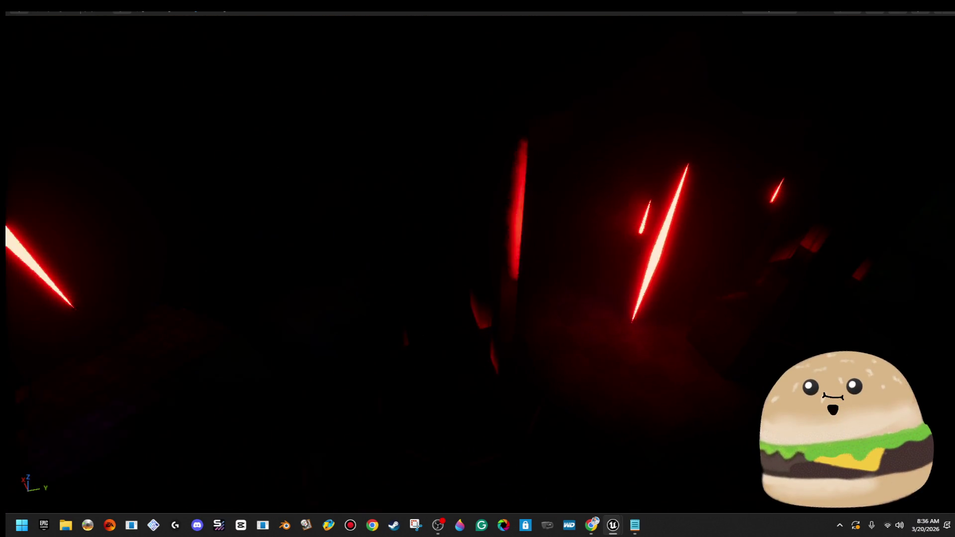
right_click(620, 182)
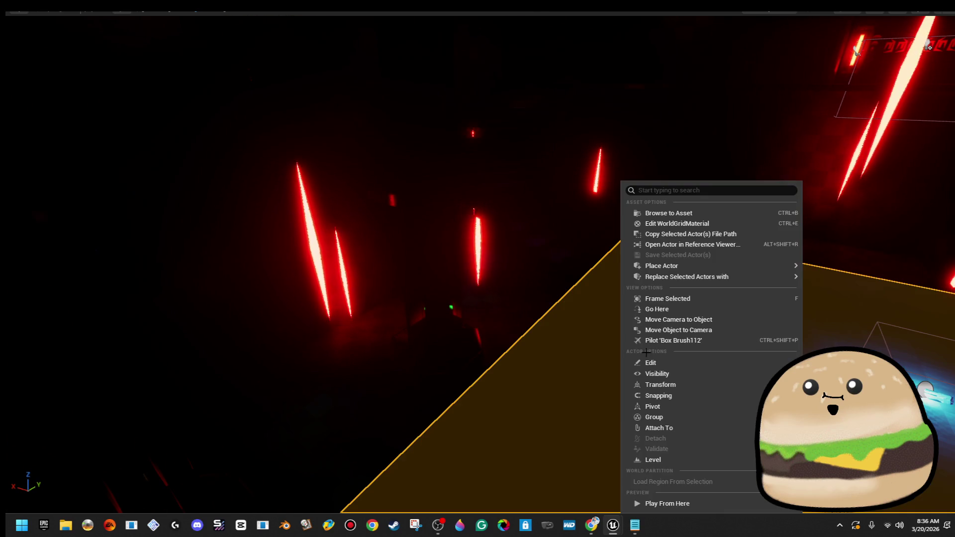
key("Escape")
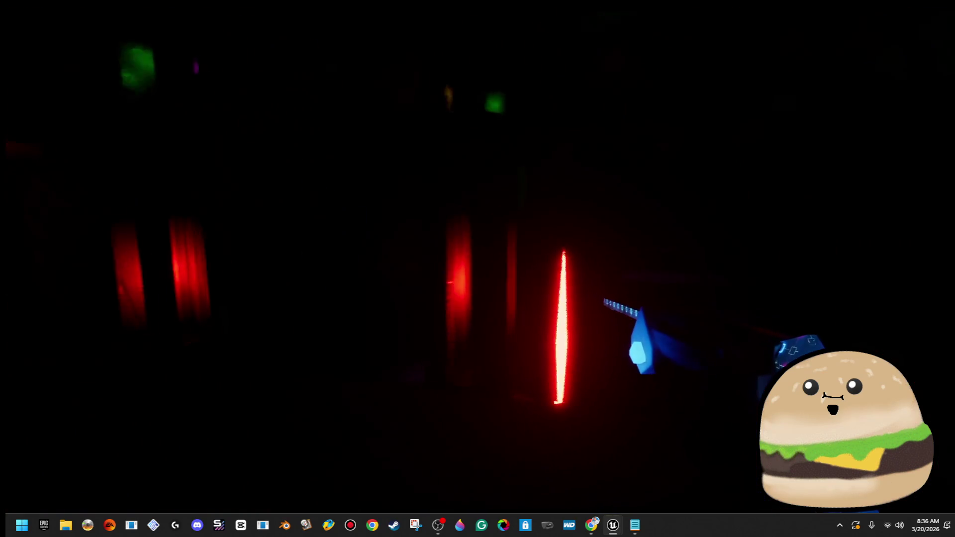
key("Escape")
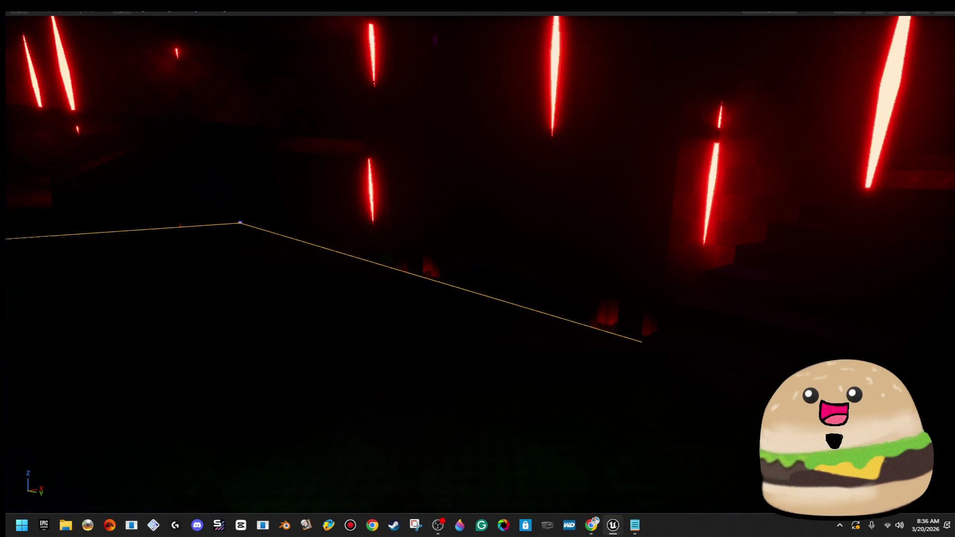
- Select the wall box brush, Play From Here, then stop back to the full editor
left_click(547, 199)
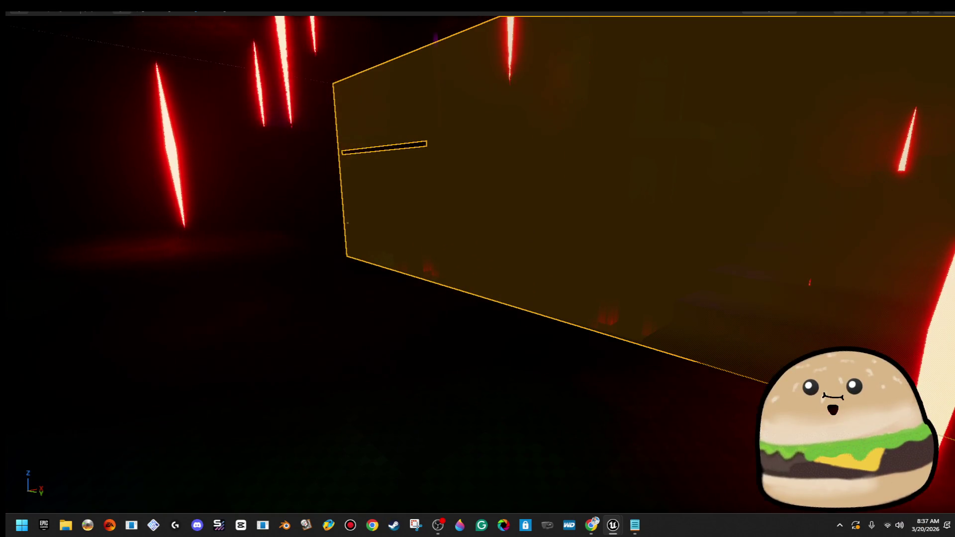
right_click(427, 402)
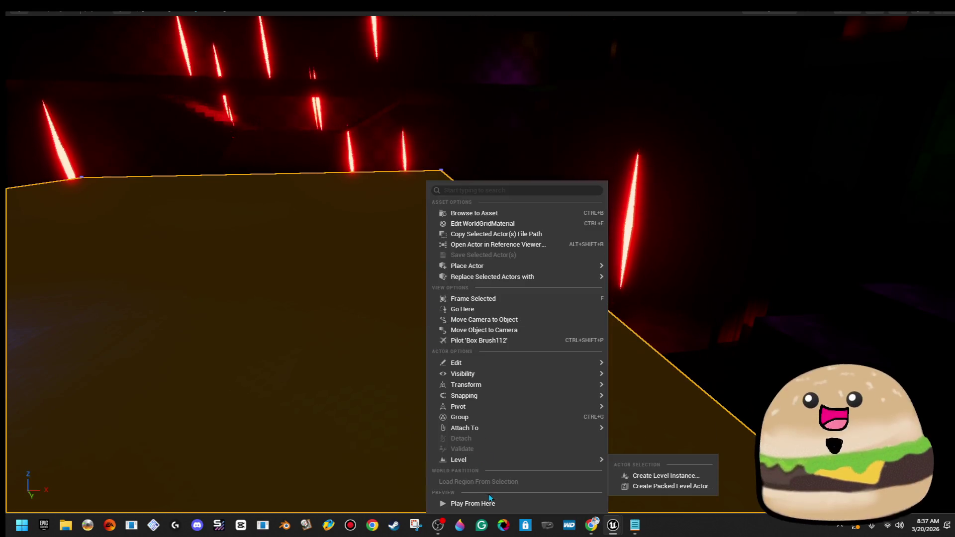
left_click(486, 503)
key("Escape")
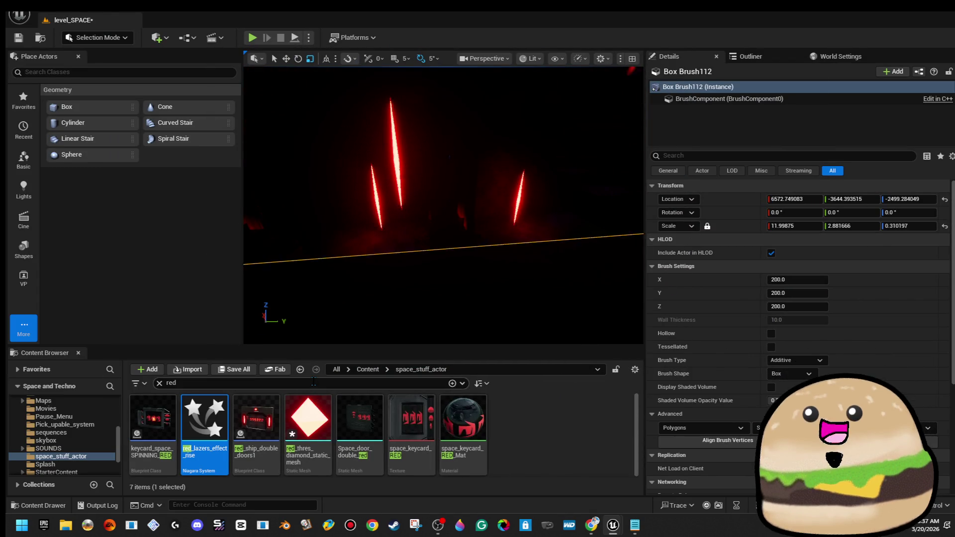
- Switch the viewport to Unlit and select both tube pillars
left_click(533, 59)
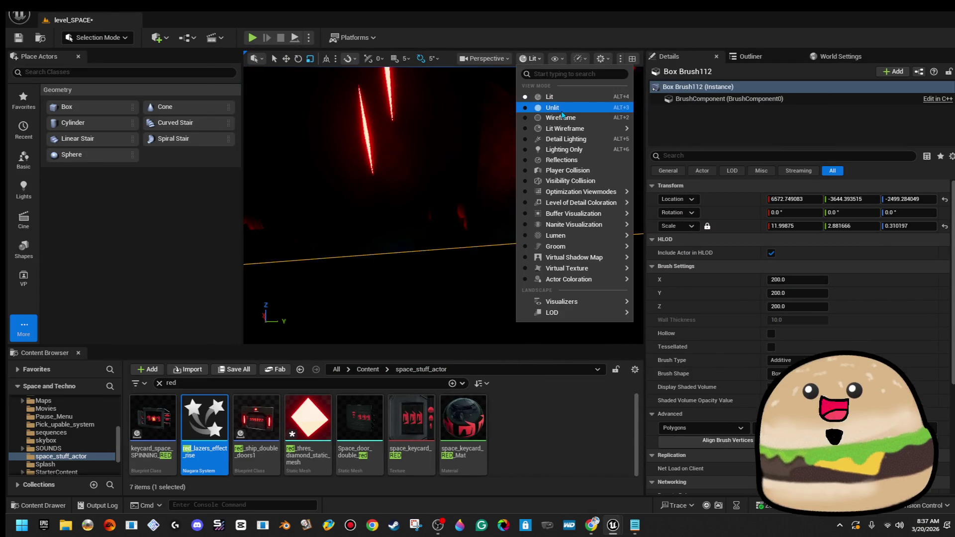
left_click(553, 108)
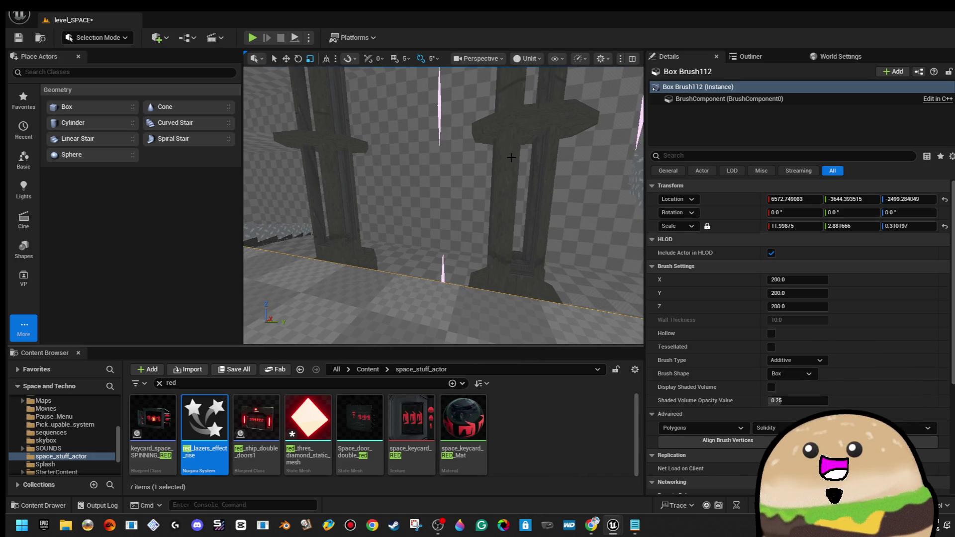
left_click(512, 157)
left_click(323, 153, "ctrl")
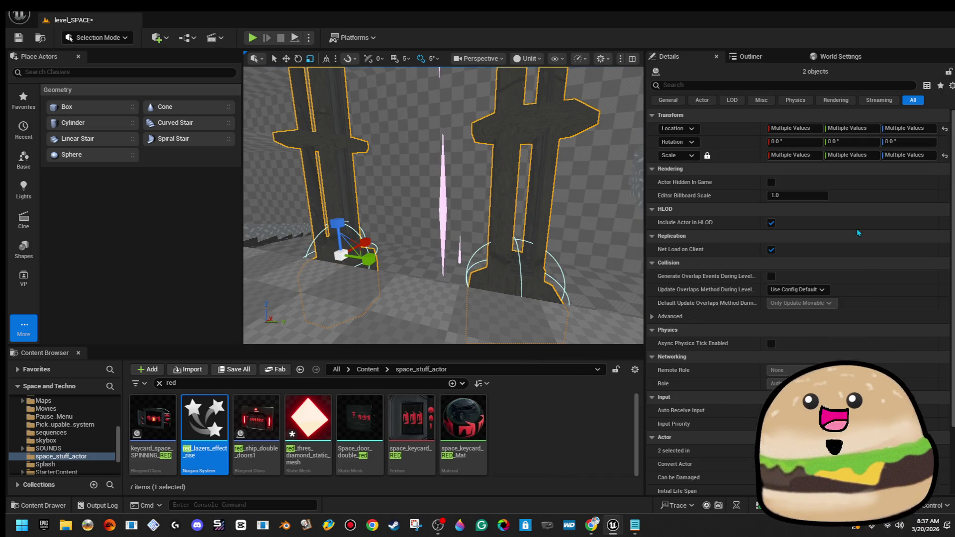
- Give the right pillar's Space_tube Element 0 the darker_cloudy_sky_window_reflection_Mat material
left_click(757, 59)
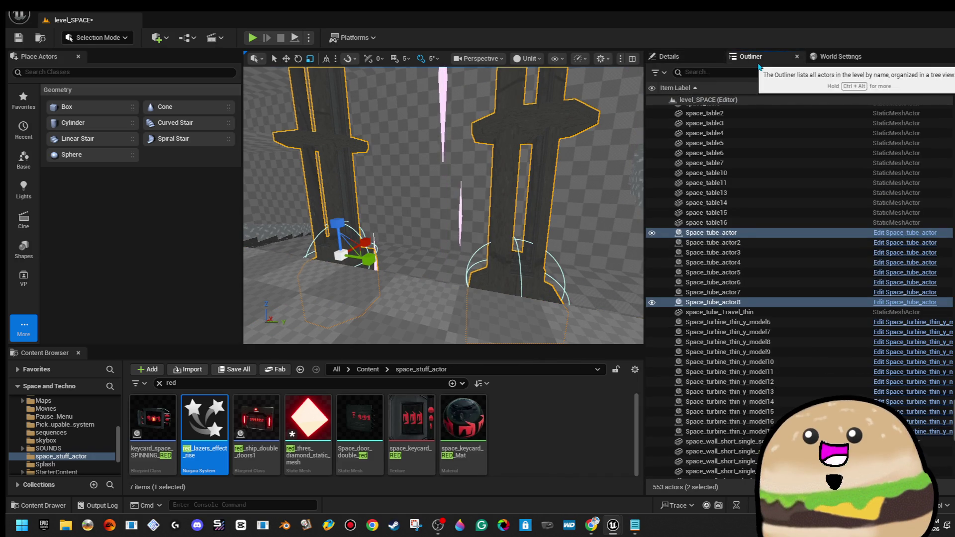
left_click(669, 56)
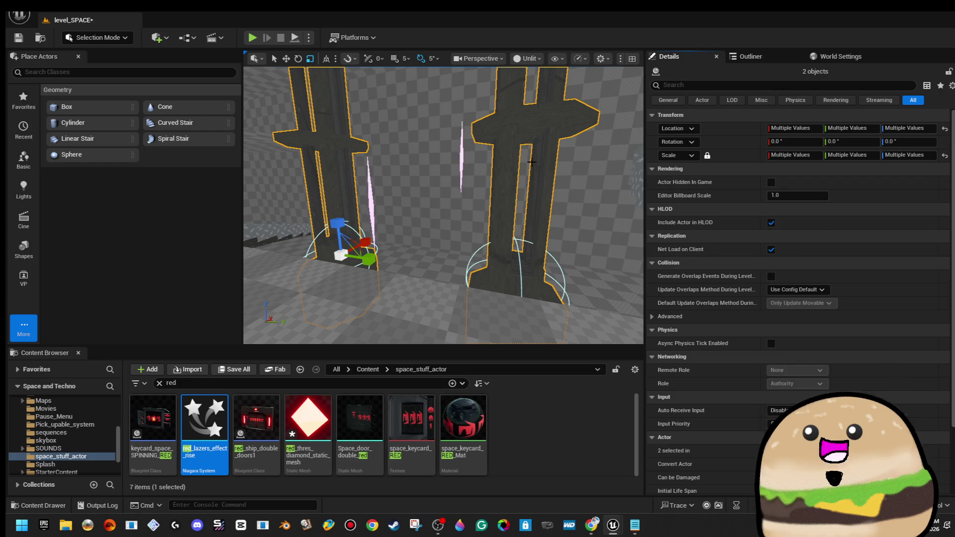
left_click(567, 120)
scroll(782, 256, "down", 2)
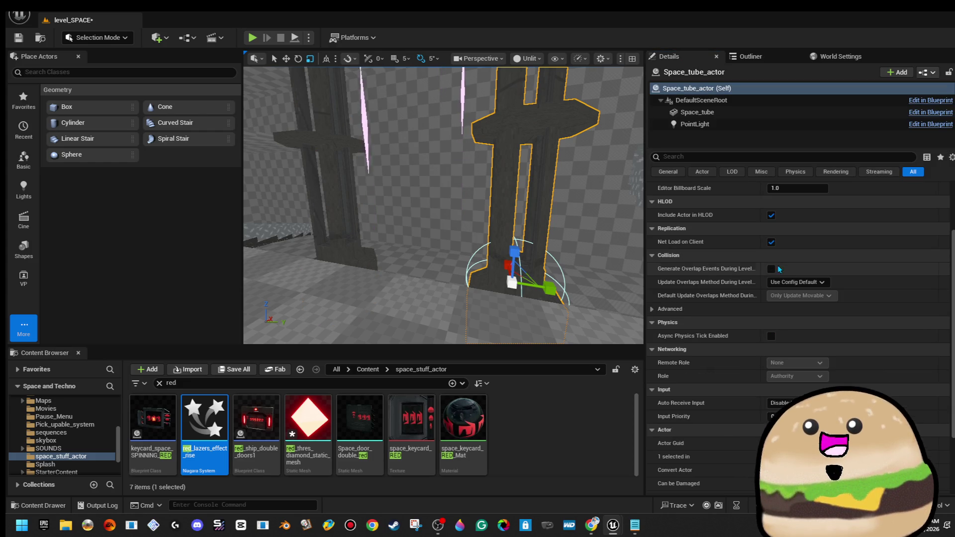
left_click(735, 113)
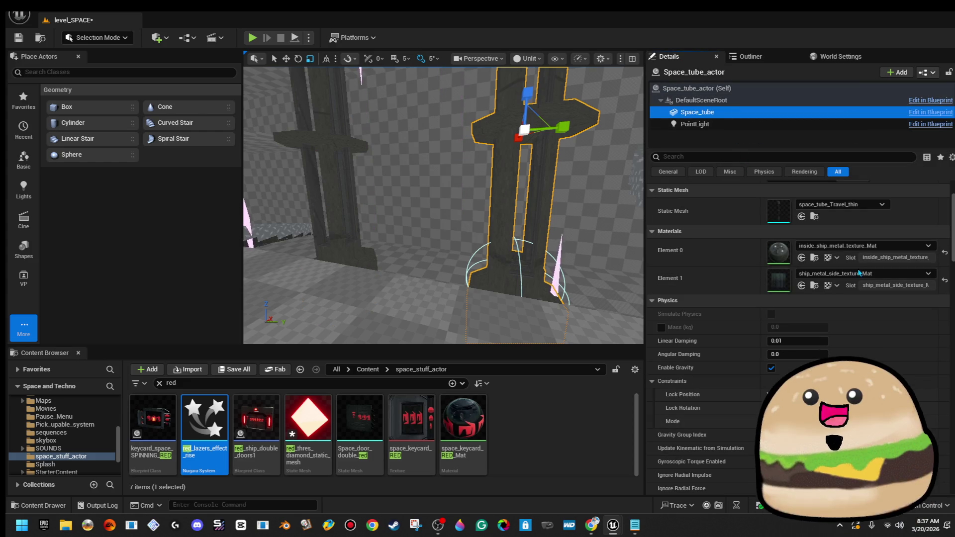
left_click(889, 249)
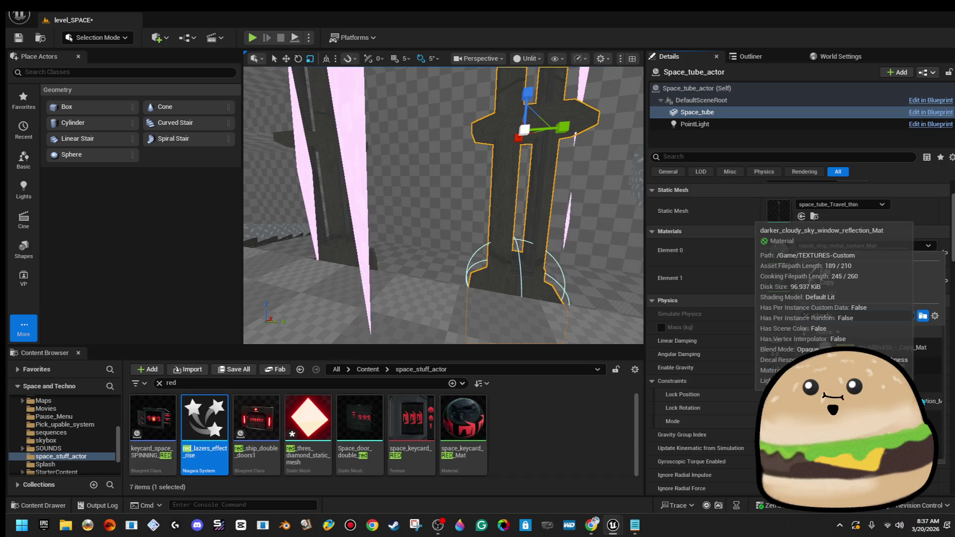
left_click(807, 217)
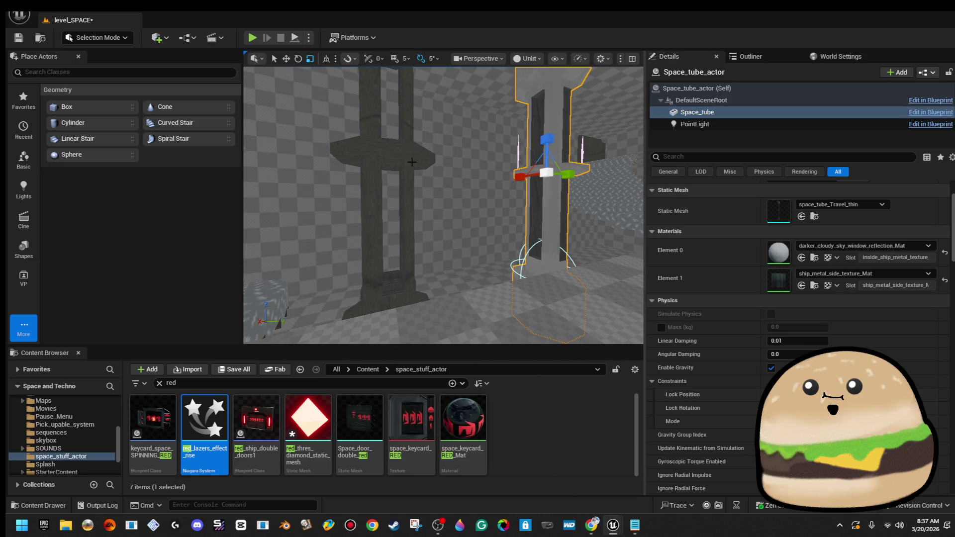
key("Escape")
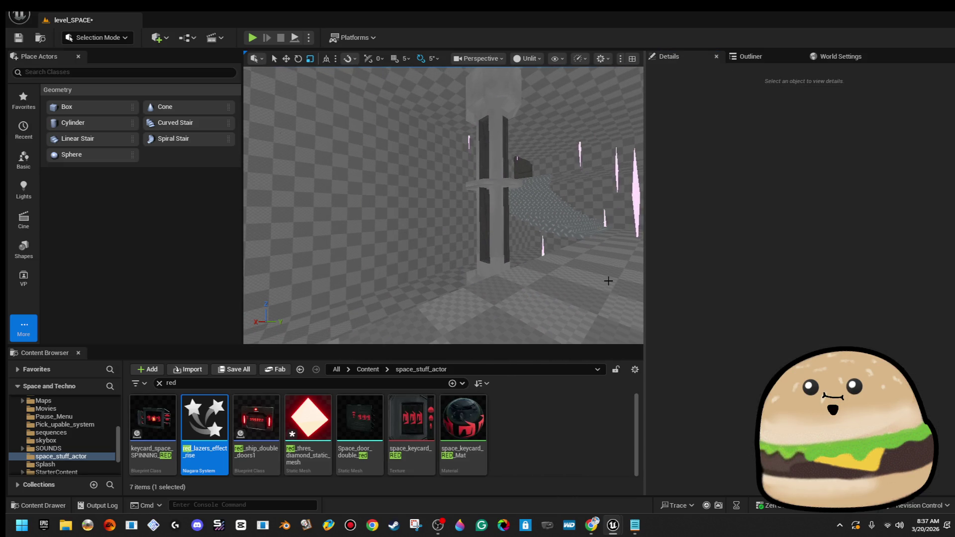
right_click(608, 282)
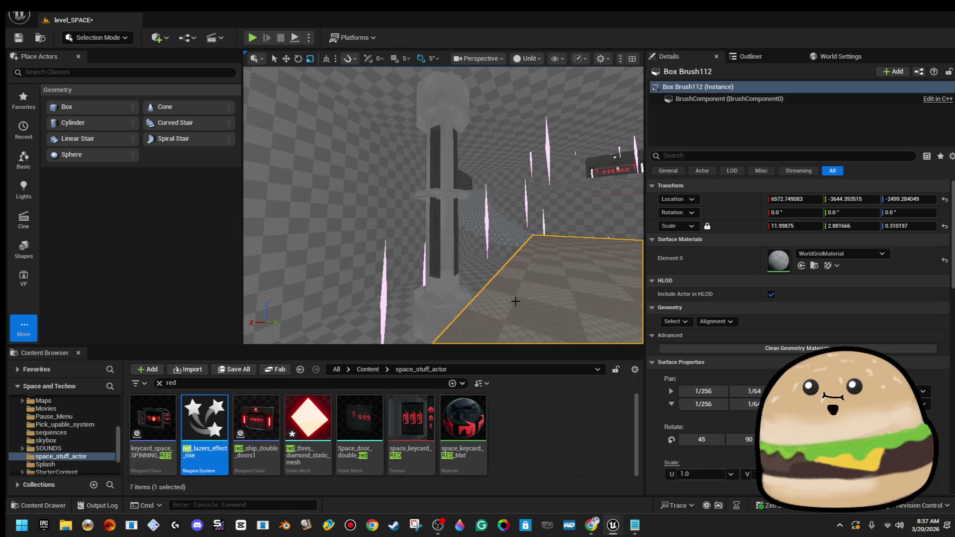
right_click(516, 301)
left_click(602, 501)
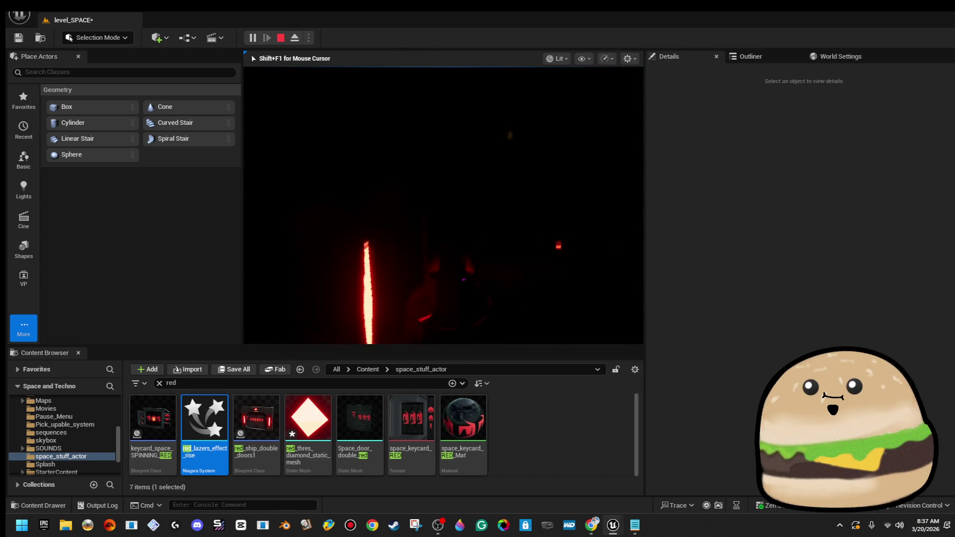
key("Escape")
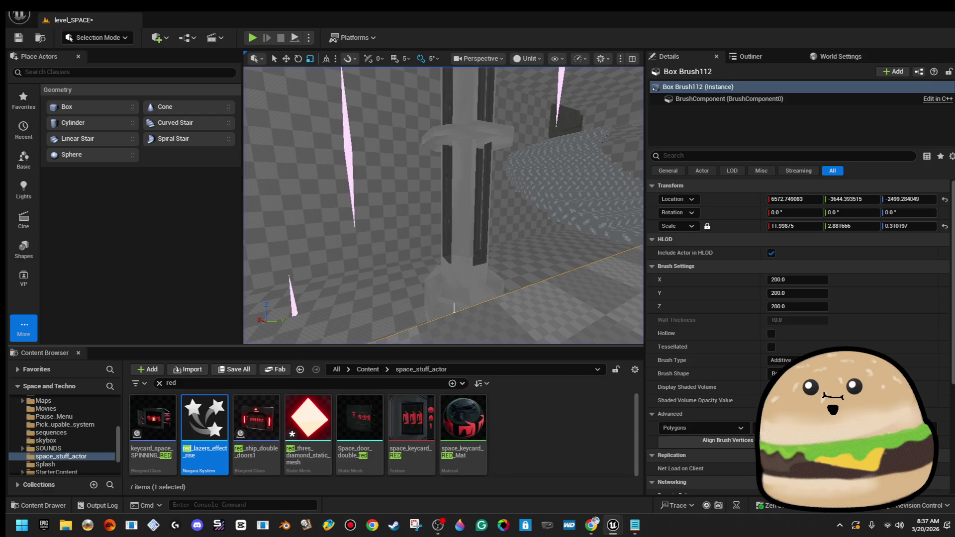
- Set the Space_tube component's Element 0 material to M_Metal_Brushed_Nickel
left_click(454, 306)
left_click(822, 115)
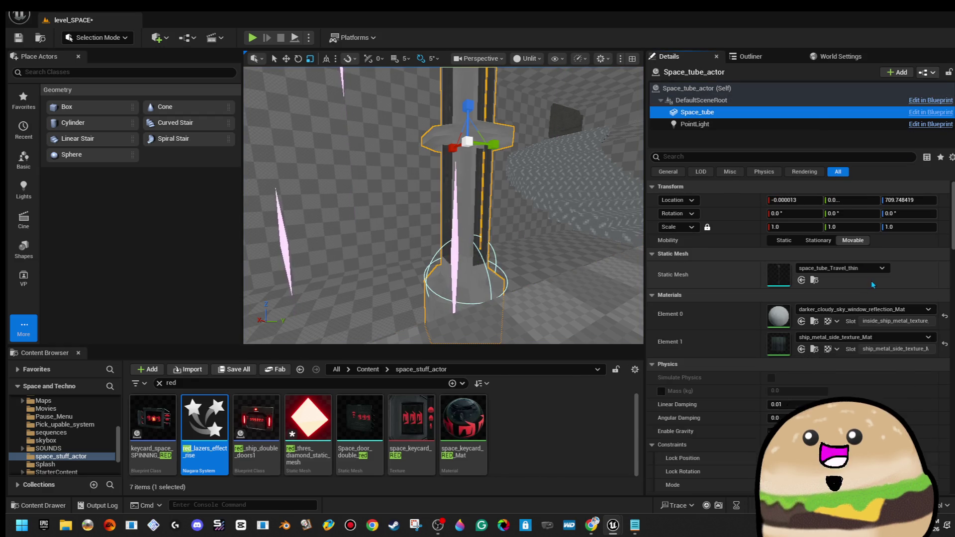
left_click(860, 309)
type("br")
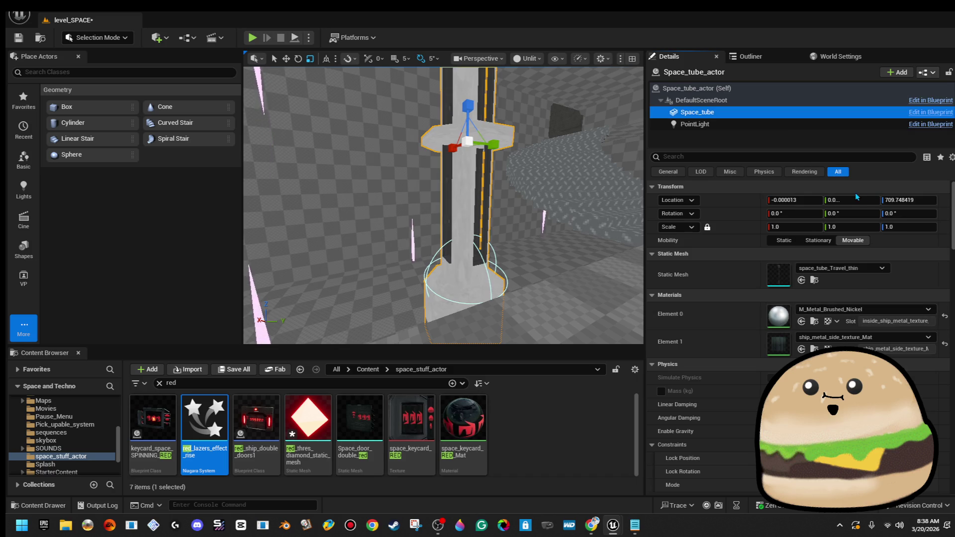
- Play the level from the floor brush, then stop the play test
right_click(558, 184)
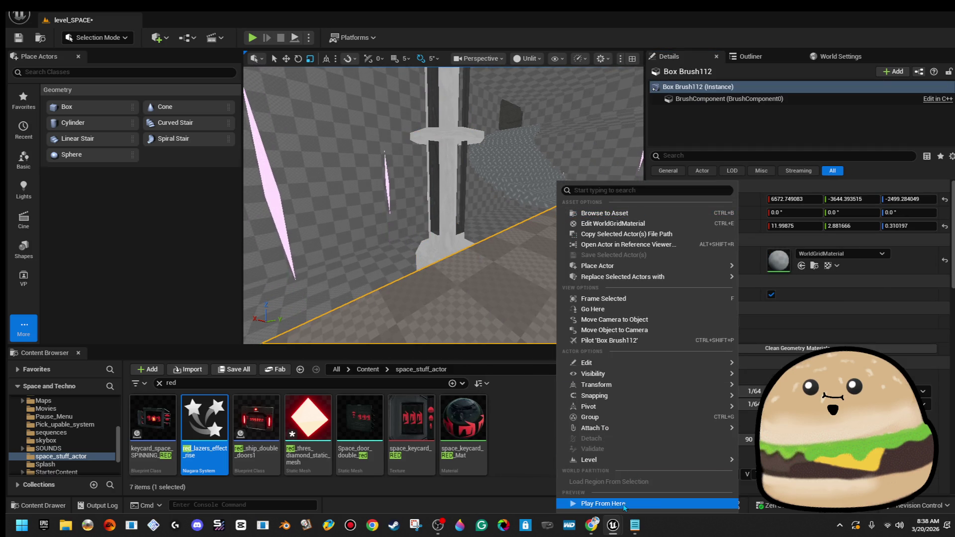
left_click(624, 505)
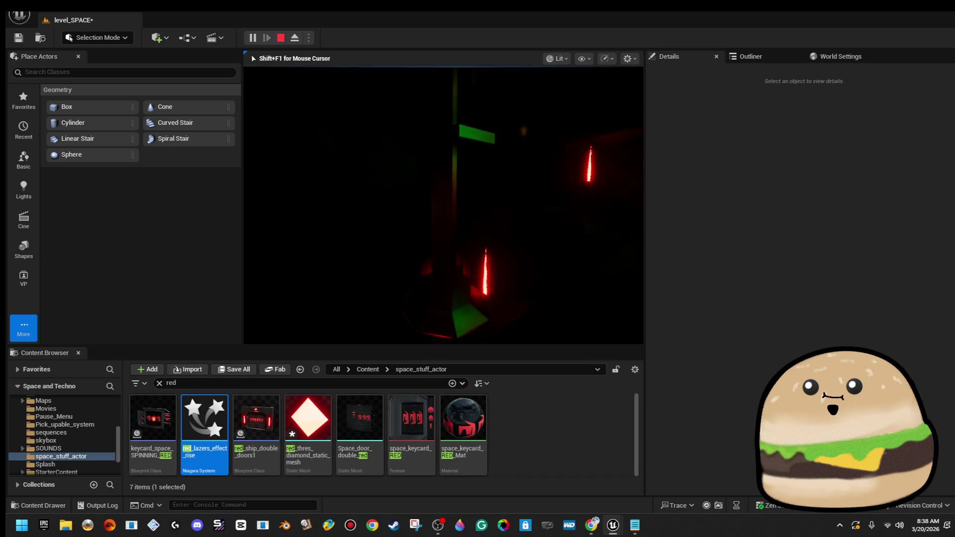
key("Escape")
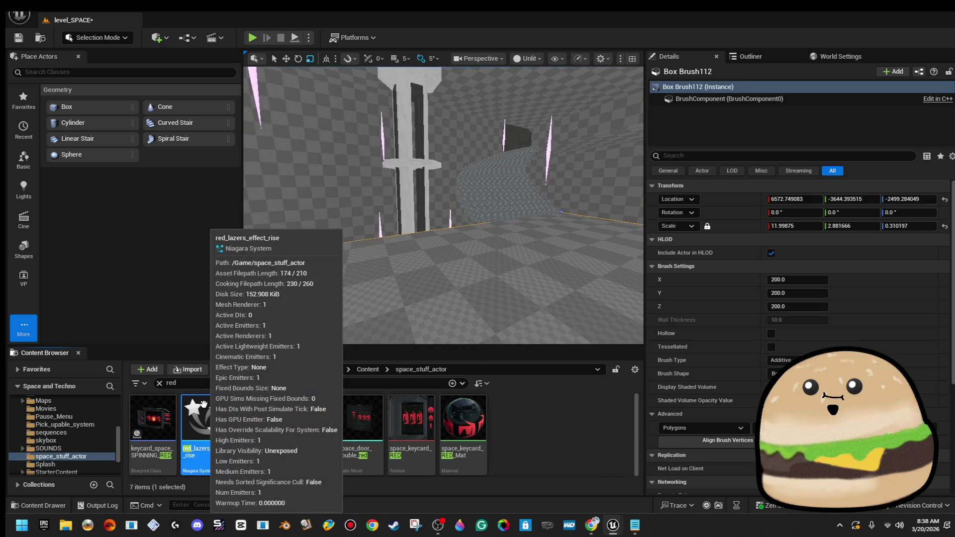
- Duplicate red_lazers_effect_rise as red_tube_light_single and open it in the Niagara editor
right_click(205, 398)
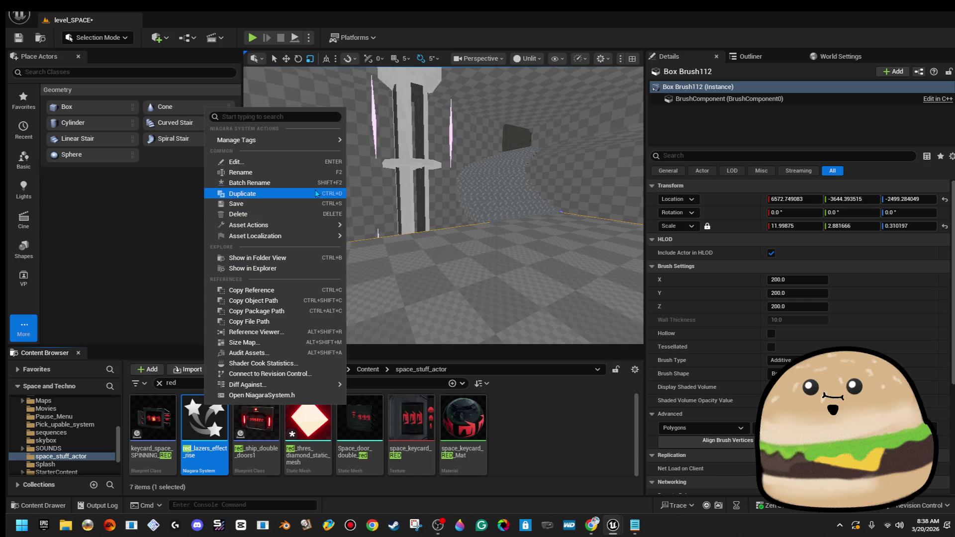
left_click(316, 194)
type("red_")
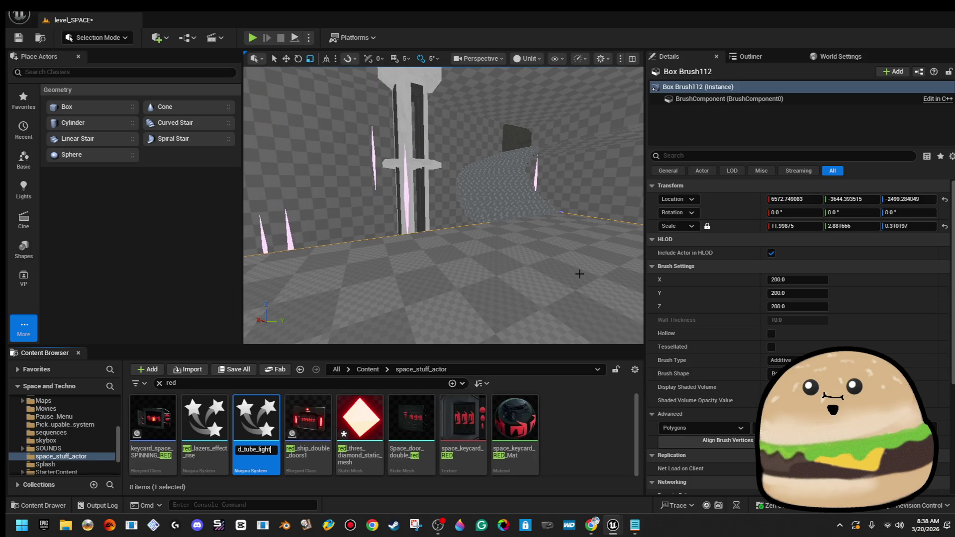
key("Return")
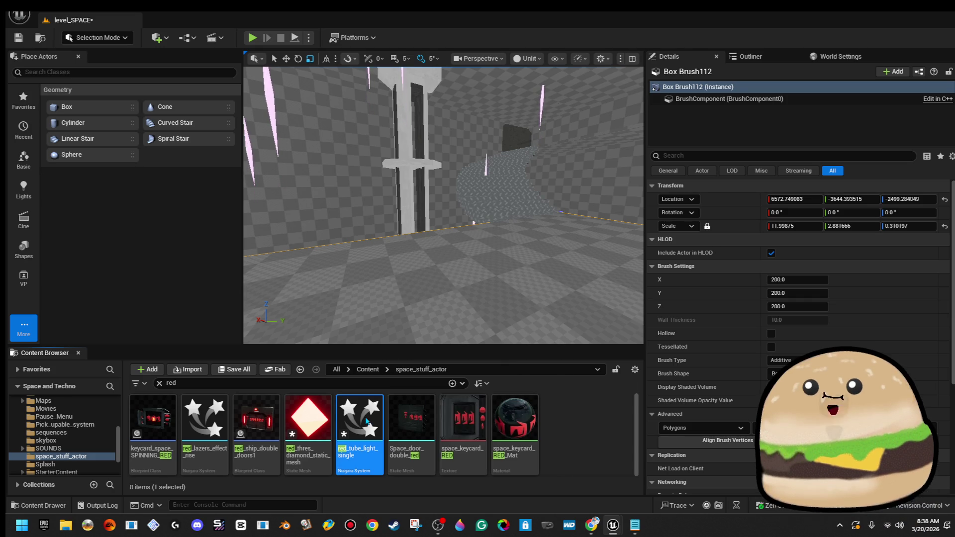
double_click(360, 418)
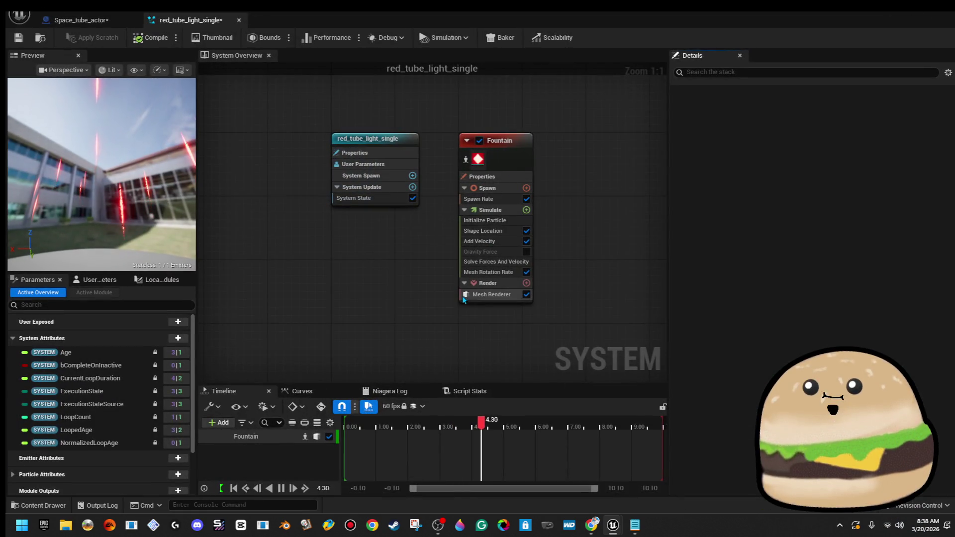
- Review the Fountain emitter's spawn rate, initialize, velocity and gravity settings
left_click(483, 199)
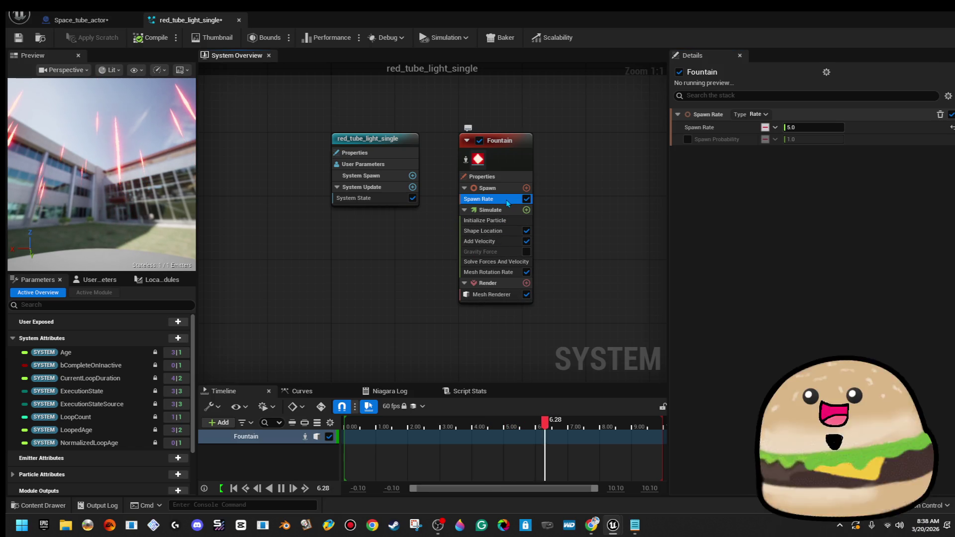
type("1")
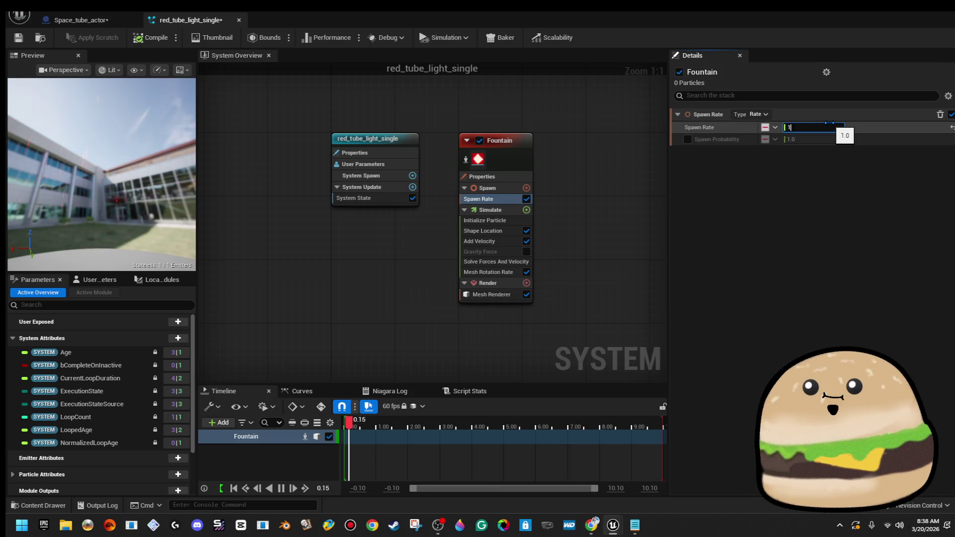
left_click(517, 221)
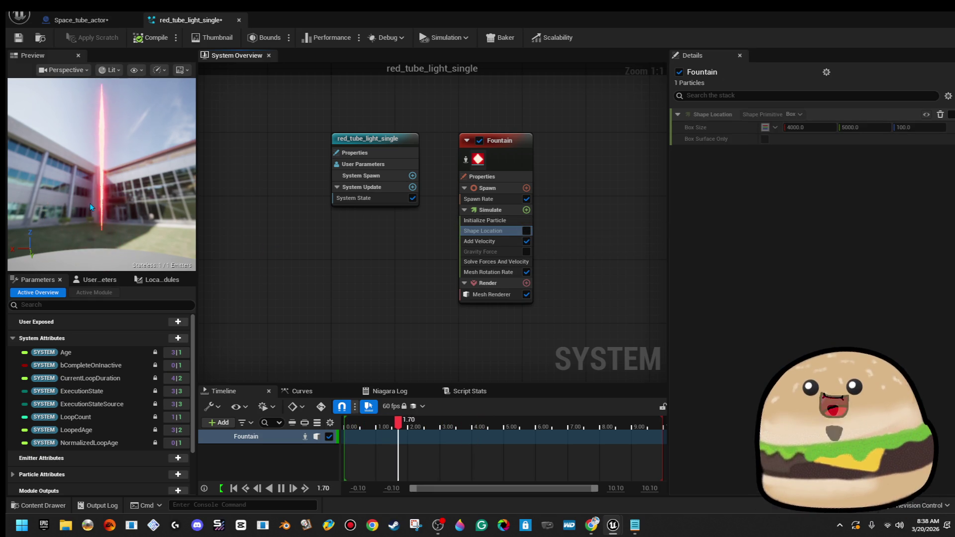
left_click_drag(108, 217, 179, 217)
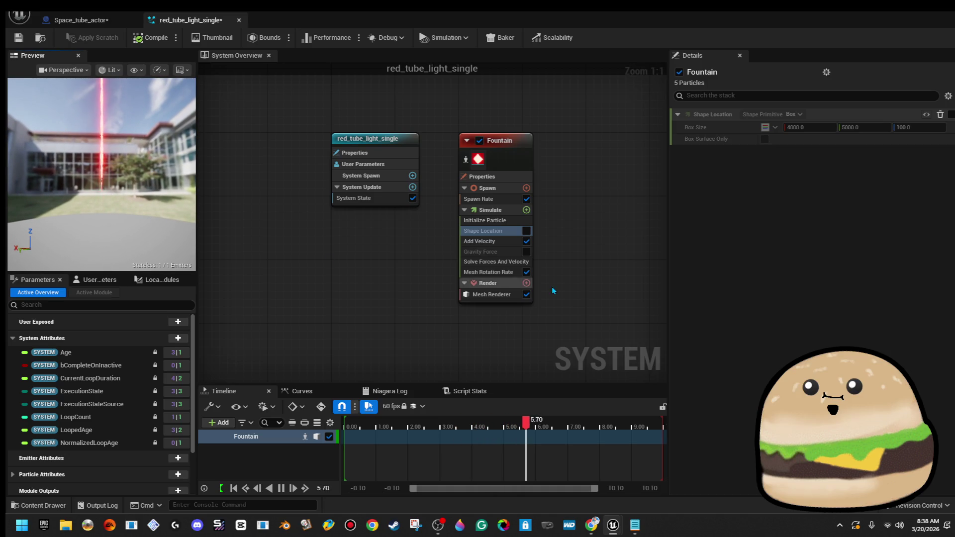
left_click(502, 222)
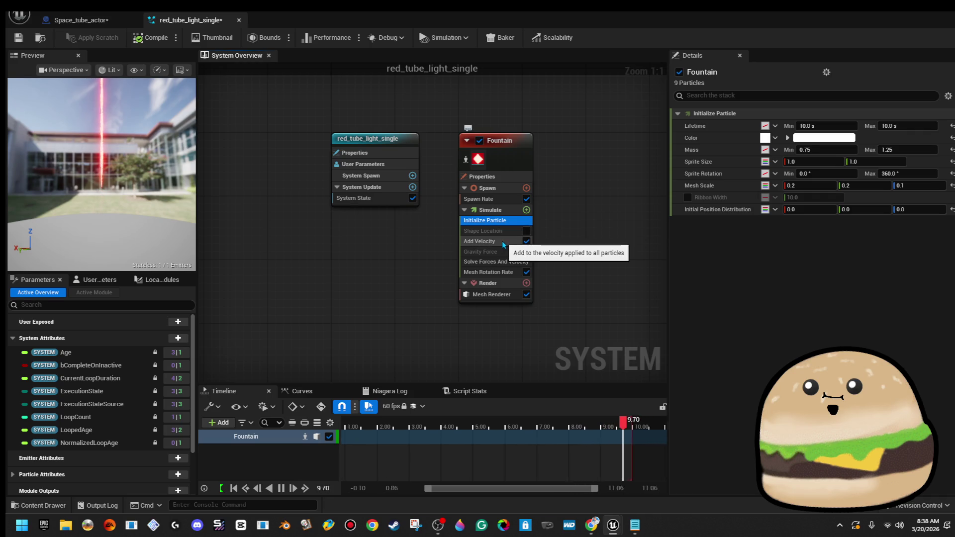
left_click(501, 204)
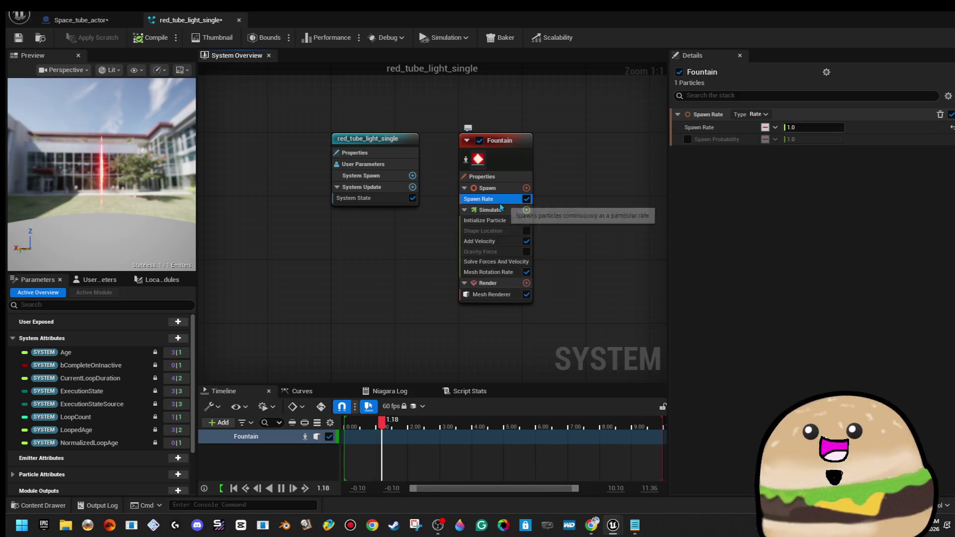
left_click(500, 242)
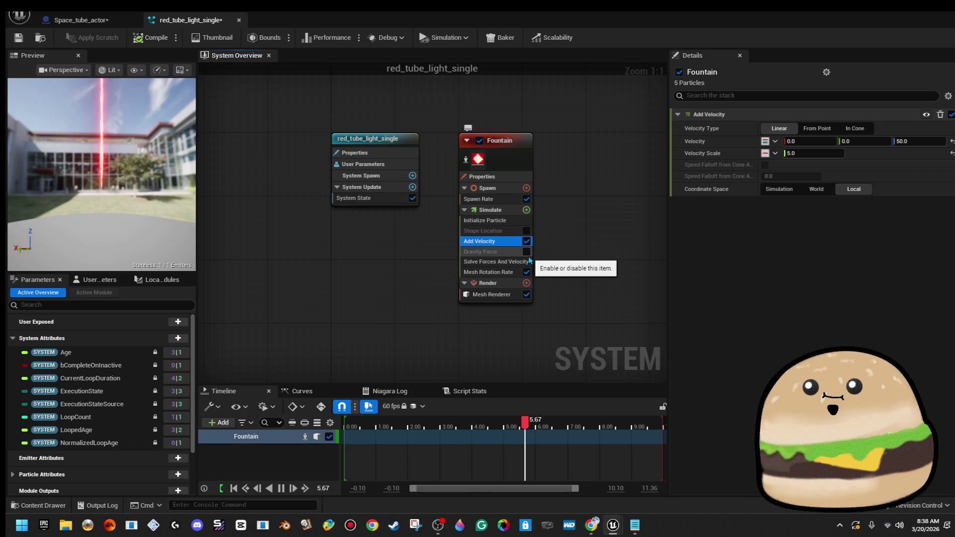
left_click(512, 253)
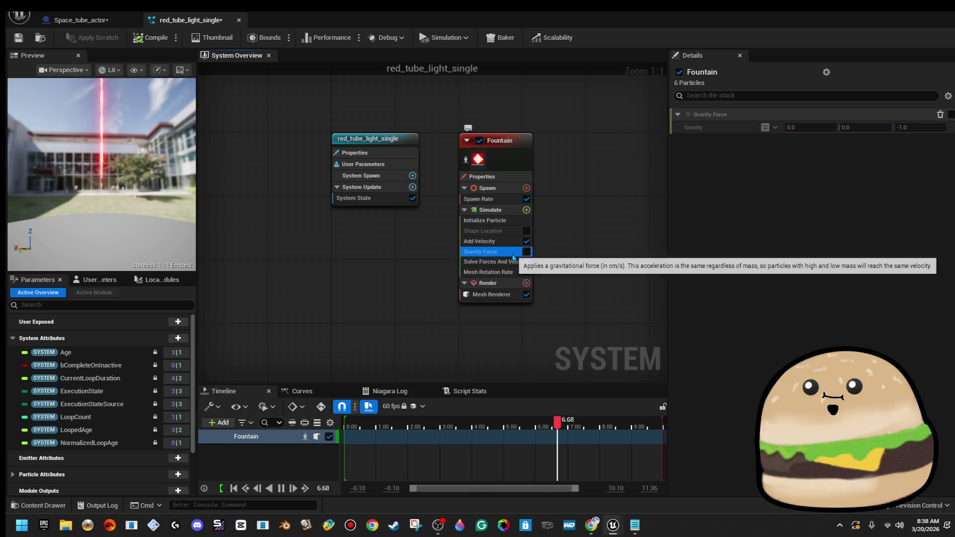
- Change the Mesh Renderer's Z scale from 25.0 to 2.0 and return to level_SPACE
left_click(512, 297)
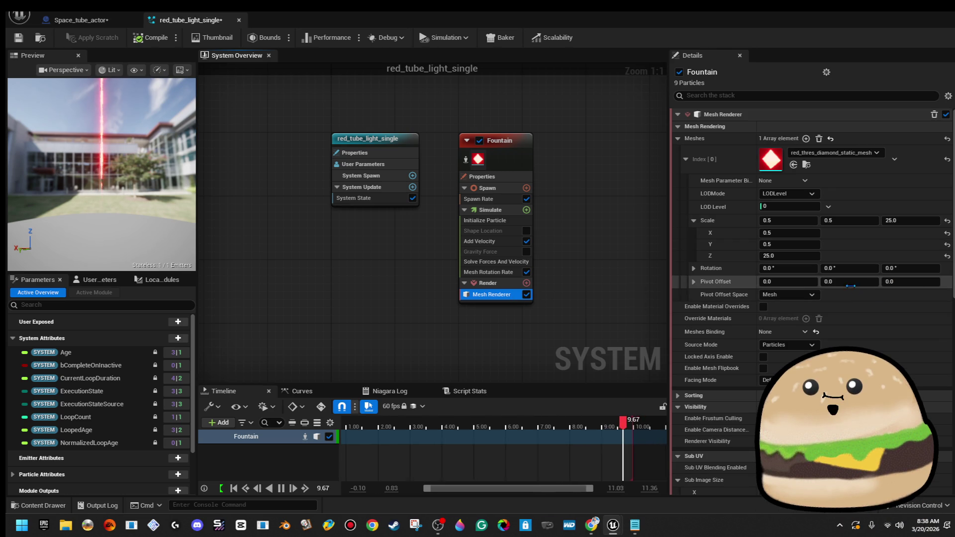
left_click(898, 221)
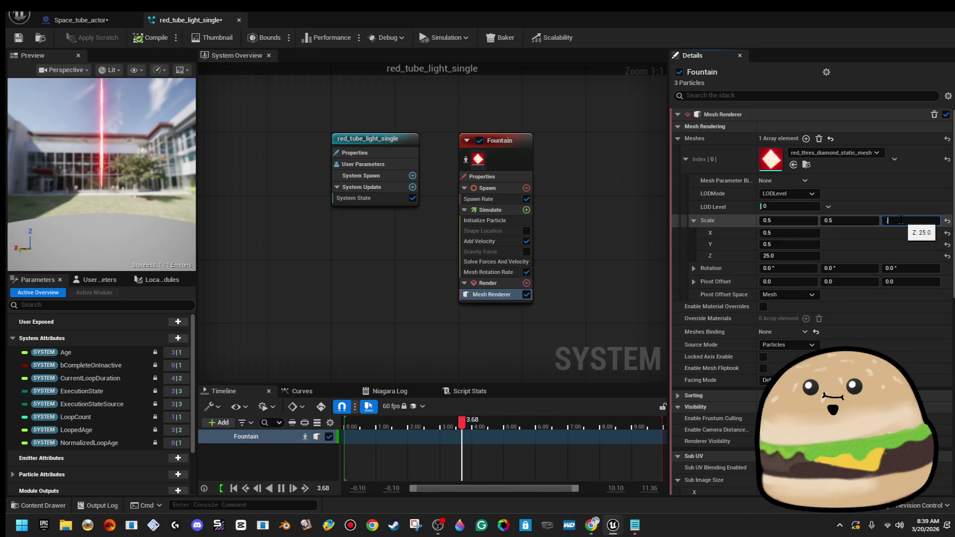
type("5")
key("Return")
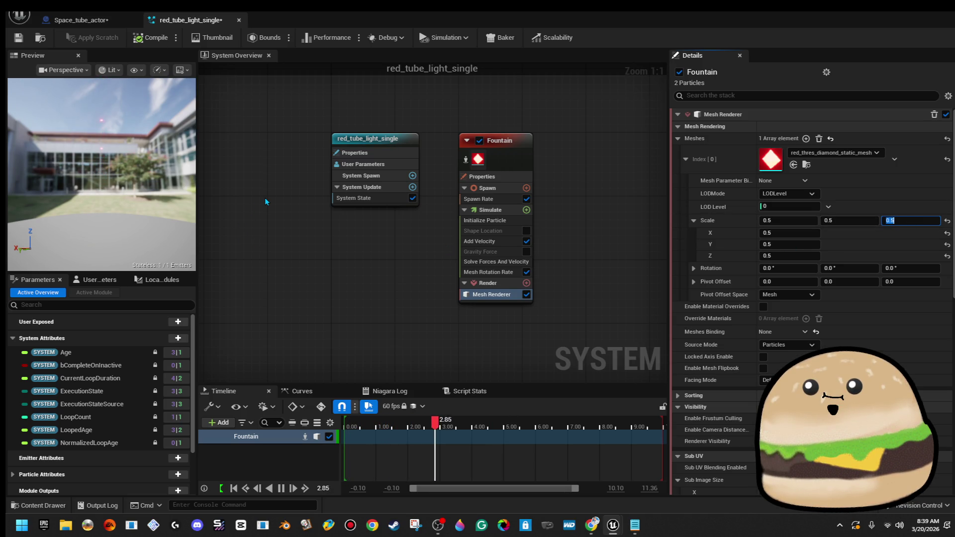
type("2")
key("Return")
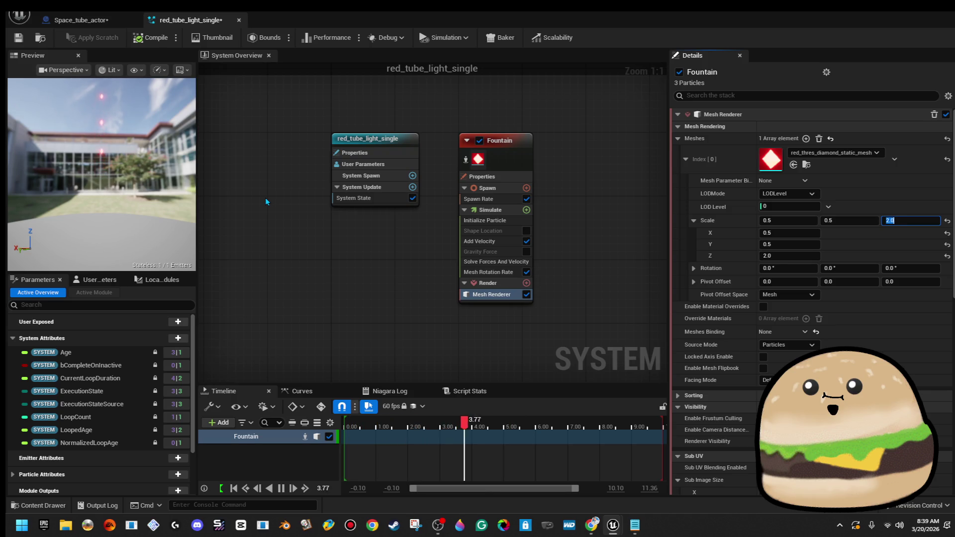
left_click_drag(141, 145, 147, 120)
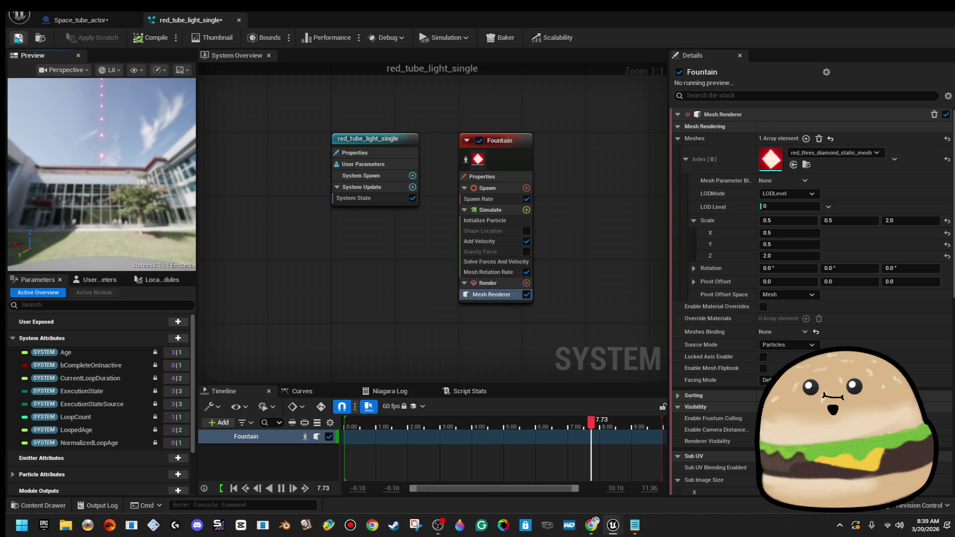
key("alt+Tab")
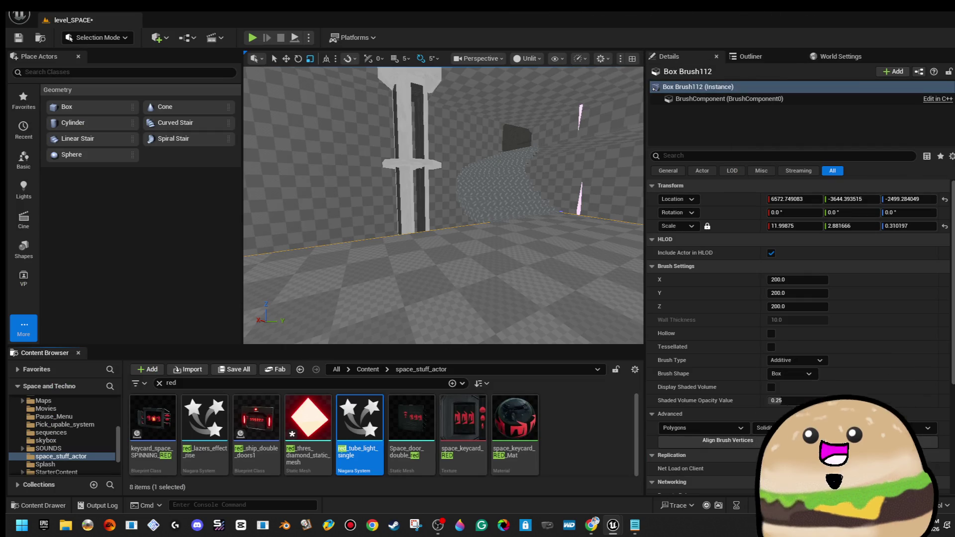
- Drop red_tube_light_single inside the white pillar's base and pull the view back
key("w")
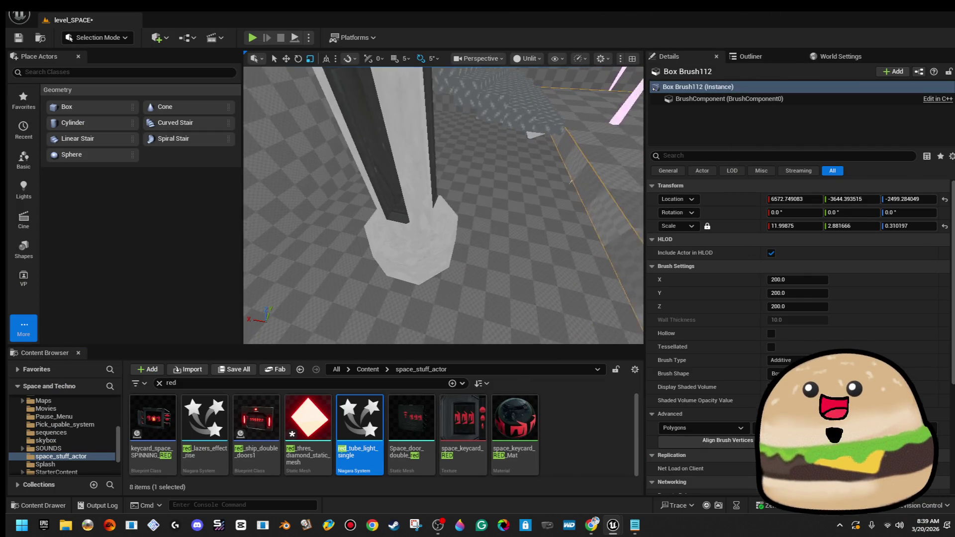
mouse_move(368, 420)
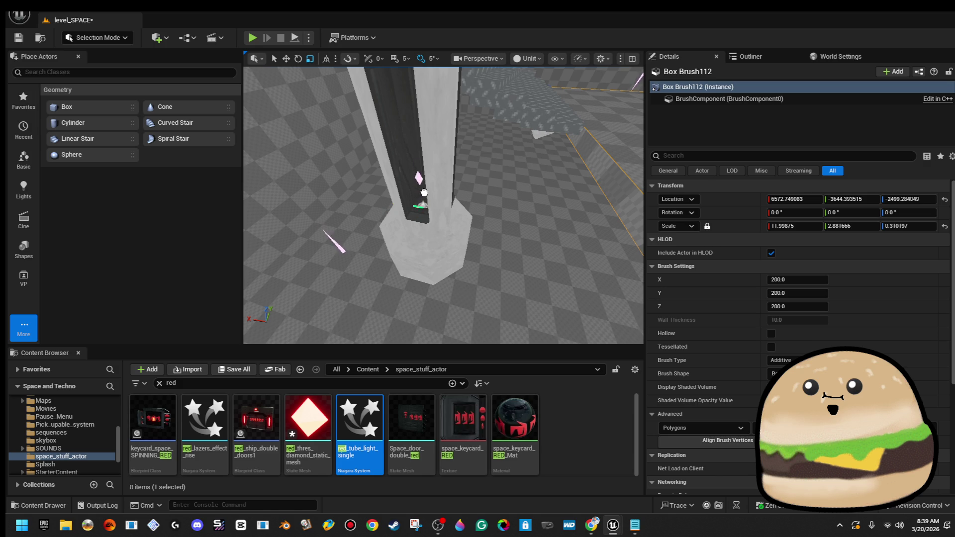
left_click_drag(428, 195, 421, 209)
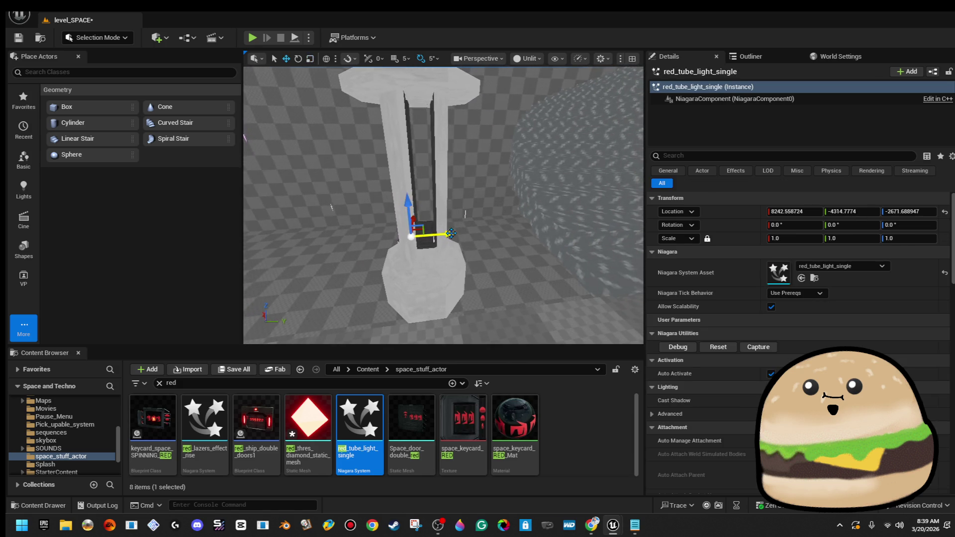
left_click_drag(420, 209, 420, 344)
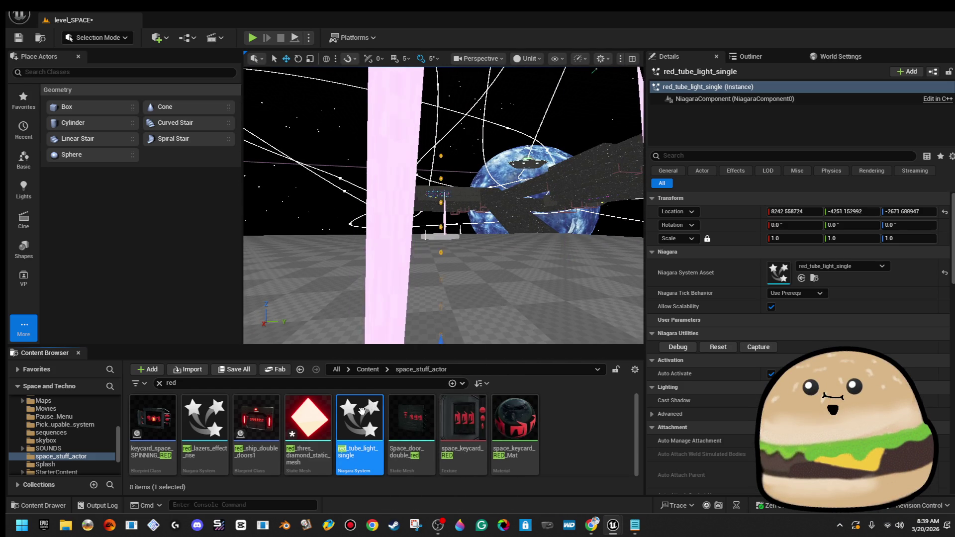
mouse_move(362, 411)
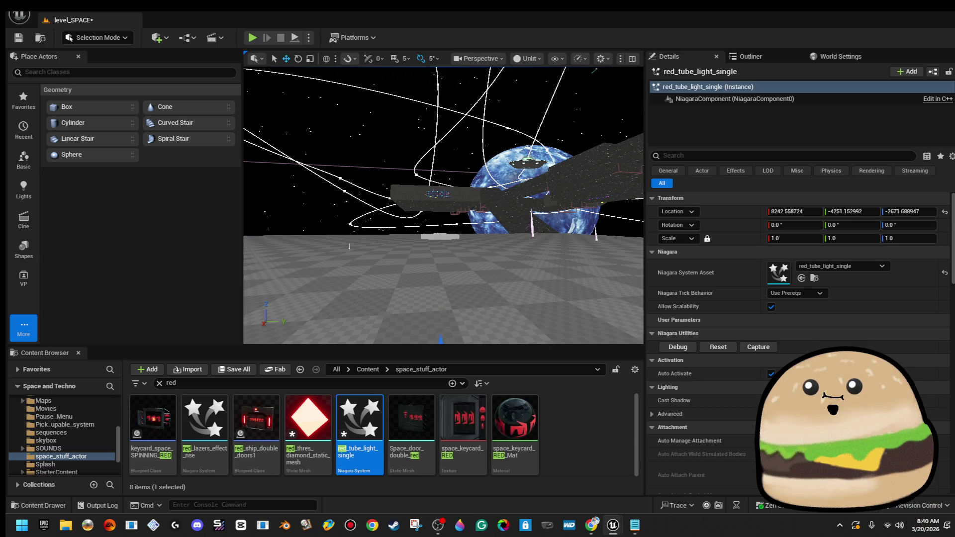
- Frame the tube light, switch the viewport to Lit, and fly around the glowing red columns
key("f")
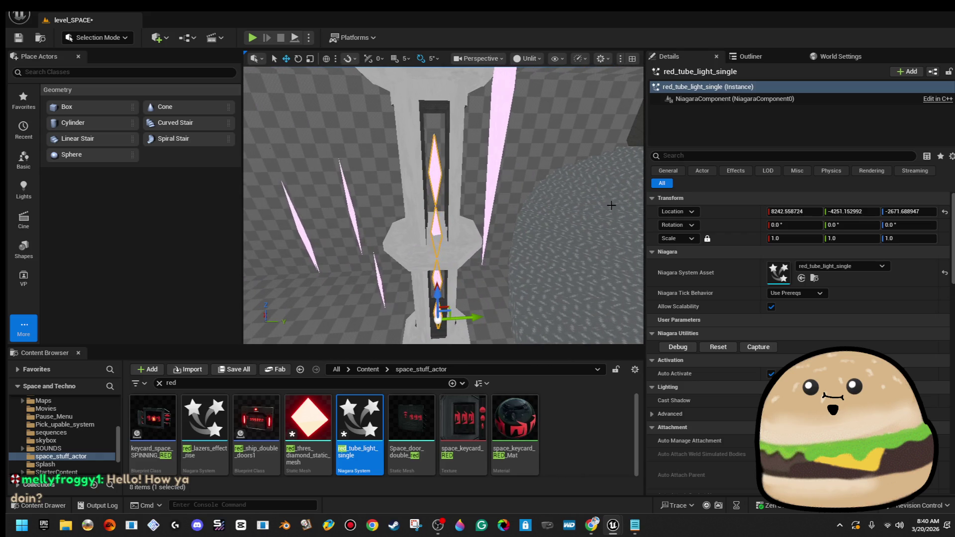
left_click(532, 59)
left_click(547, 97)
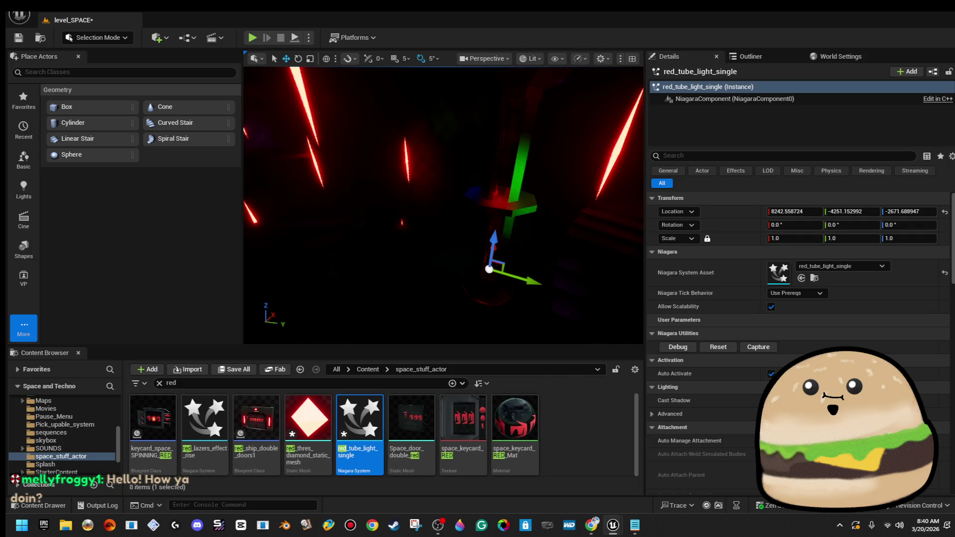
key("d")
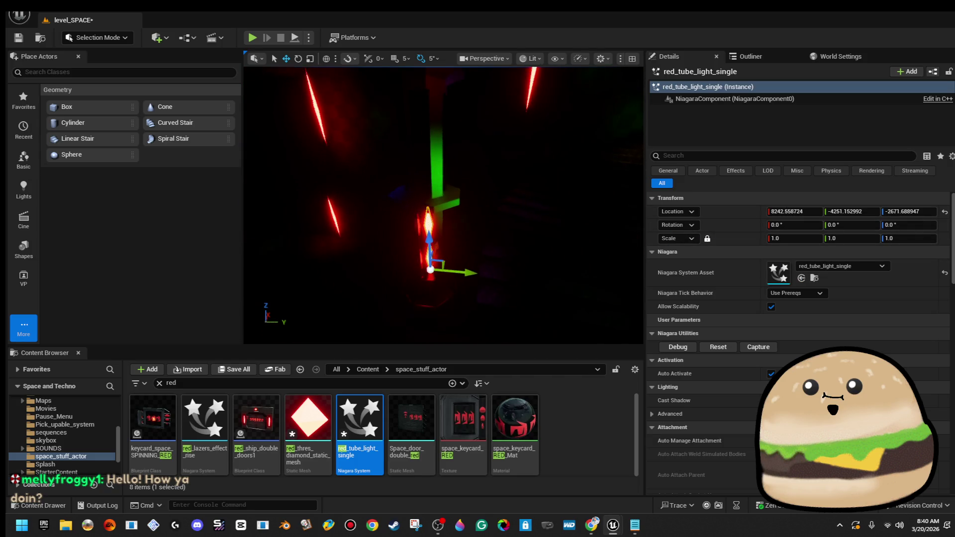
key("w")
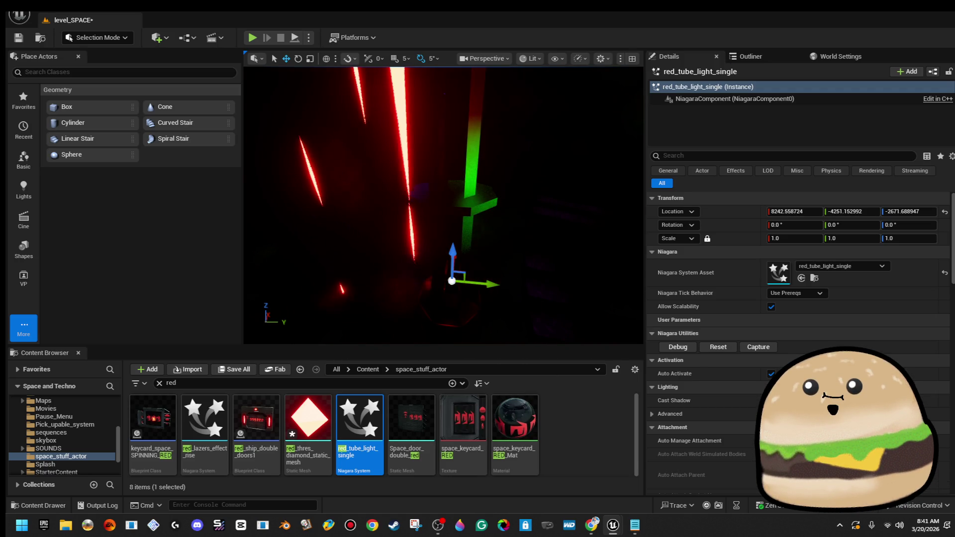
key("Left")
key("Left")
key("Left")
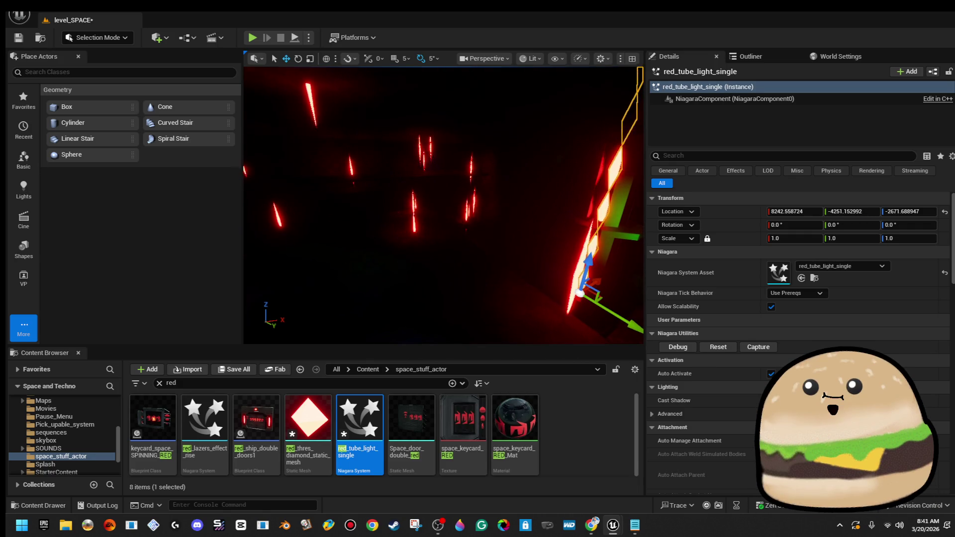
right_click(393, 278)
left_click(479, 504)
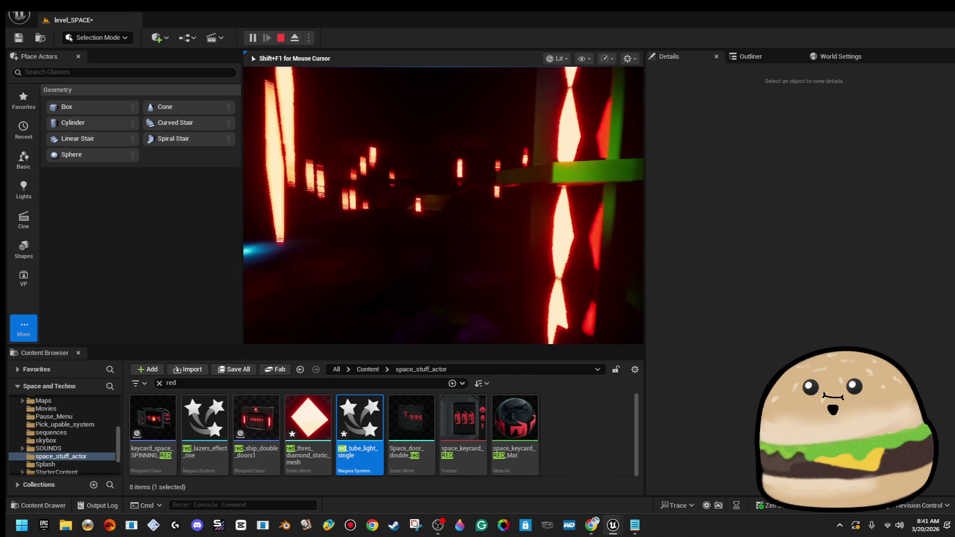
key("Escape")
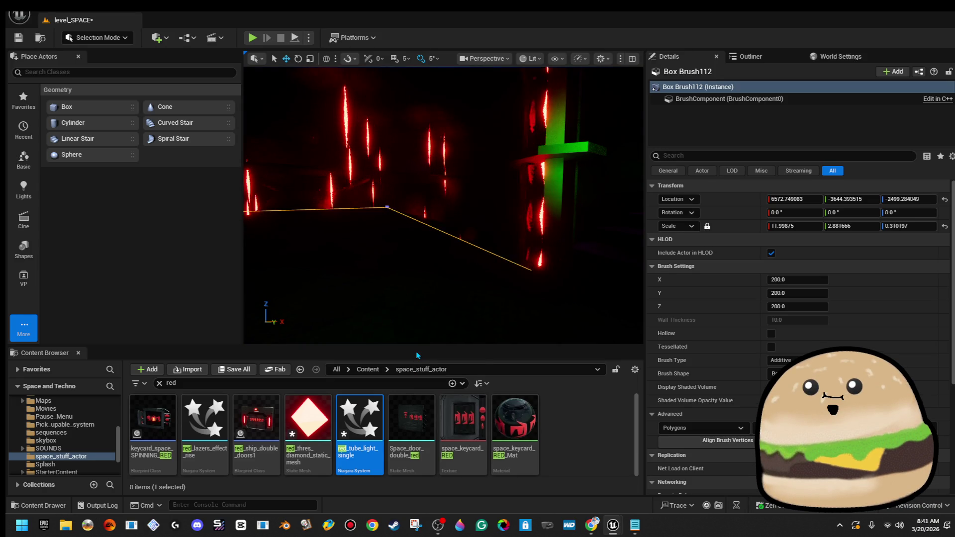
left_click_drag(388, 234, 344, 228)
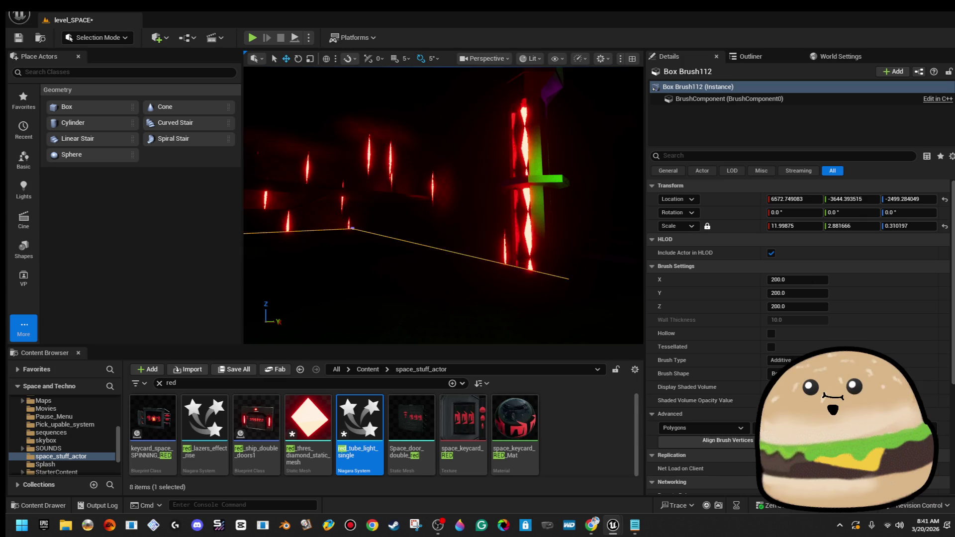
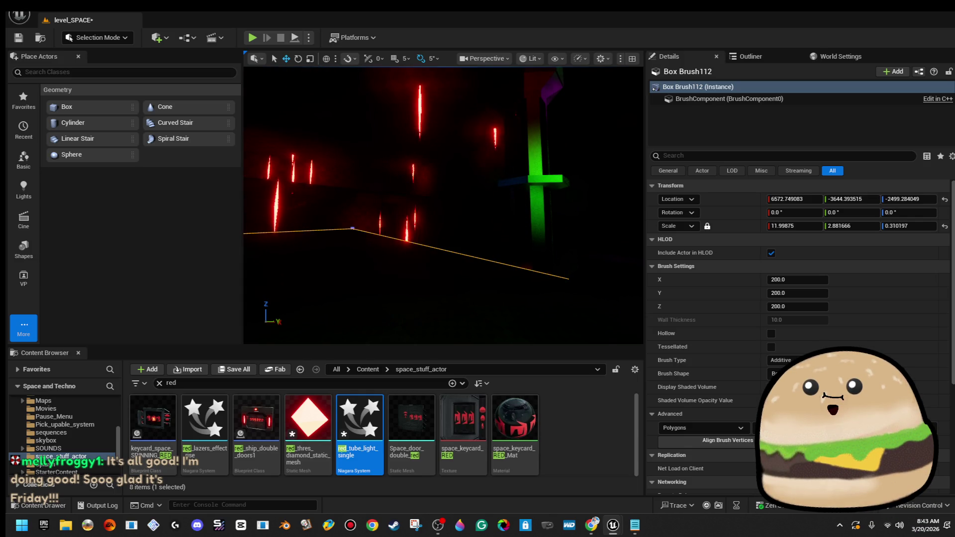
- Fly the view toward the green pillar and switch to the donations notes window
left_click_drag(626, 225, 649, 191)
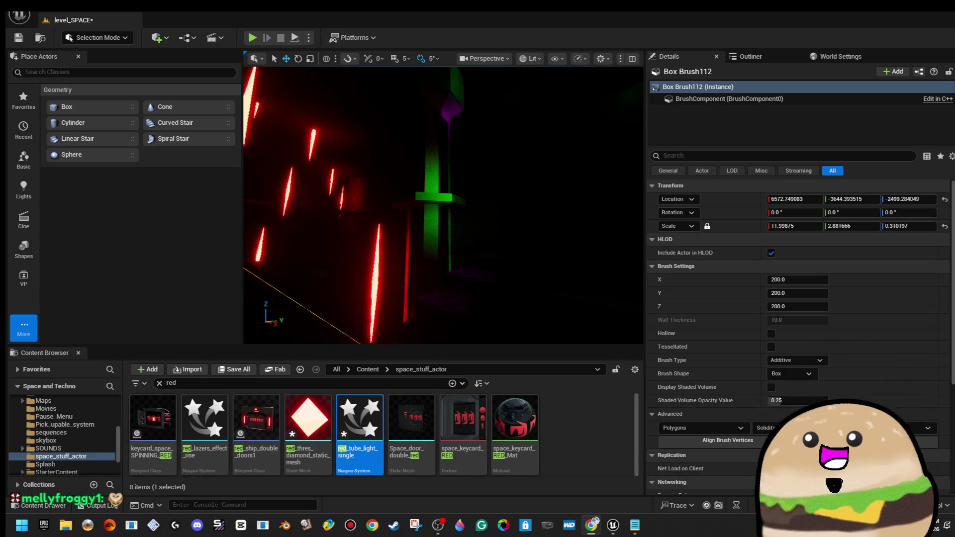
key("alt+Tab")
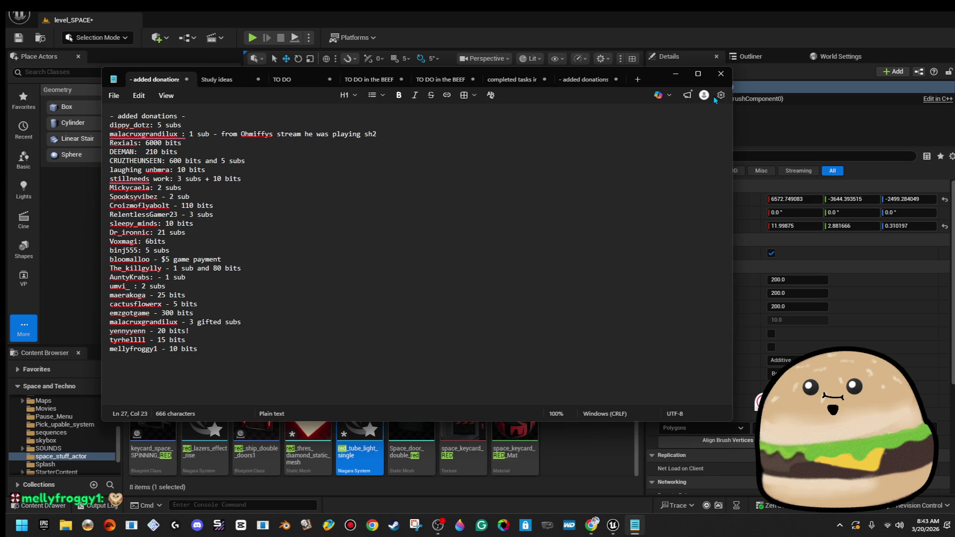
- Minimize the donations notes to get back to the level_SPACE view
left_click(682, 77)
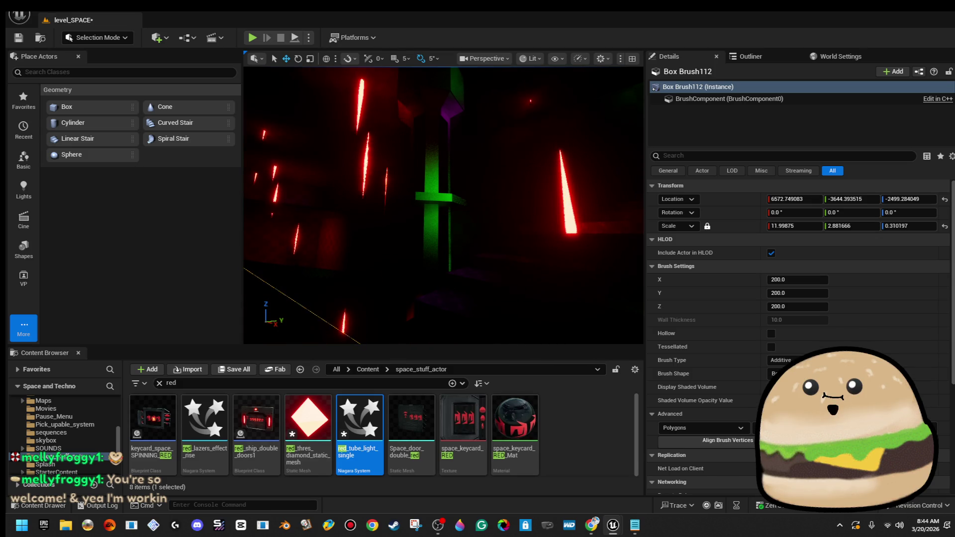
- Duplicate red_thres_diamond_static_mesh as white_star and select it through a 'star' search
mouse_move(339, 436)
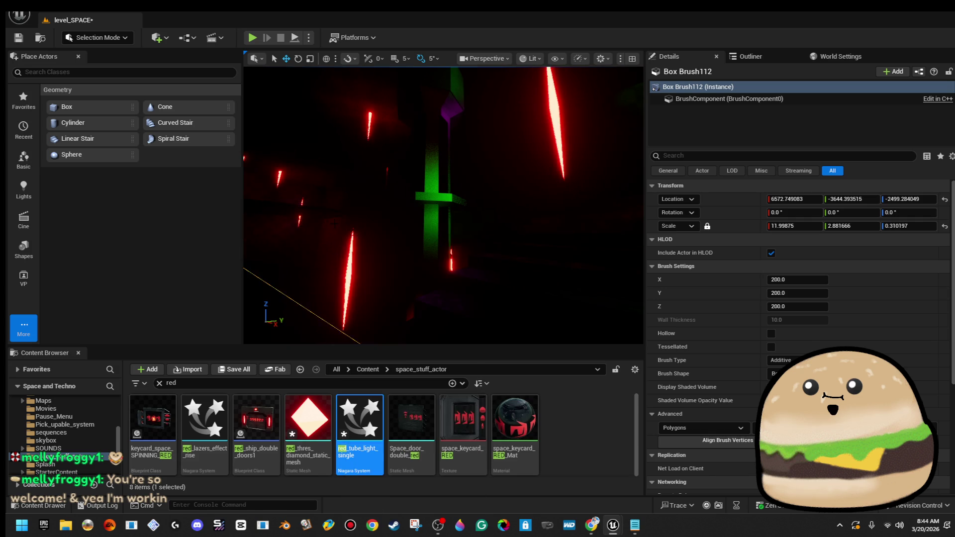
left_click_drag(447, 209, 388, 209)
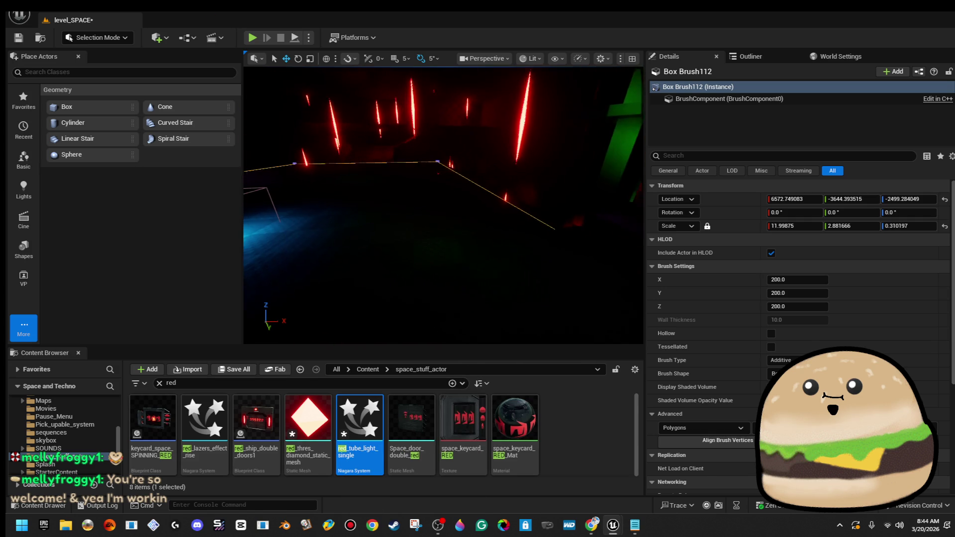
right_click(309, 415)
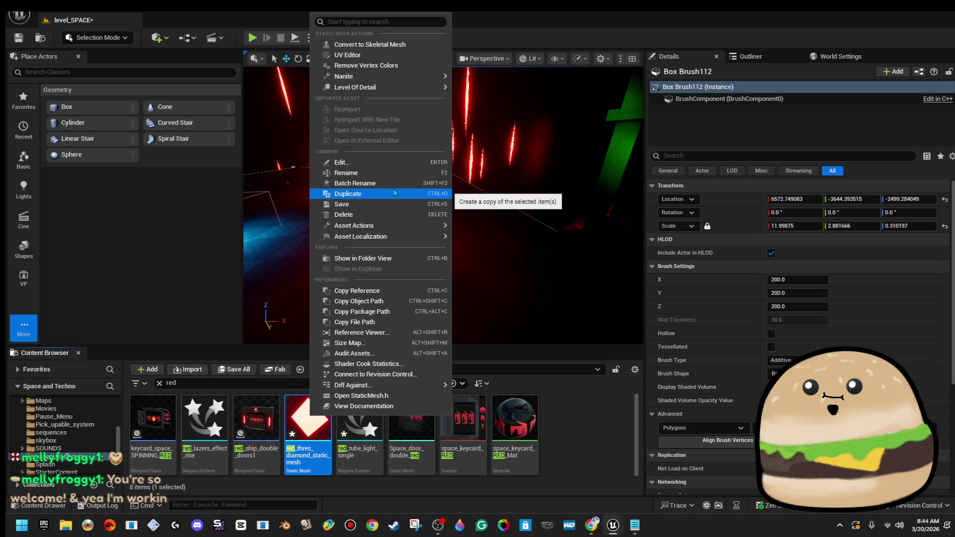
left_click(398, 194)
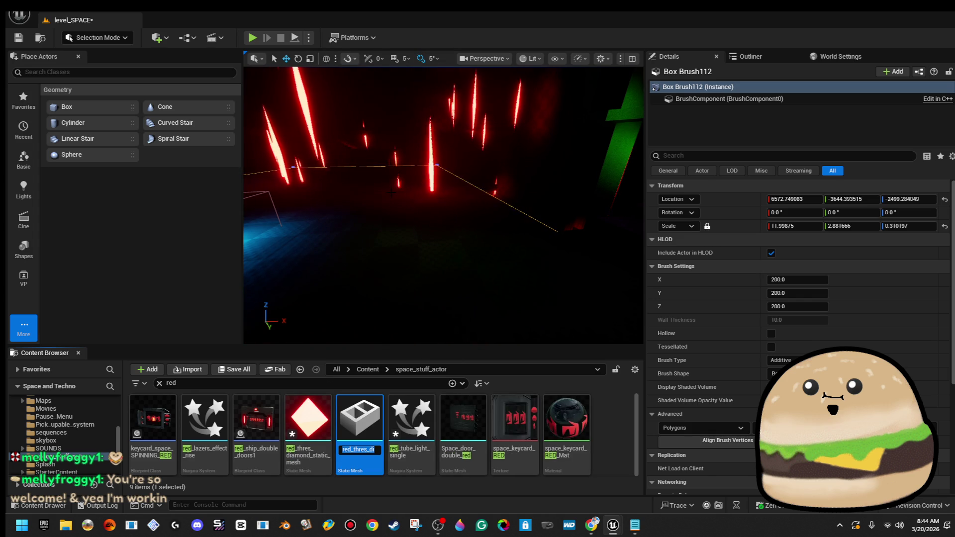
type("white_star")
key("Return")
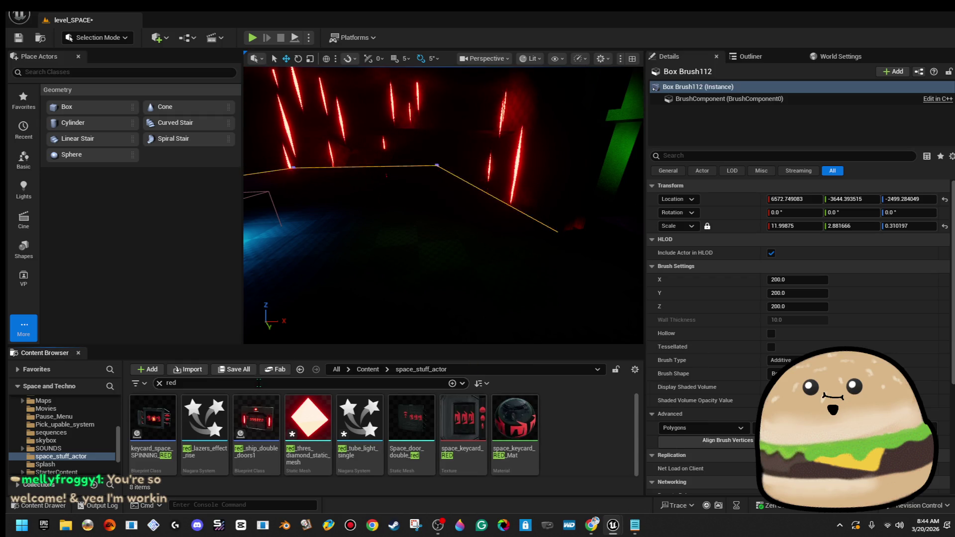
type("star")
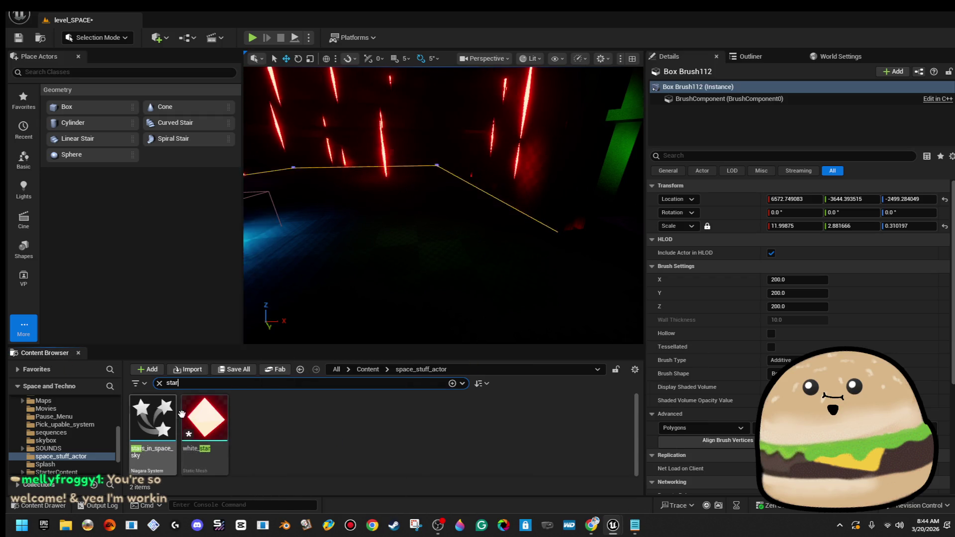
left_click(205, 414)
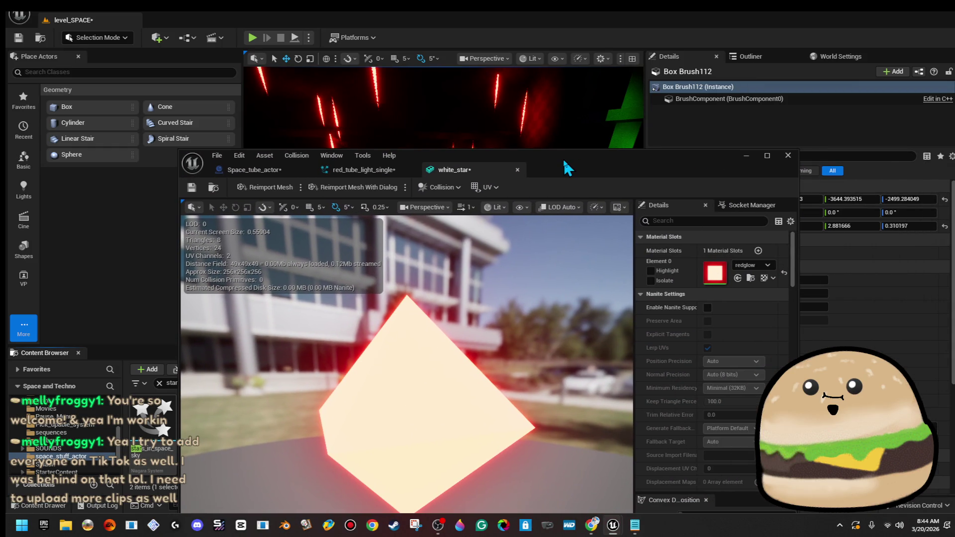
- Assign the Glow_white material to white_star's Element 0 and save the mesh
left_click(768, 265)
type("white")
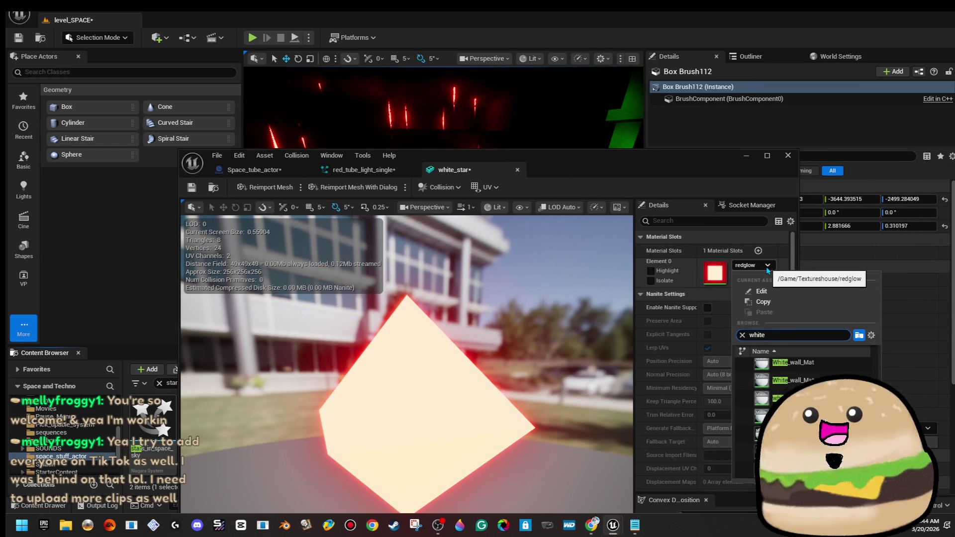
key("Return")
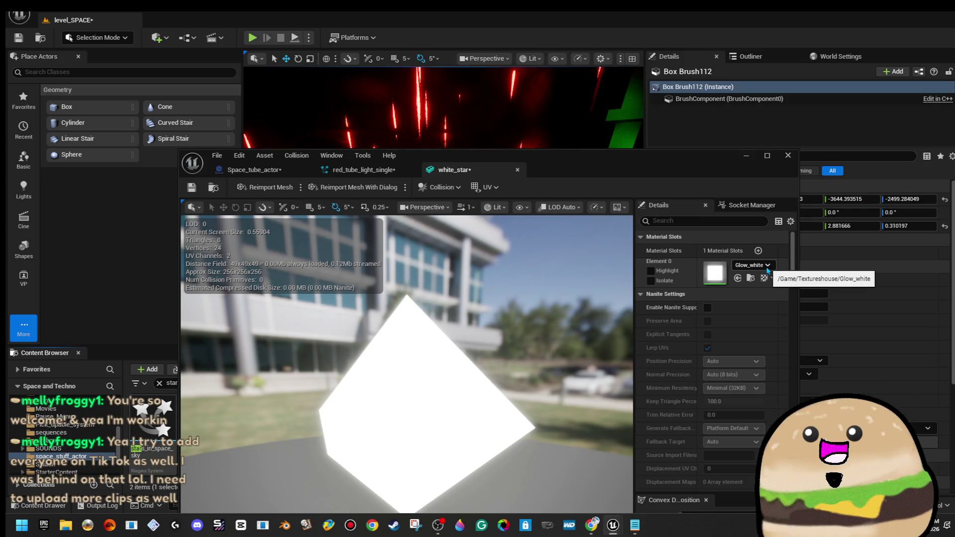
key("ctrl+s")
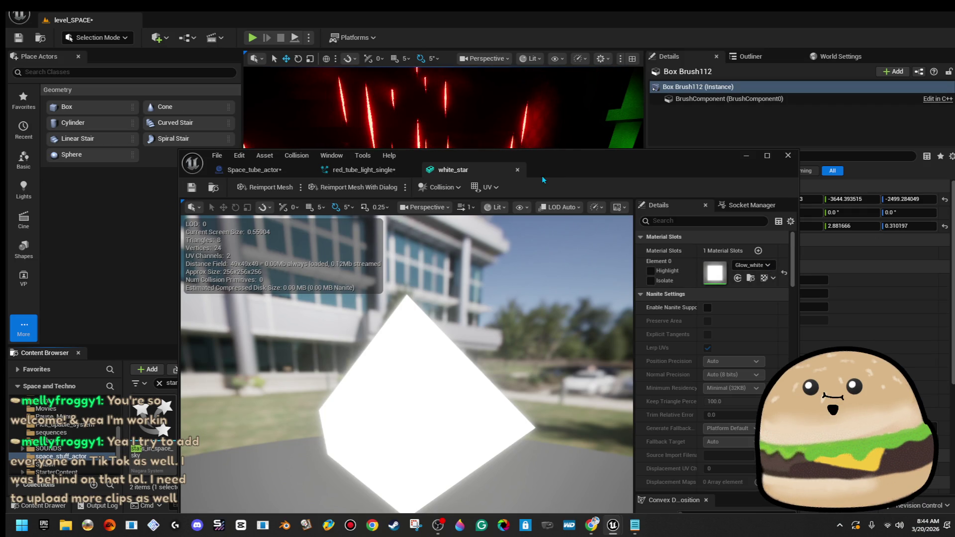
- Close the three open asset editors and open the red_tube_light_single system from the viewport
left_click(518, 170)
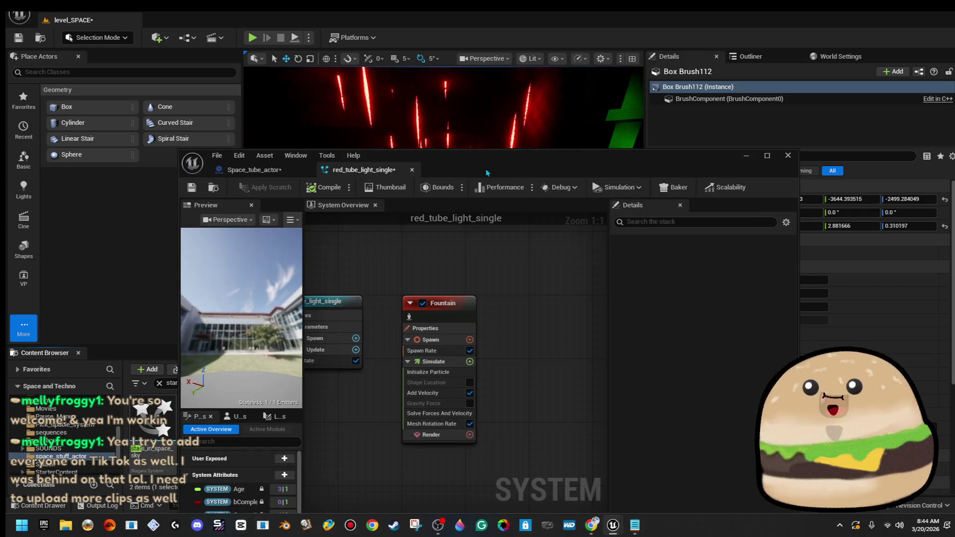
left_click(412, 169)
left_click(306, 170)
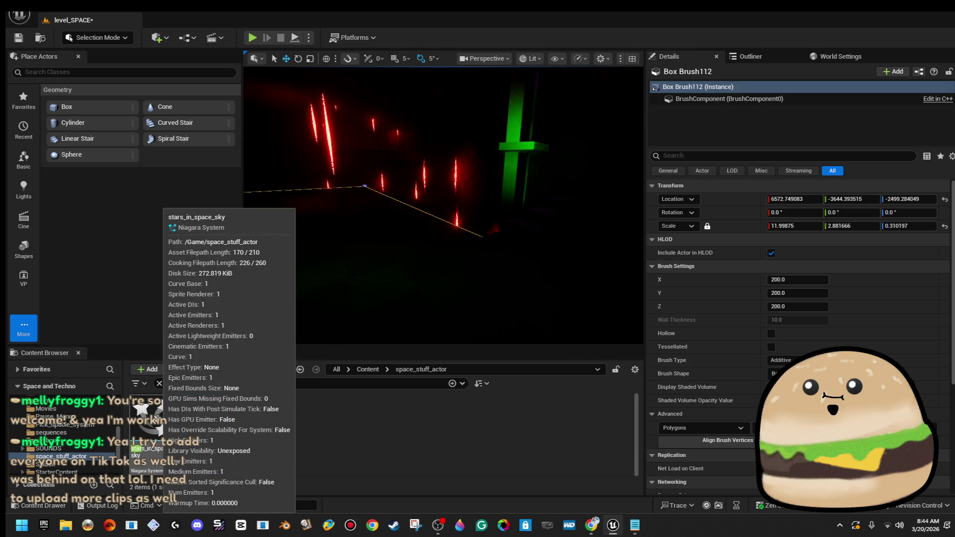
left_click(432, 120)
left_click_drag(431, 120, 398, 137)
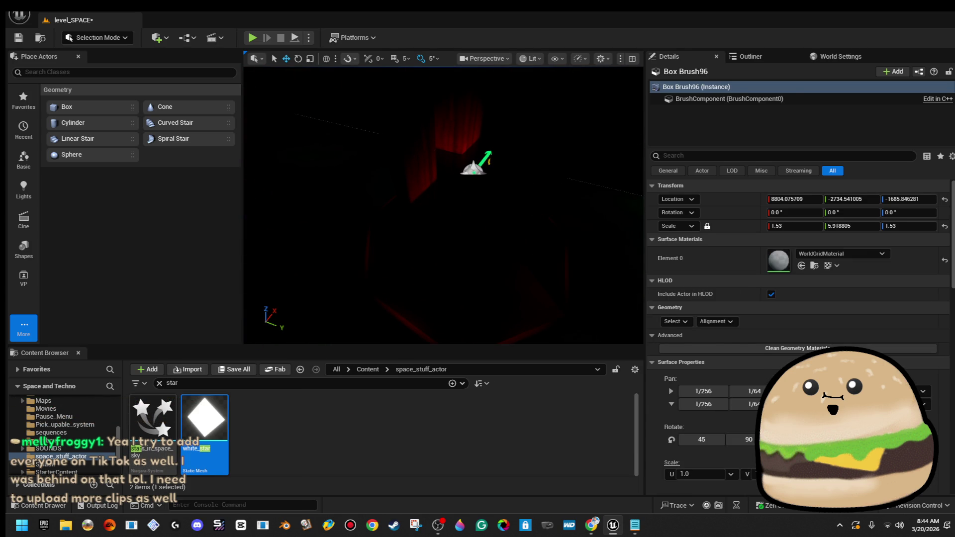
left_click(473, 168)
double_click(771, 284)
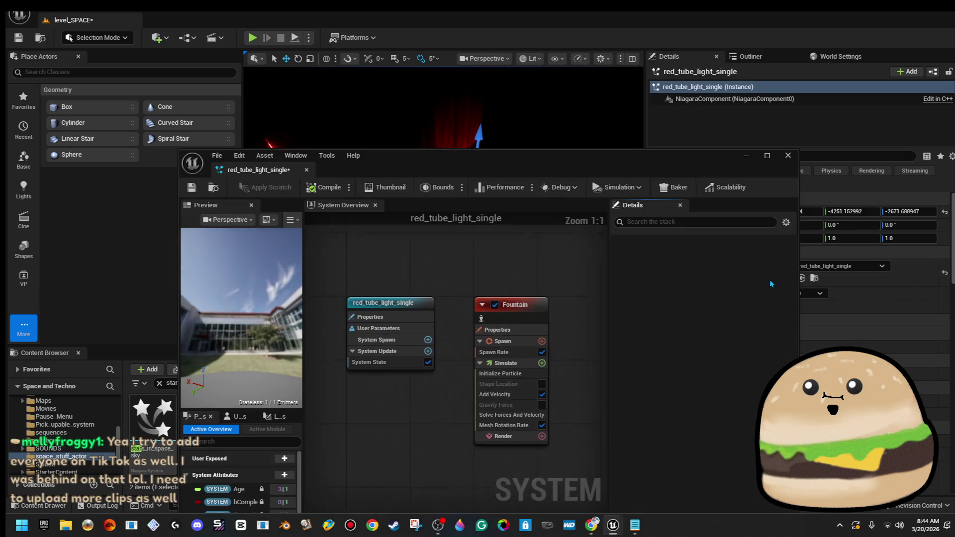
- Add a Mesh Renderer to the Fountain emitter with white_star as its Index [0] mesh
double_click(518, 165)
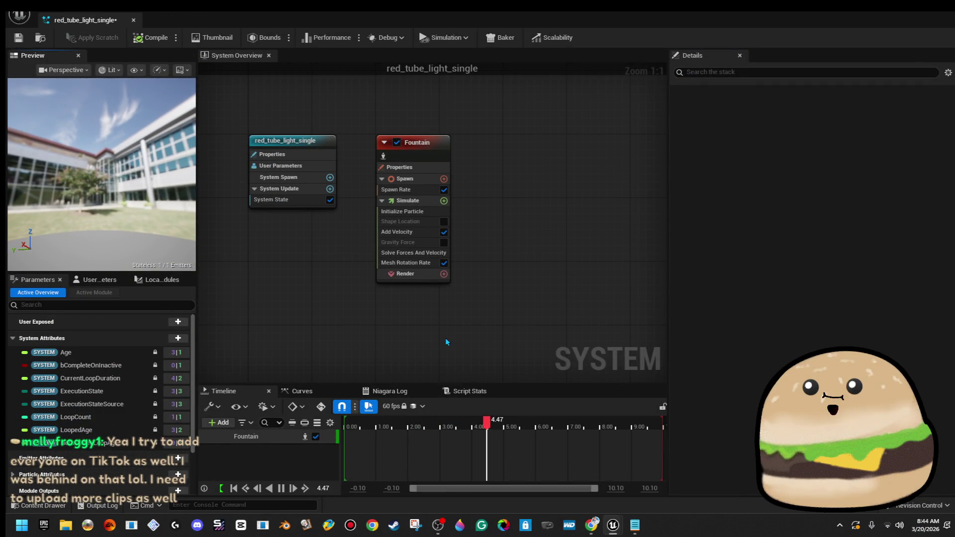
left_click(443, 275)
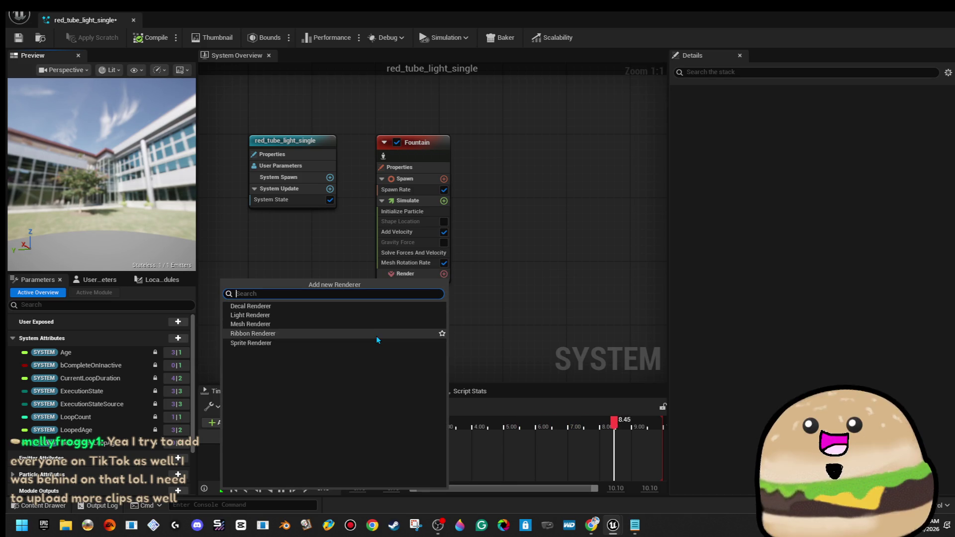
left_click(381, 324)
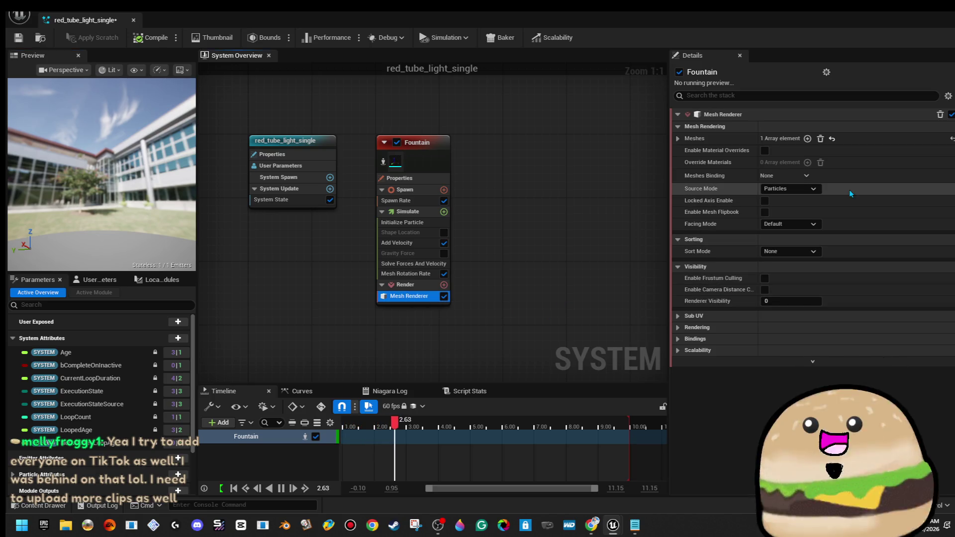
left_click(677, 138)
left_click(809, 157)
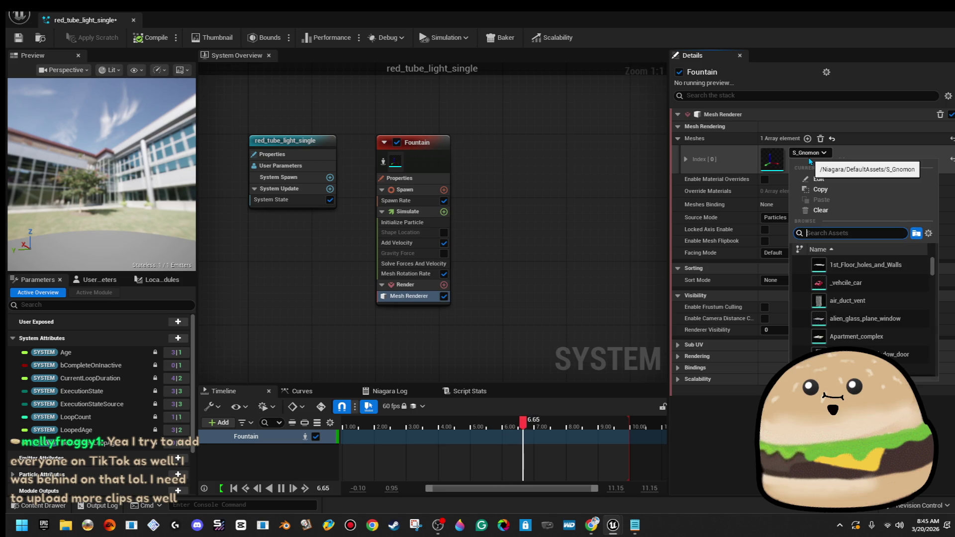
type("starg")
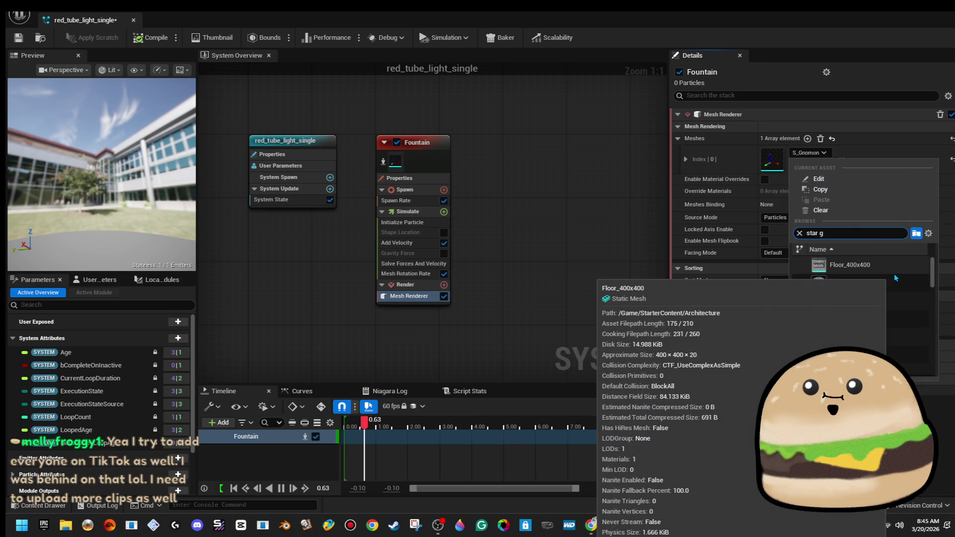
type("low")
key("BackSpace")
key("BackSpace")
key("BackSpace")
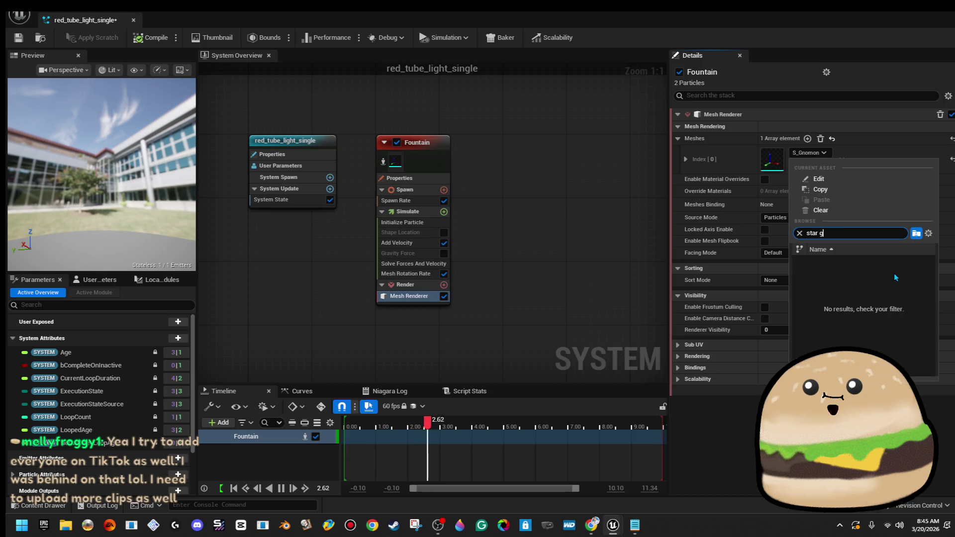
scroll(906, 333, "down", 5)
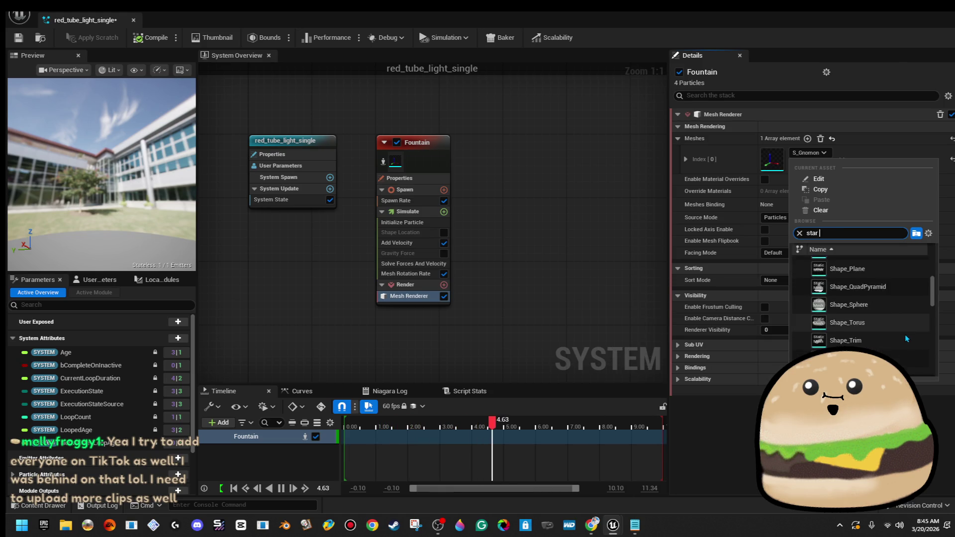
scroll(917, 340, "down", 10)
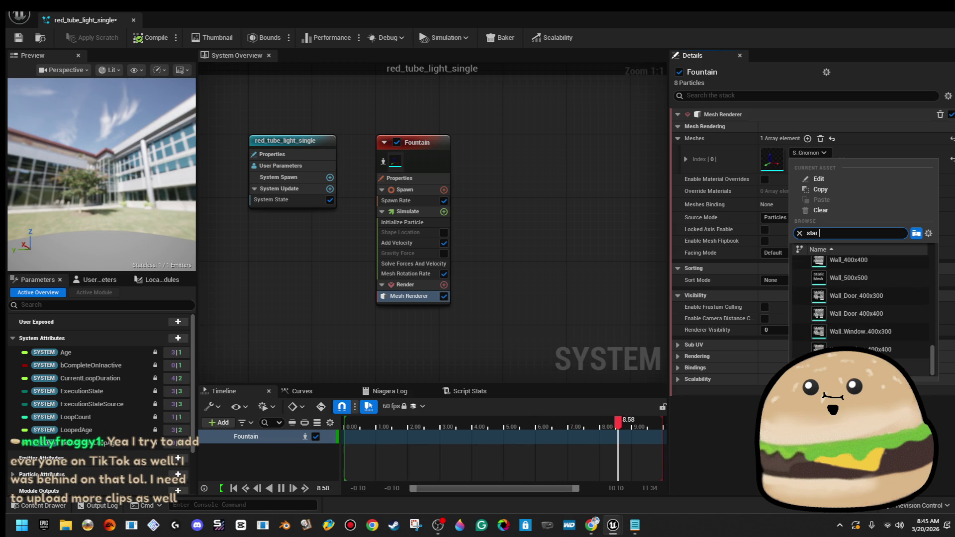
key("Return")
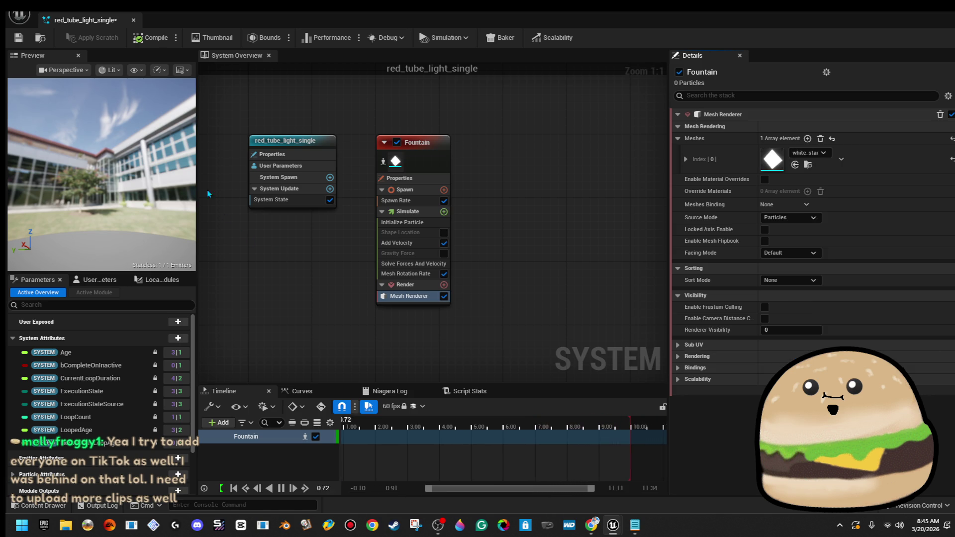
- Compile the system, review the Solve Forces And Velocity and Add Velocity modules, then return to the level
left_click(142, 43)
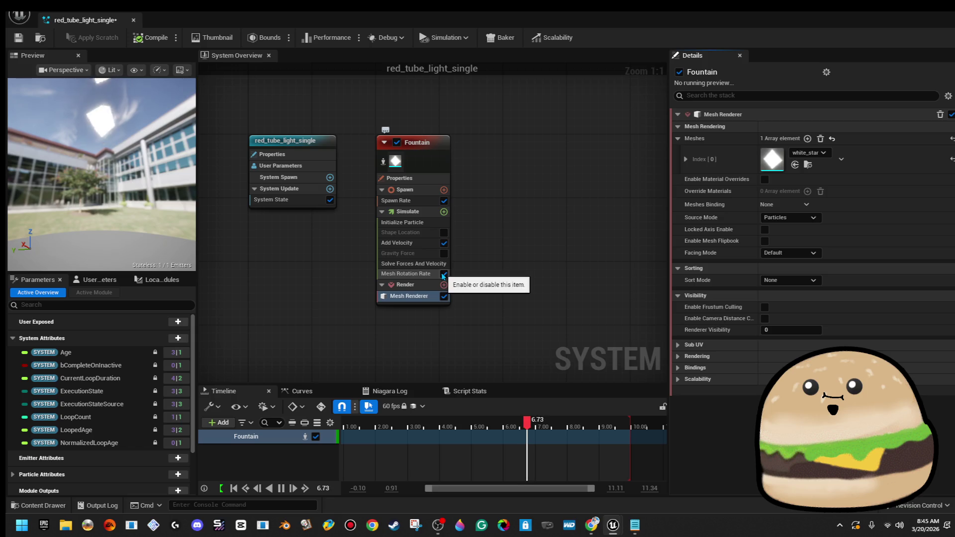
left_click(418, 264)
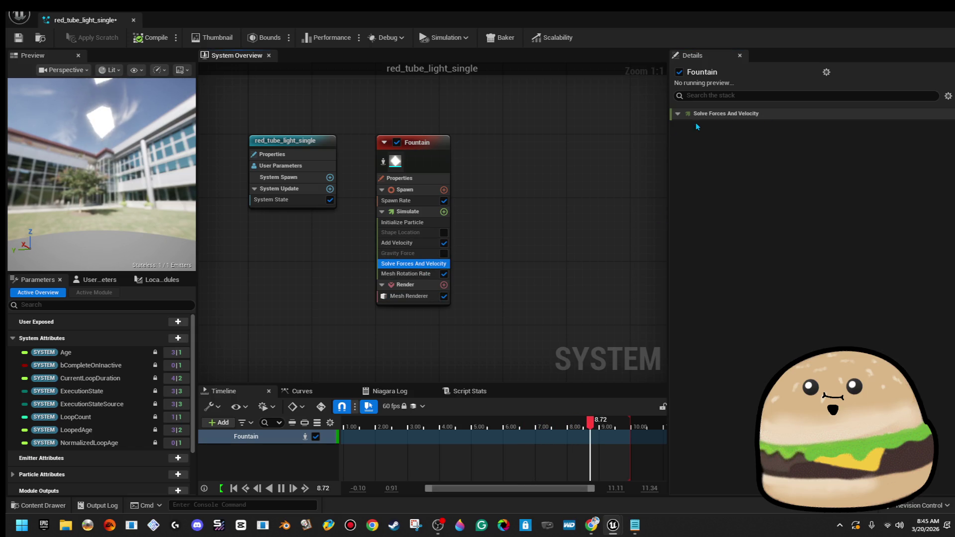
left_click(722, 115)
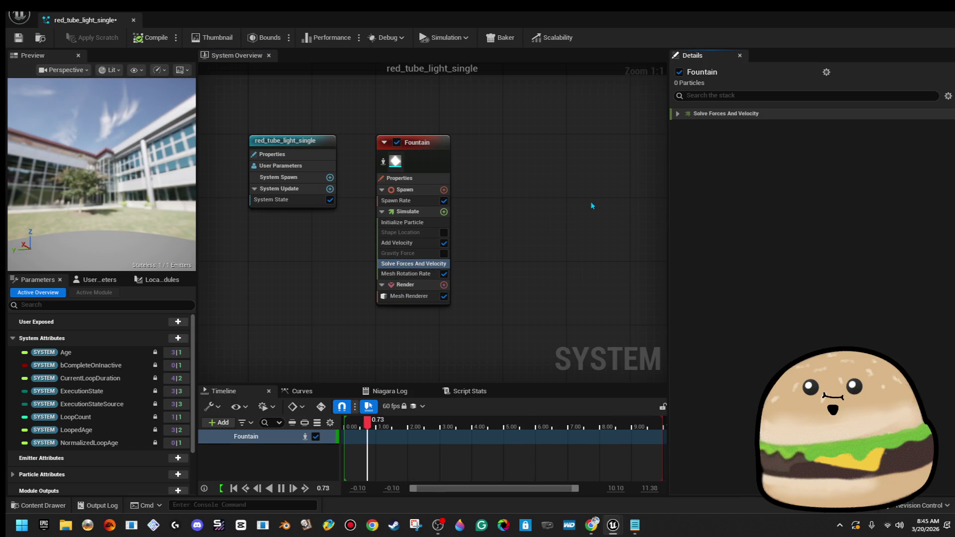
left_click(398, 243)
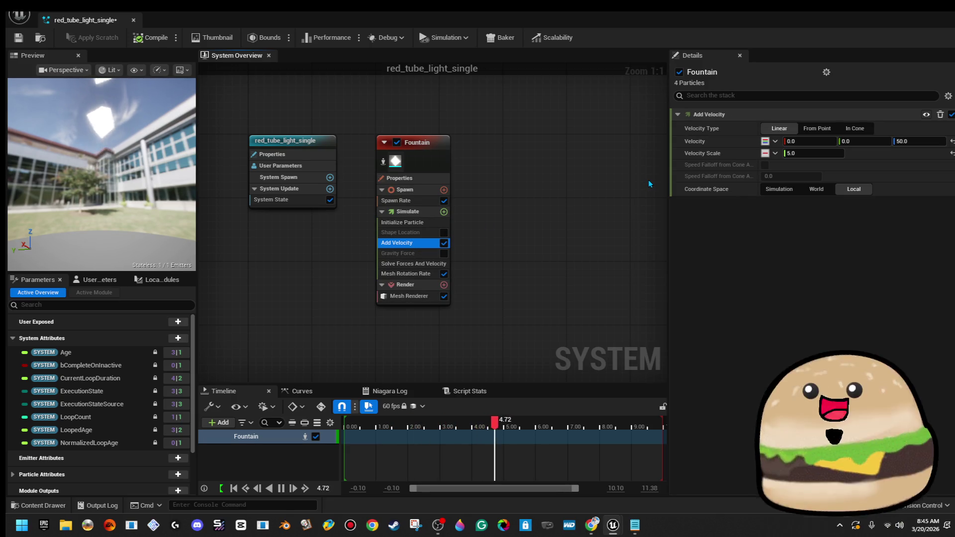
key("alt+Tab")
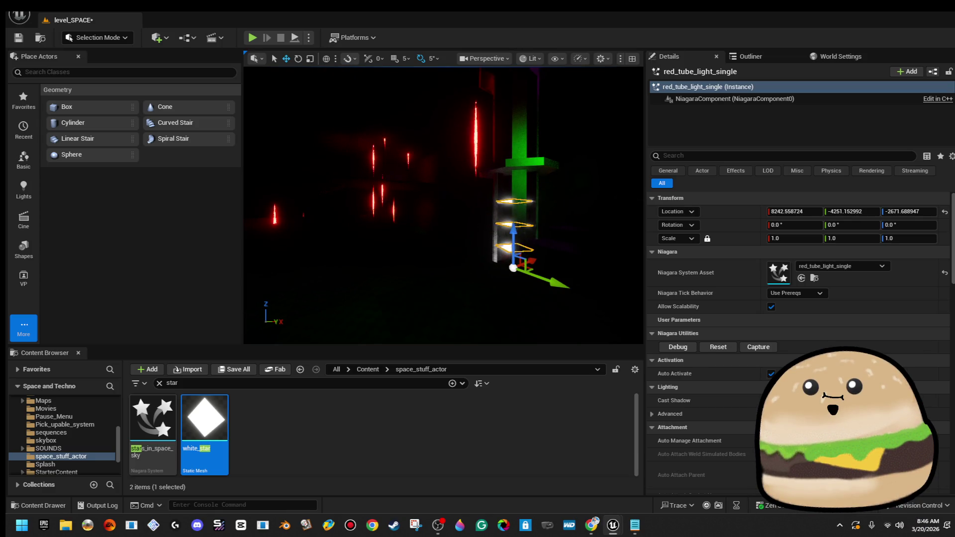
right_click(441, 185)
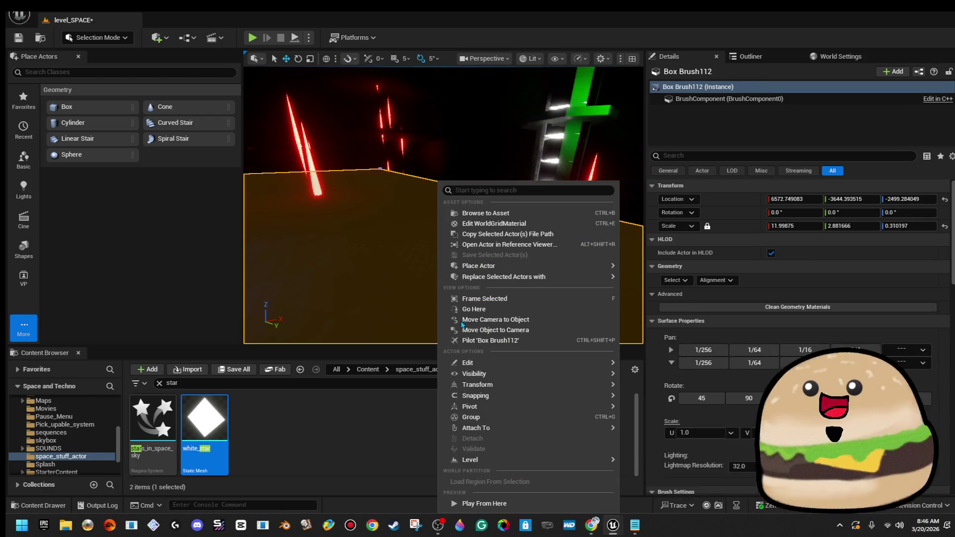
key("Escape")
key("alt+p")
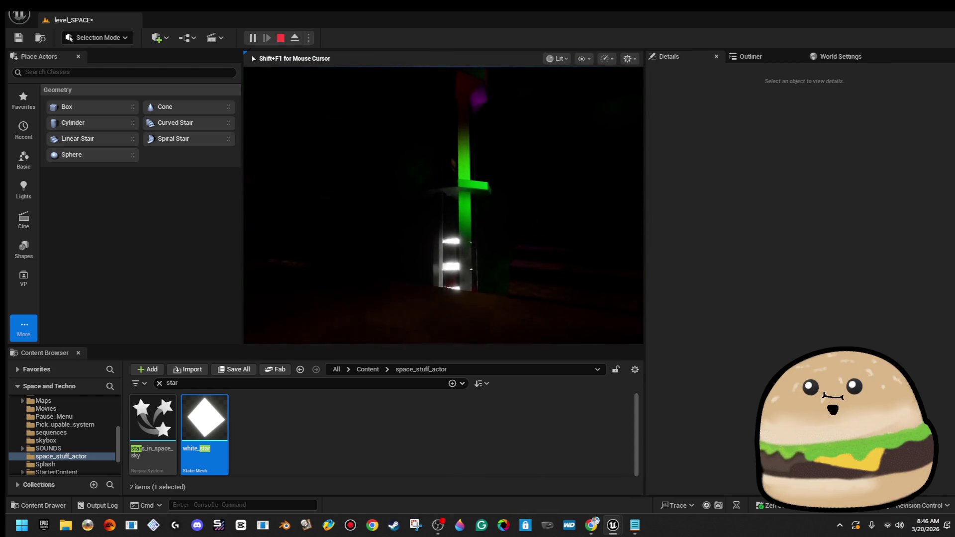
key("w")
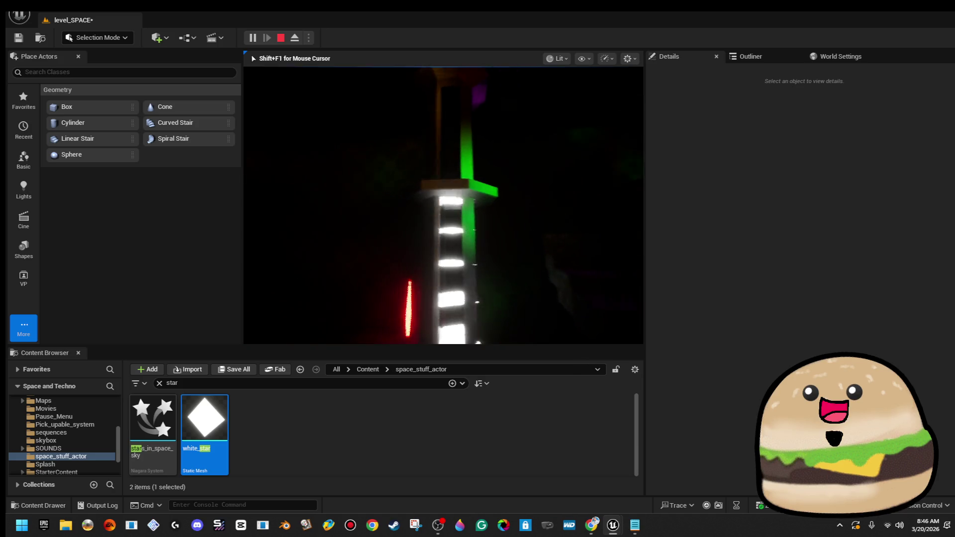
key("s")
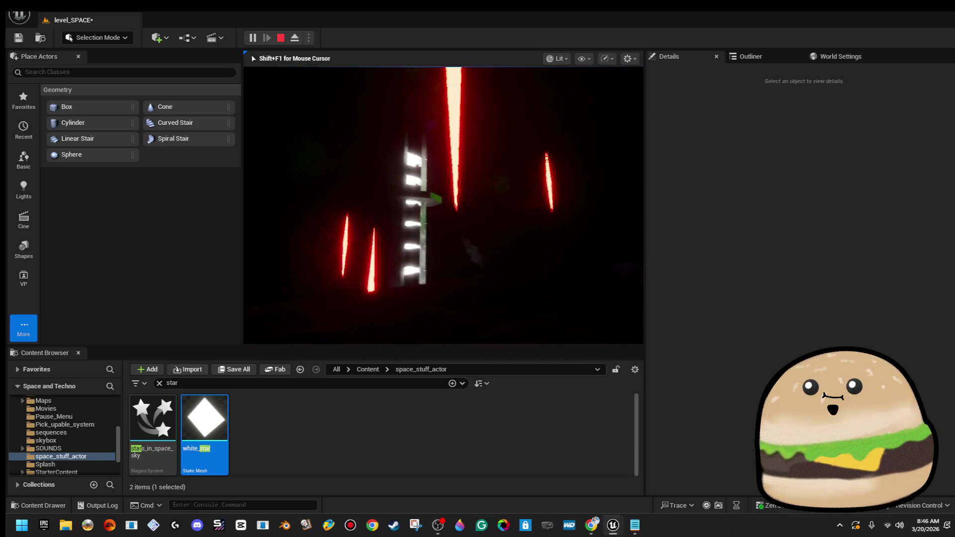
key("w")
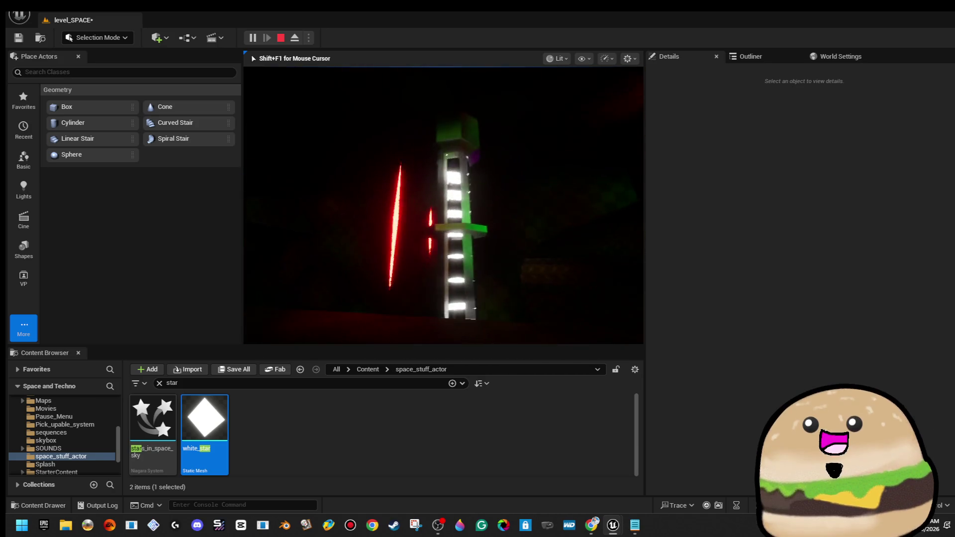
key("Escape")
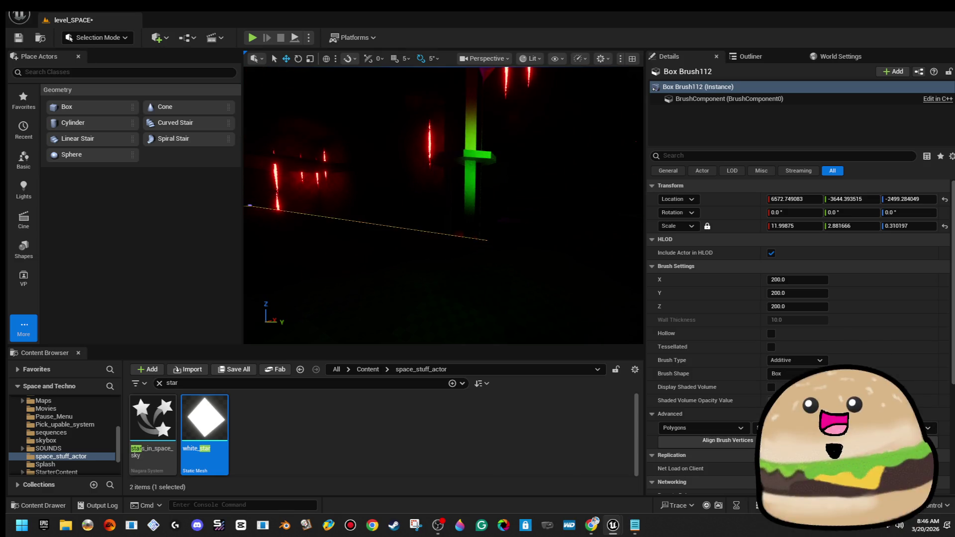
- Play-test the level with Play From Here on the box platform, then stop it
right_click(507, 275)
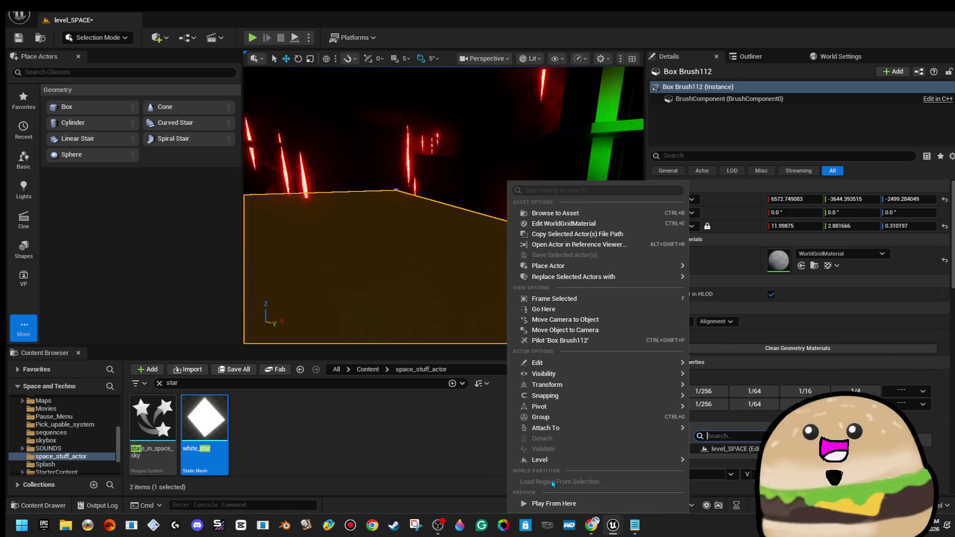
left_click(552, 504)
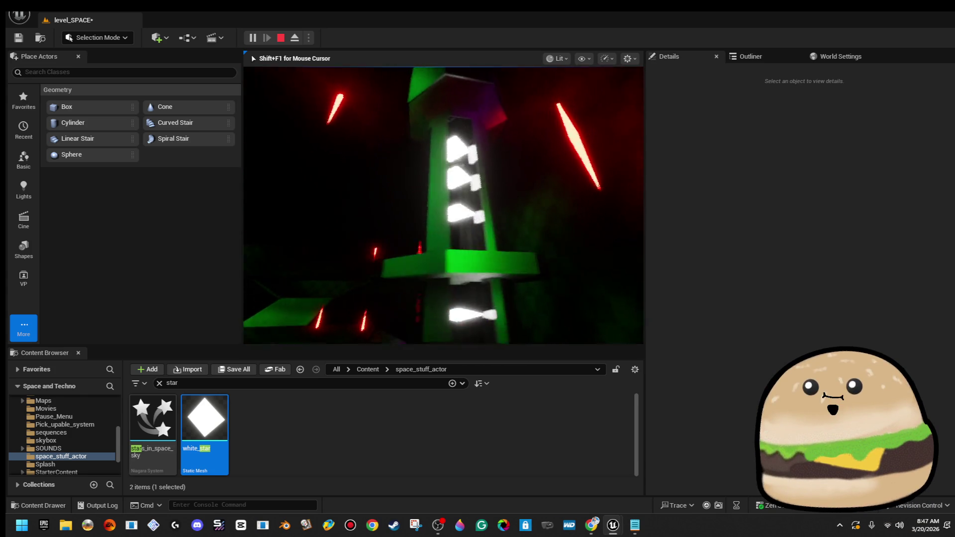
key("Escape")
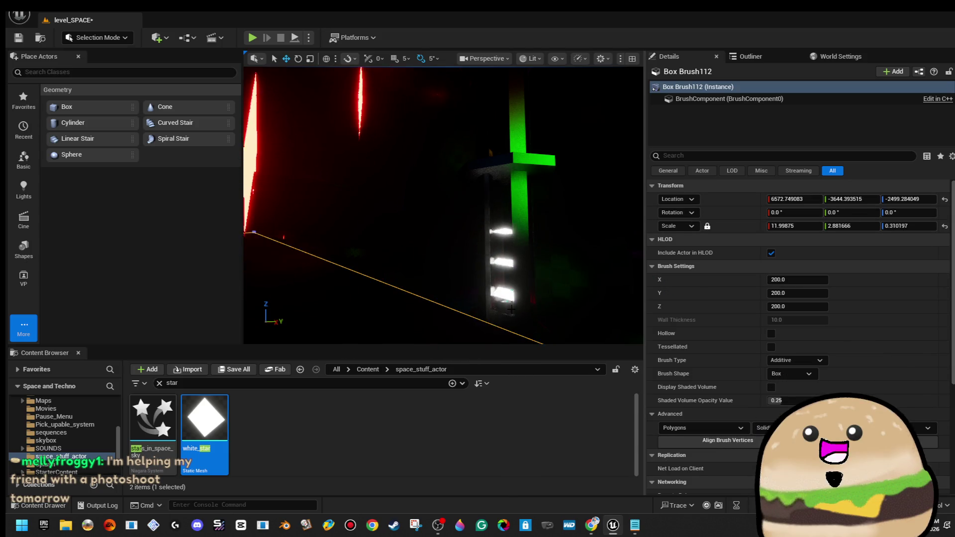
- Move PointLight14 along Y inside the tower and set its Mobility to Static
left_click_drag(503, 232, 543, 234)
left_click_drag(465, 248, 478, 264)
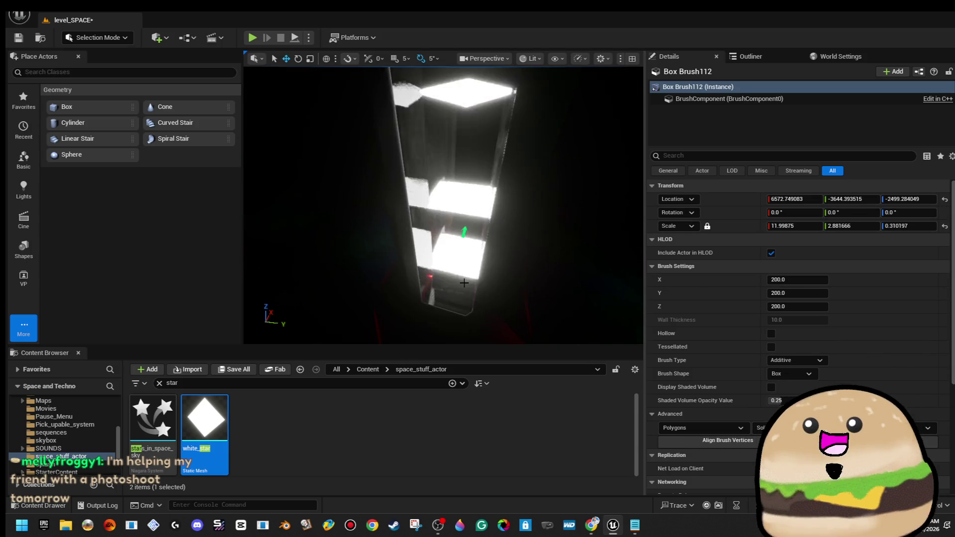
left_click(460, 258)
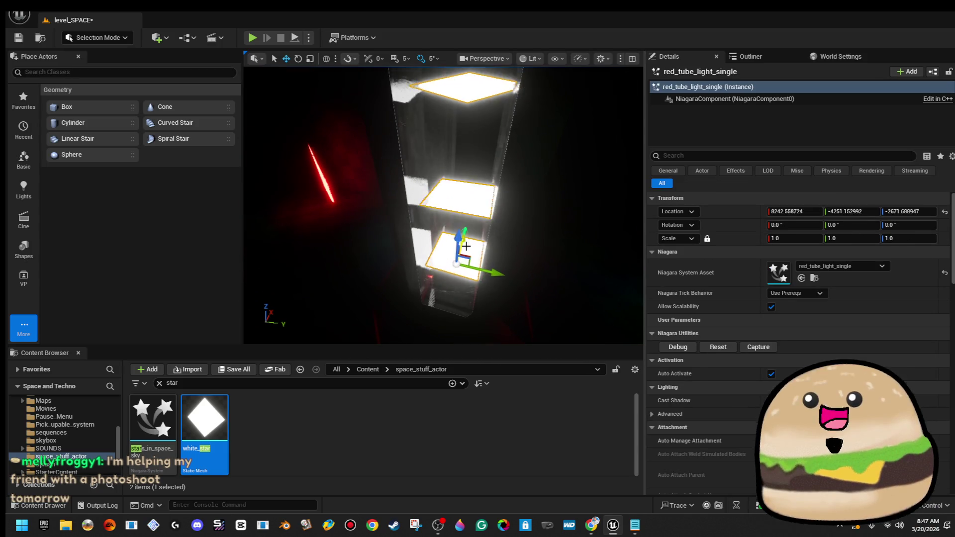
mouse_move(454, 272)
left_mouse_down()
mouse_move(483, 311)
mouse_move(495, 238)
mouse_move(473, 249)
left_mouse_up()
left_click(419, 222)
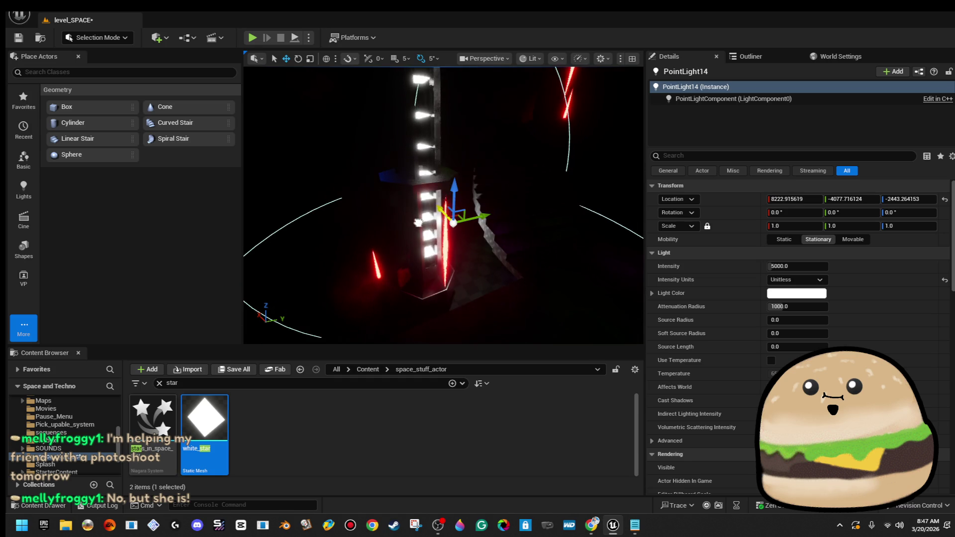
mouse_move(454, 231)
left_mouse_down()
mouse_move(465, 233)
mouse_move(412, 246)
left_mouse_up()
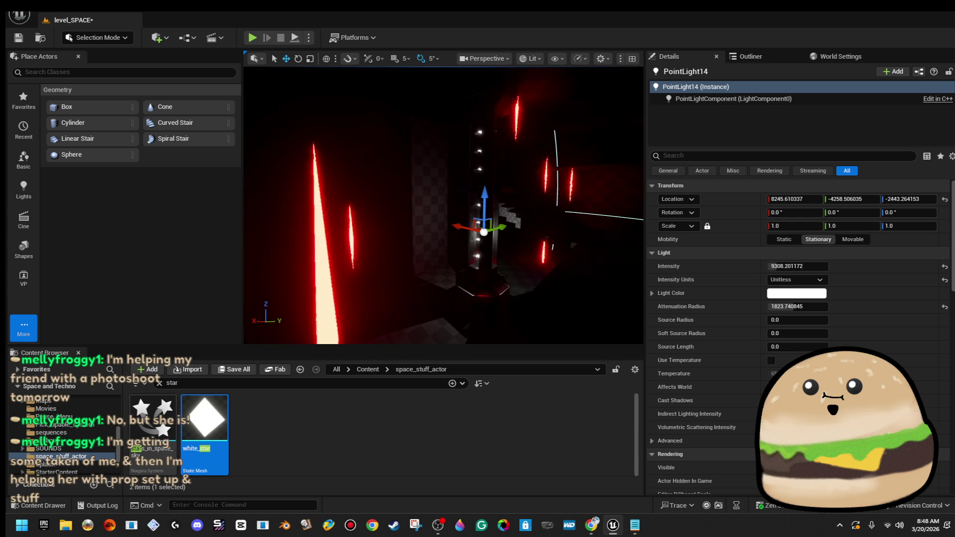
left_click(796, 241)
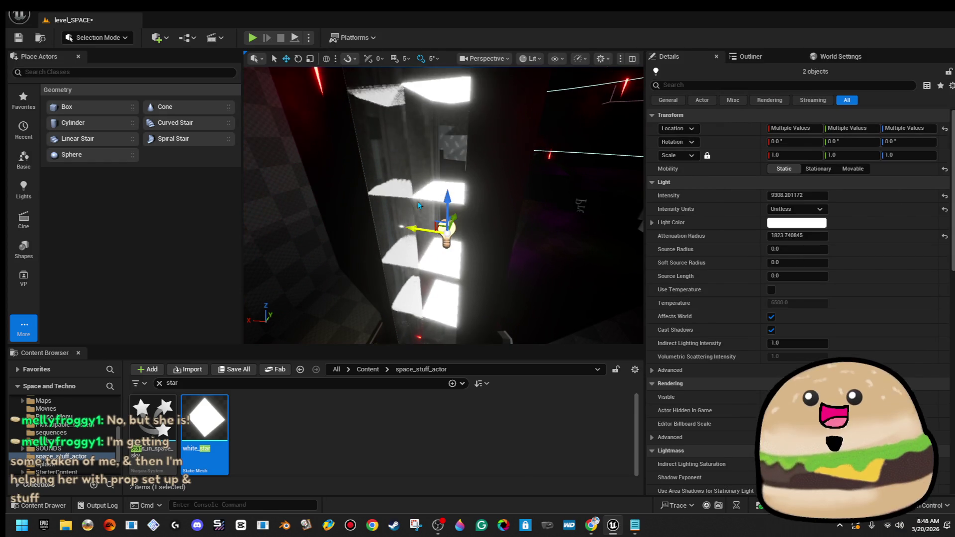
- Apply outside_ship_texture_Mat to Element 1 of the Space_tube mesh component
left_click(448, 239)
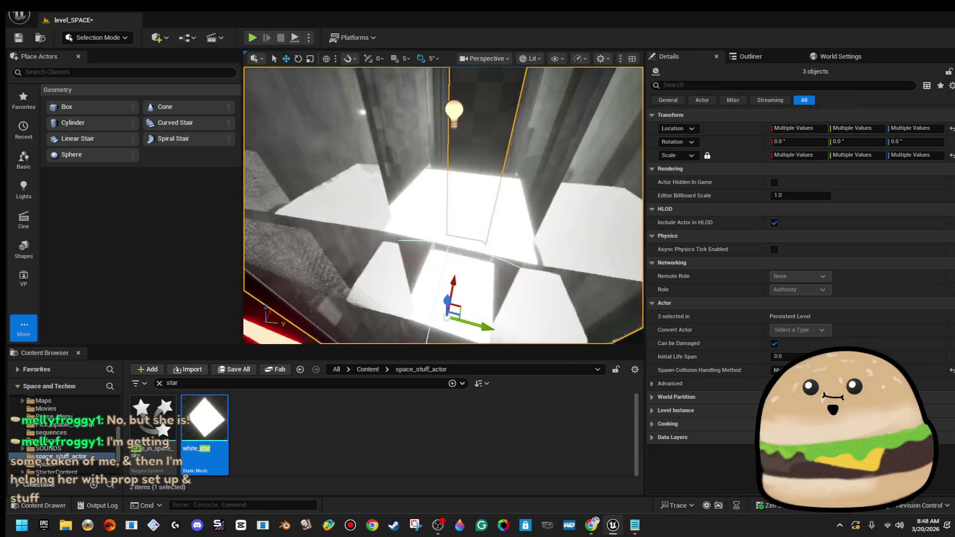
left_click(571, 198)
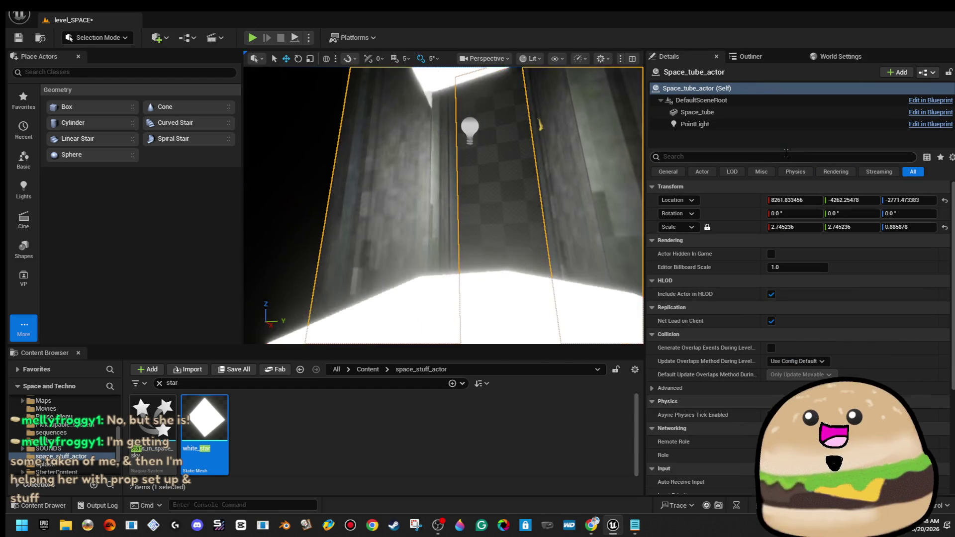
left_click(695, 124)
left_click(697, 112)
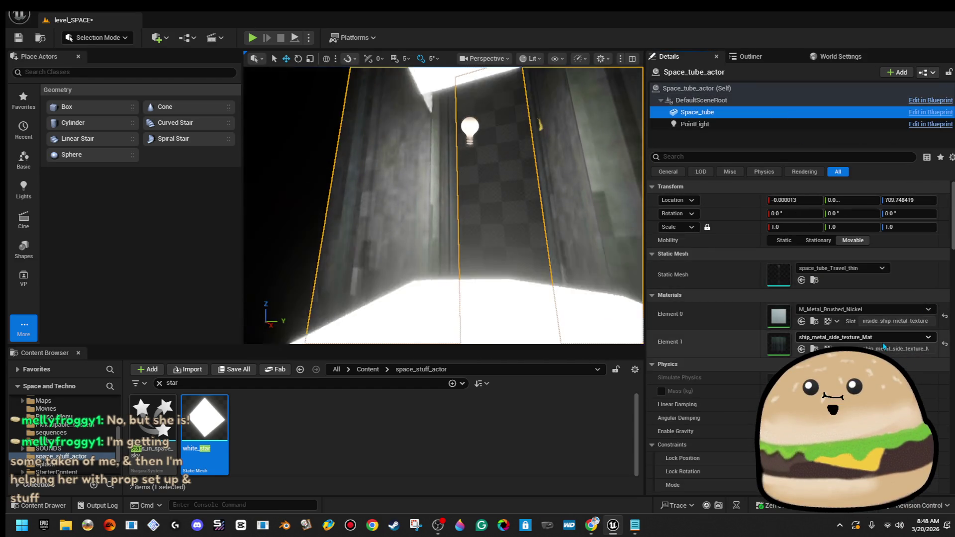
left_click(866, 337)
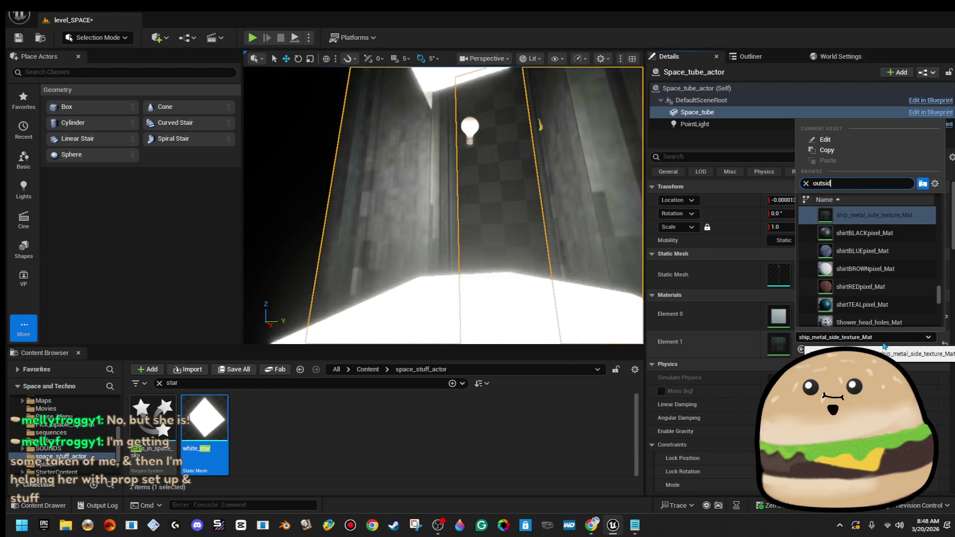
type("d")
left_click(871, 269)
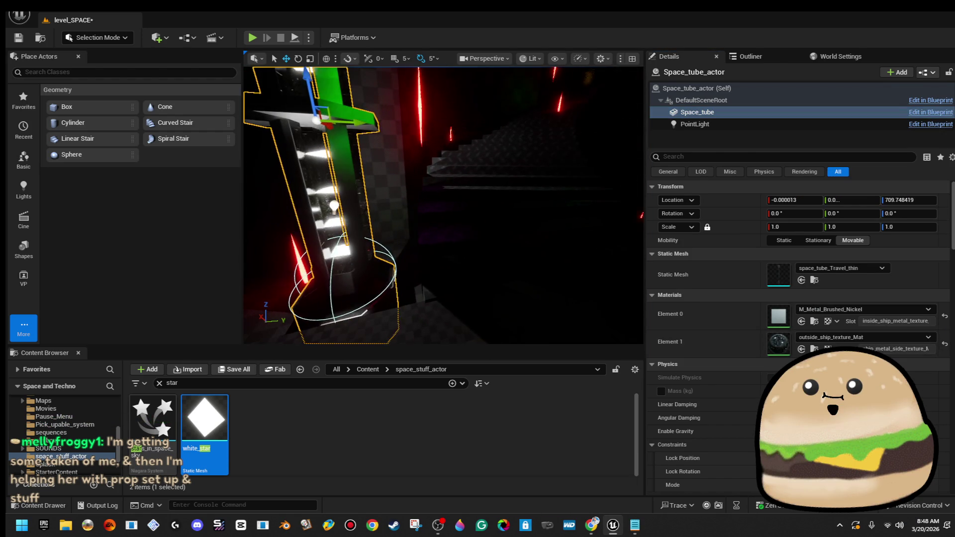
- Reselect the whole Space_tube_actor and orbit the view around the tower
left_click(498, 174)
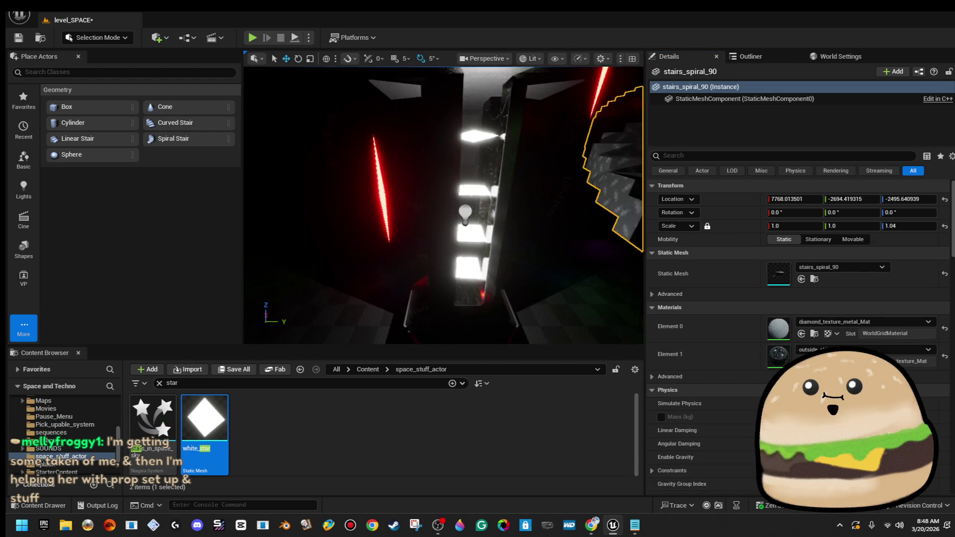
left_click(463, 224)
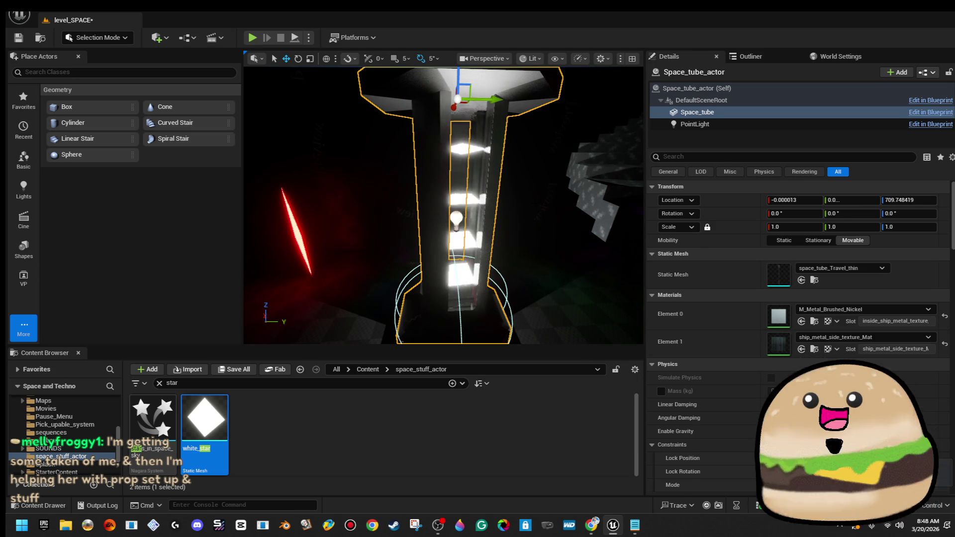
left_click(697, 88)
mouse_move(443, 204)
left_mouse_down()
mouse_move(378, 189)
mouse_move(388, 179)
mouse_move(408, 184)
left_mouse_up()
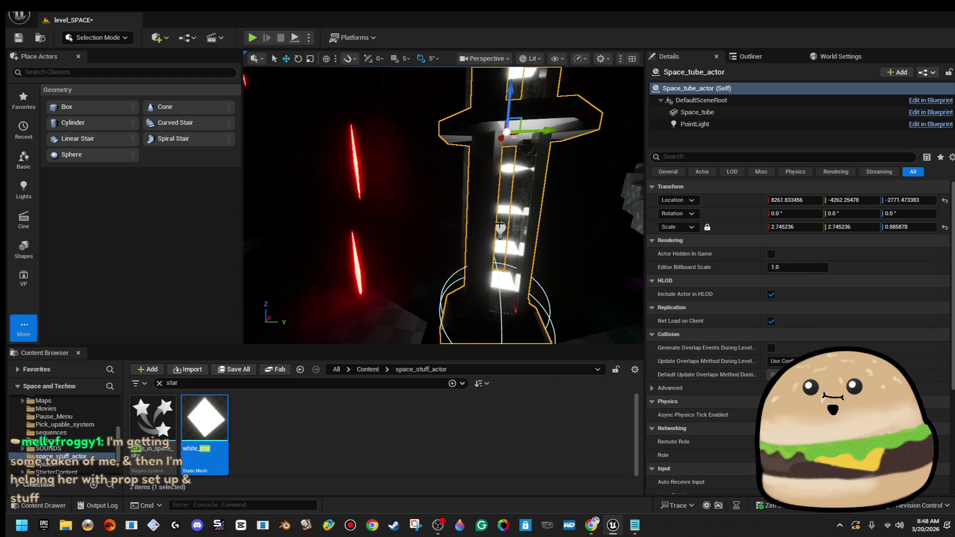
- Frame PointLight14 and set Soft Source Radius to 200 and Intensity to about 33780
left_click(501, 203)
key("f")
mouse_move(796, 333)
left_mouse_down()
mouse_move(836, 333)
mouse_move(802, 334)
mouse_move(807, 321)
left_mouse_up()
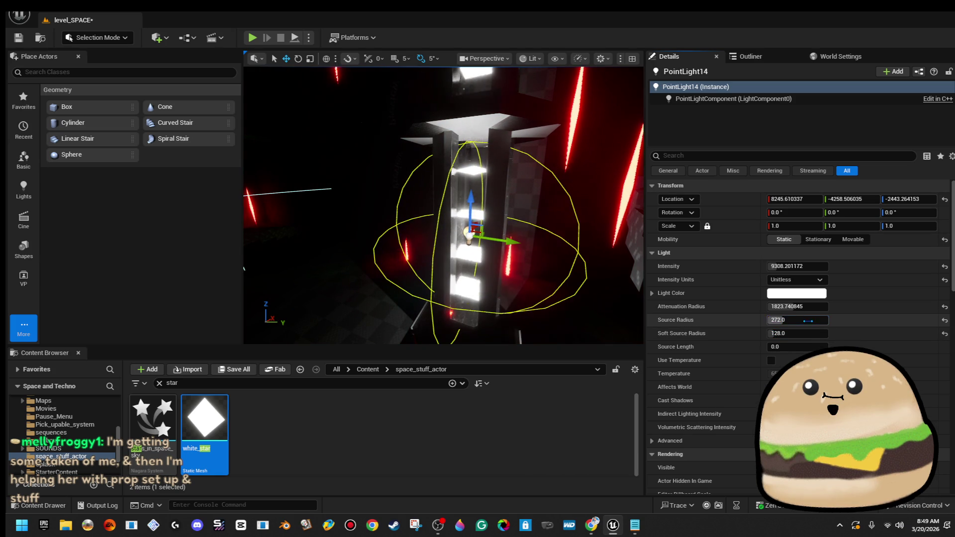
left_click_drag(807, 334, 826, 334)
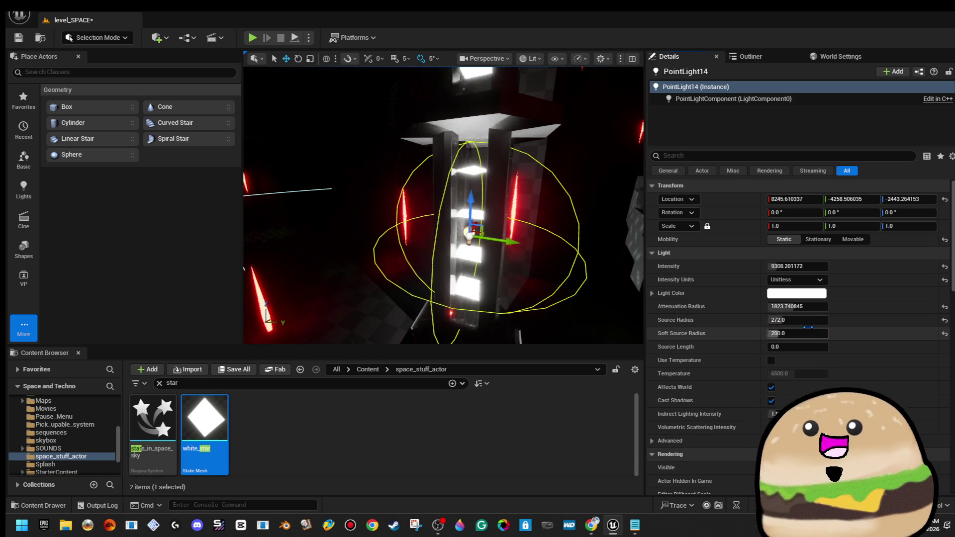
left_click_drag(812, 268, 865, 268)
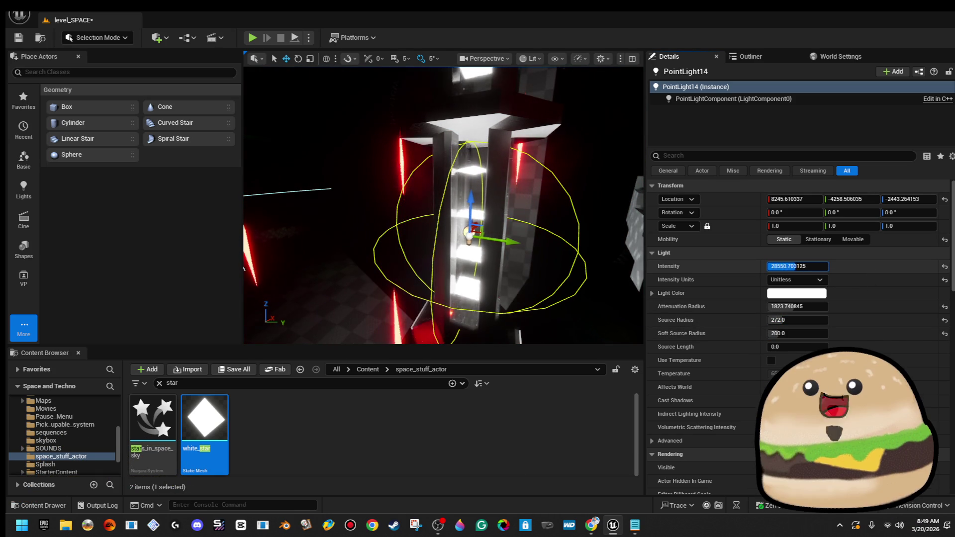
left_click_drag(797, 266, 846, 267)
left_click_drag(448, 209, 403, 209)
scroll(442, 201, "up", 5)
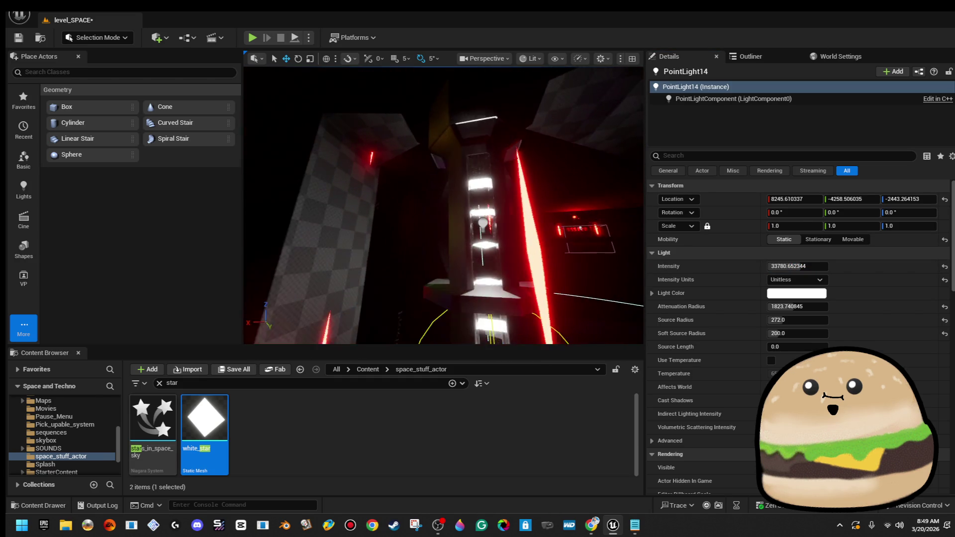
- Select the glowing Space_tube_actor and search its properties for shadow settings
key("Escape")
mouse_move(506, 266)
left_mouse_down()
mouse_move(463, 224)
mouse_move(457, 231)
left_mouse_up()
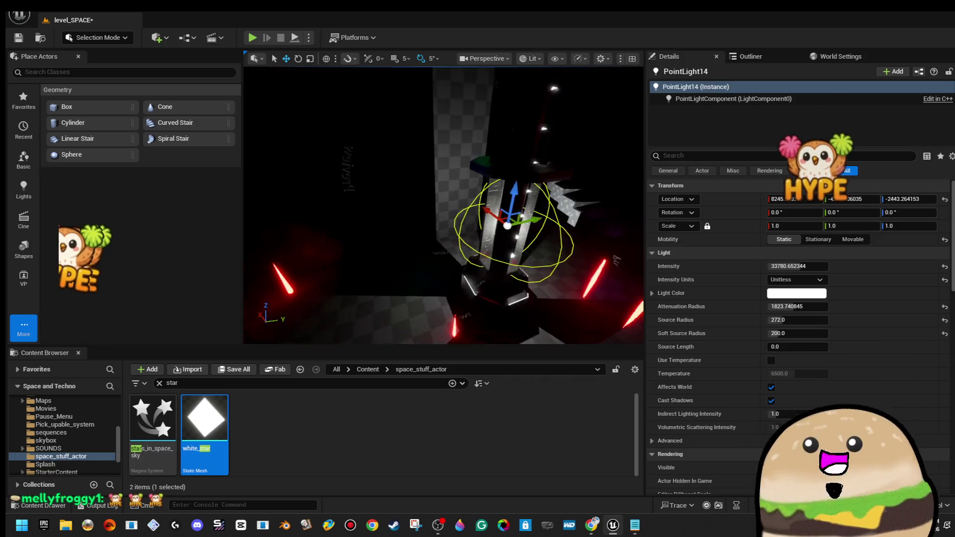
left_click(497, 224)
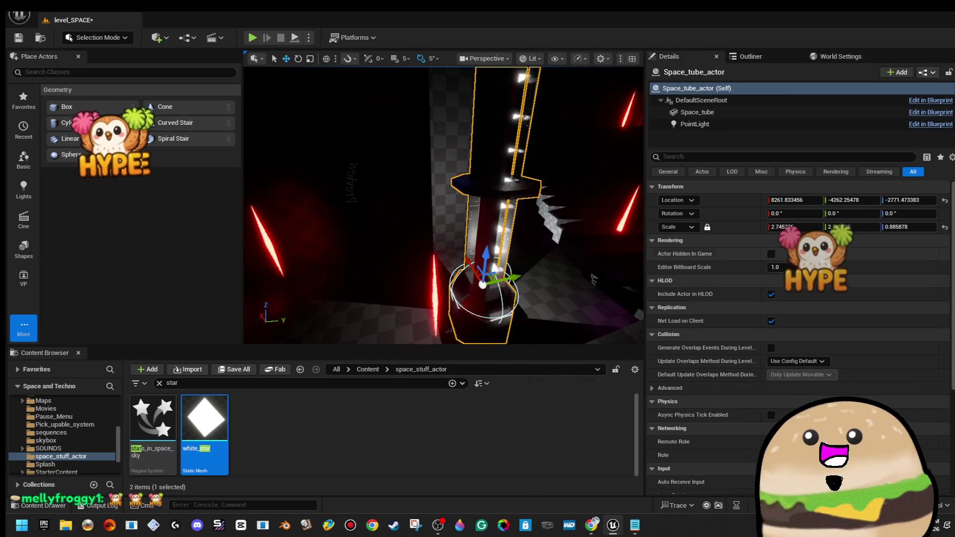
left_click(796, 156)
- Filter Details for 'shad' and untick Cast Shadow on the Space_tube mesh component
type("shad")
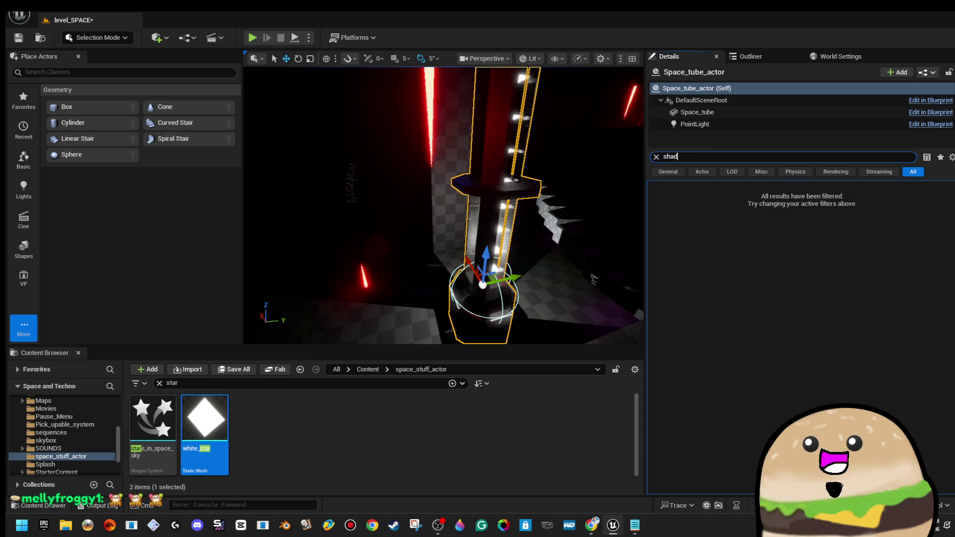
left_click(738, 102)
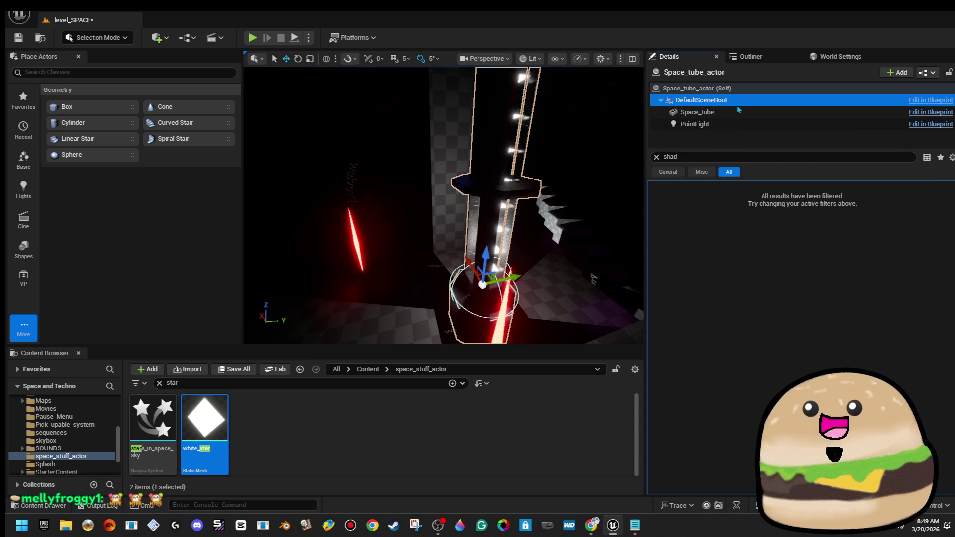
left_click(738, 112)
left_click(772, 227)
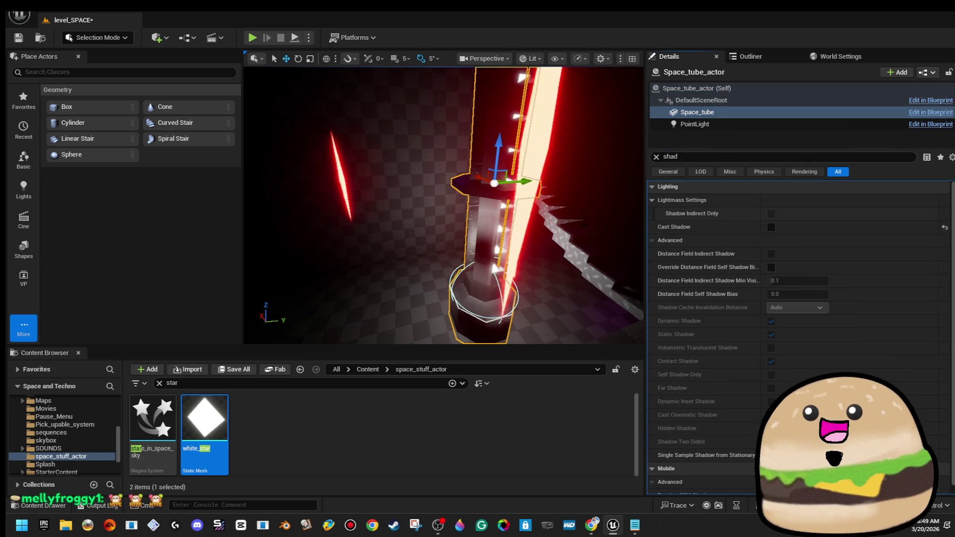
- Alt-drag a copy of the pillar's point light higher up the pillar
left_click(582, 224)
scroll(490, 184, "up", 5)
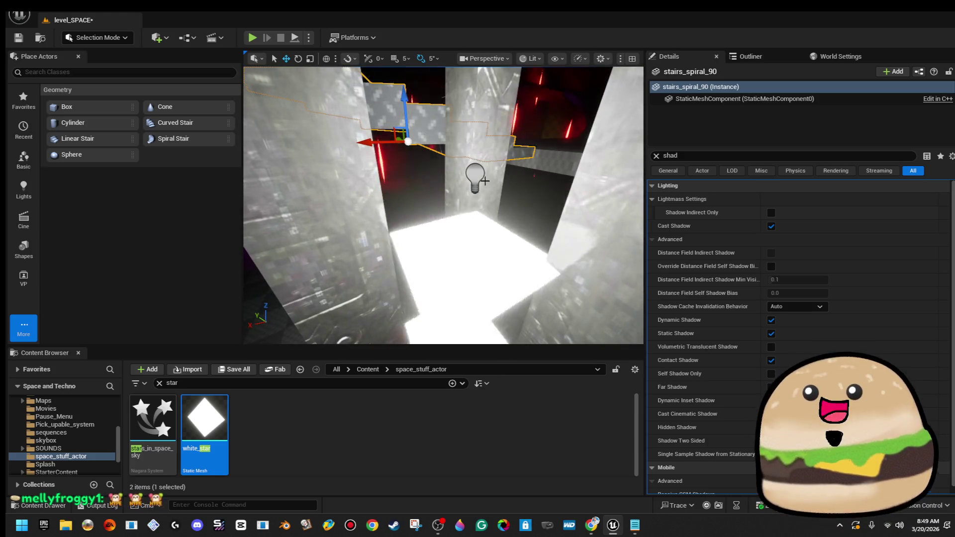
left_click(477, 179)
key("f")
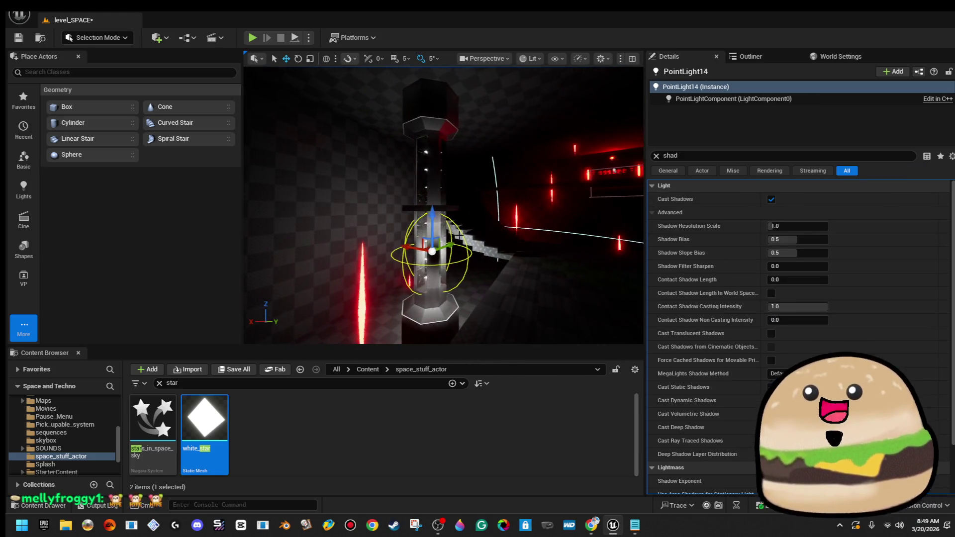
mouse_move(432, 234)
left_mouse_down()
mouse_move(444, 85)
mouse_move(485, 182)
left_mouse_up()
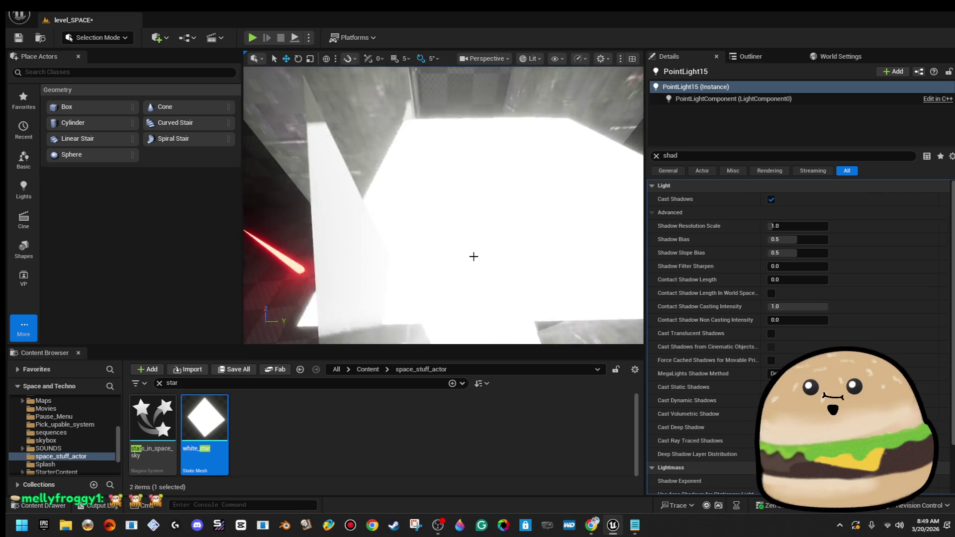
left_click_drag(473, 257, 474, 257)
left_click(474, 256, "ctrl")
key("f")
left_click_drag(465, 315, 466, 268)
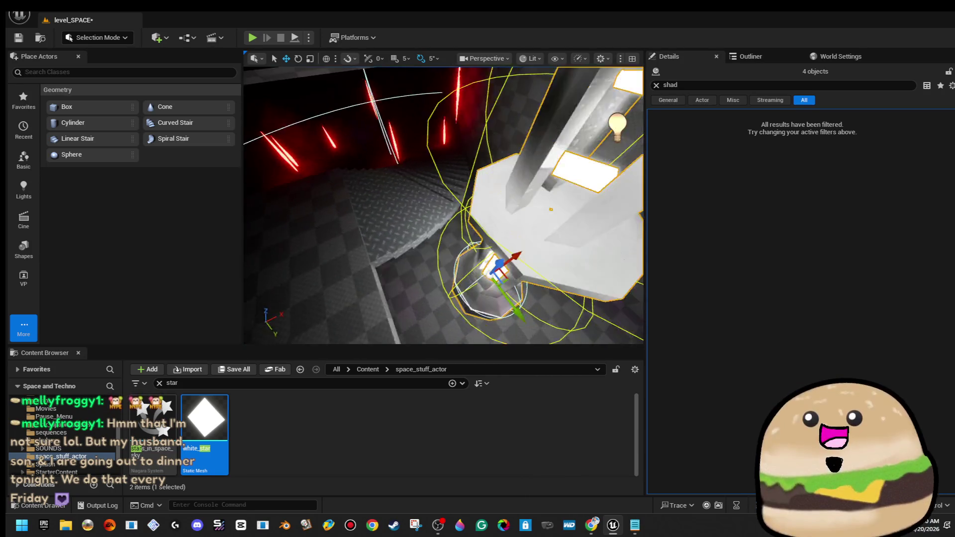
left_click_drag(444, 205, 477, 189)
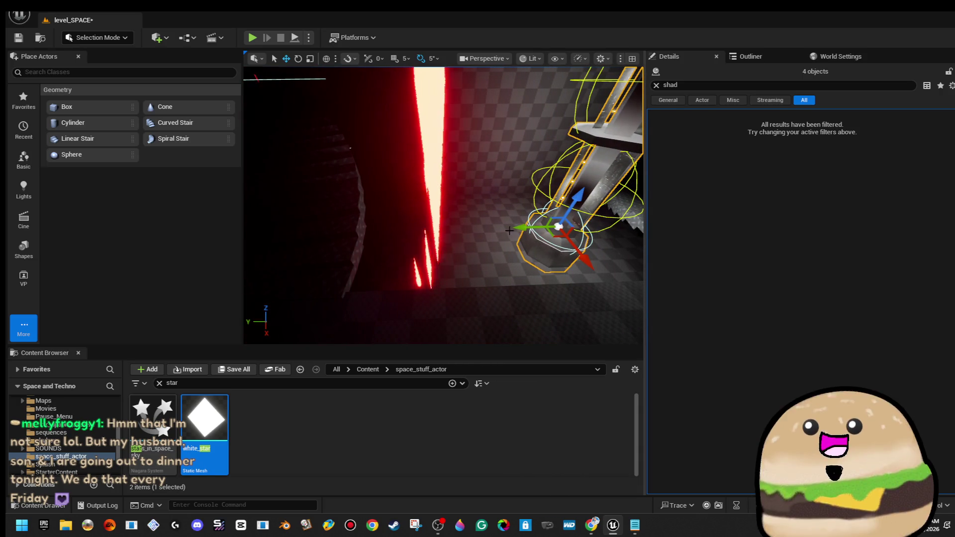
- Select both pillar point lights and clear the 'shad' filter from the Details search
key("f")
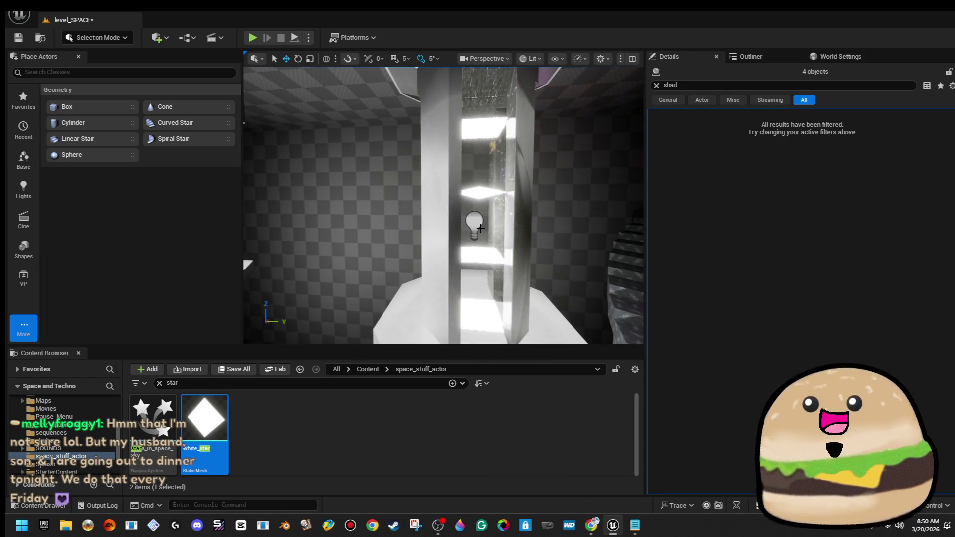
left_click(480, 228)
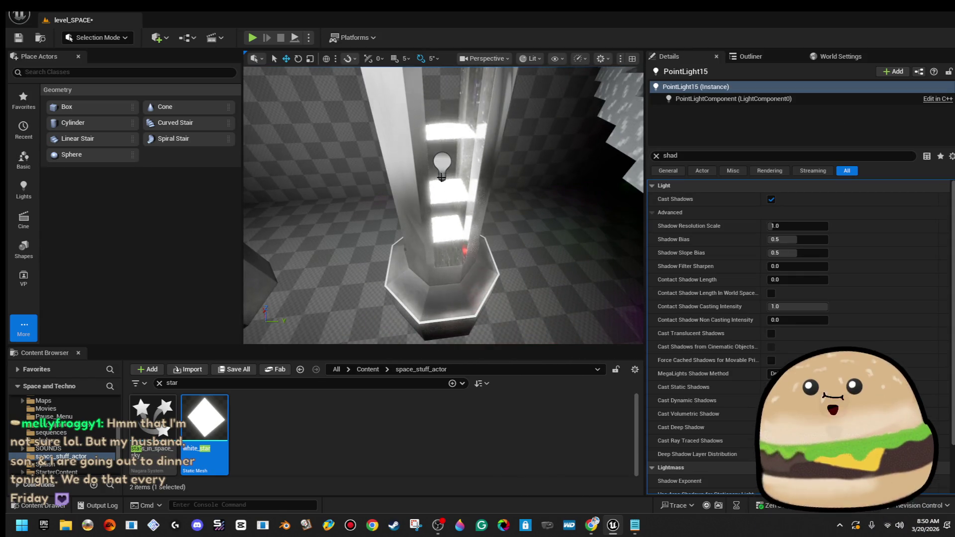
left_click(440, 166, "ctrl")
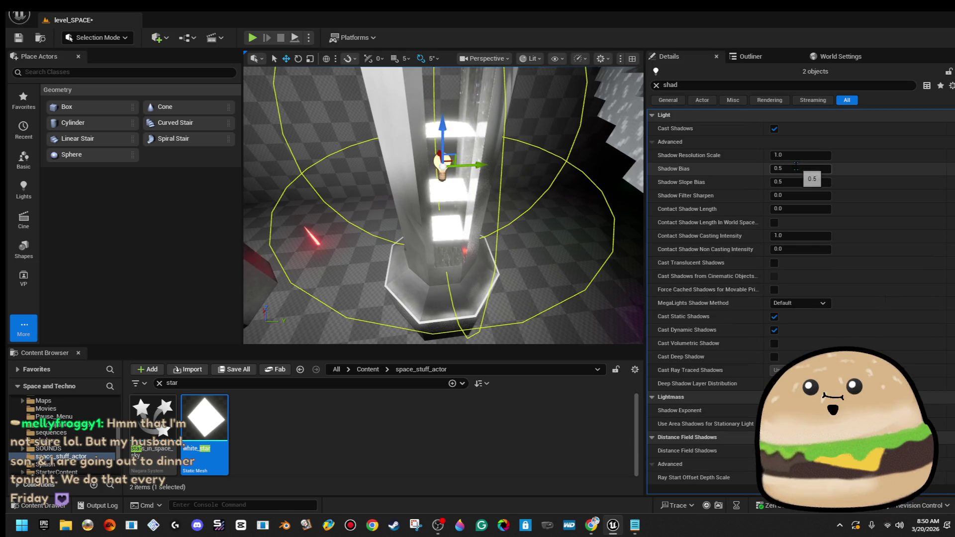
left_click(662, 85)
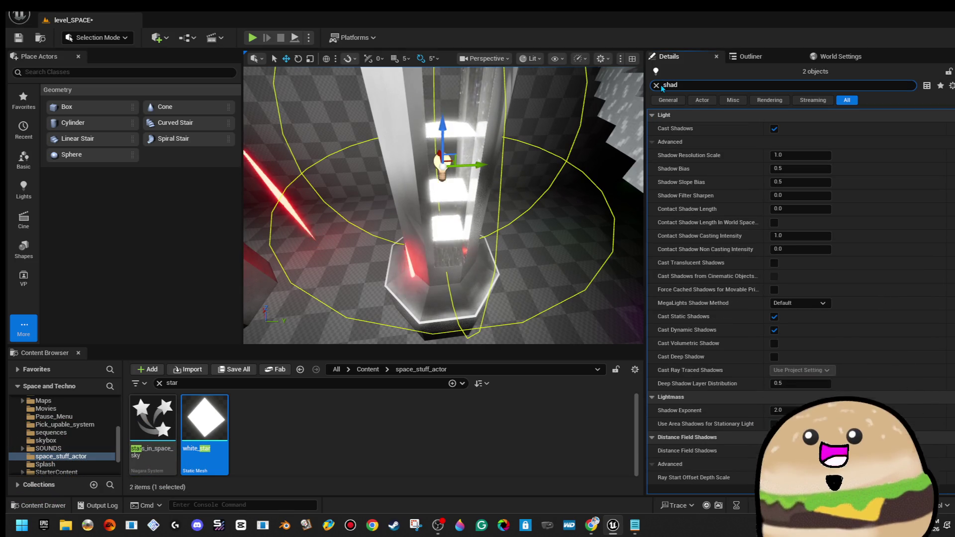
left_click(659, 86)
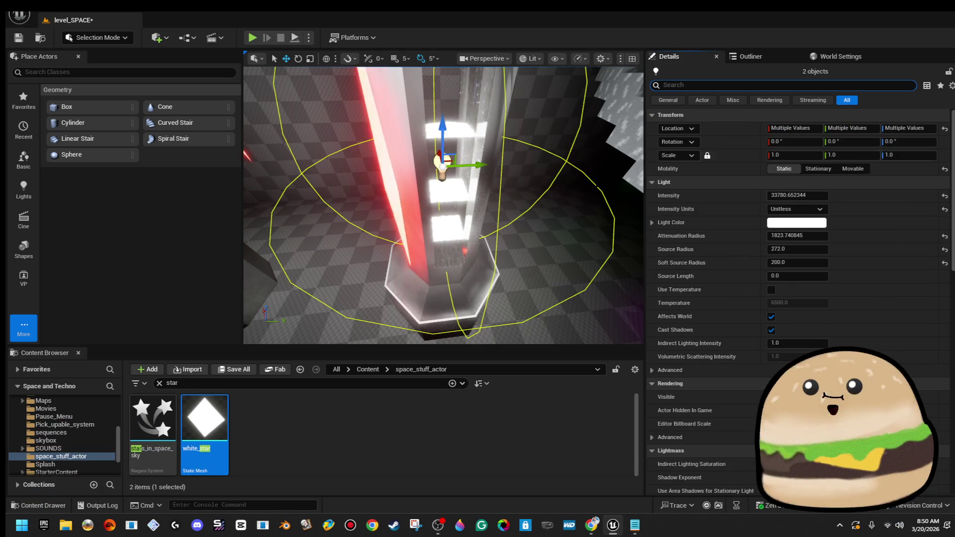
- Set the two lights' colour to pure red by zeroing G and B in the Color Picker
left_click(797, 222)
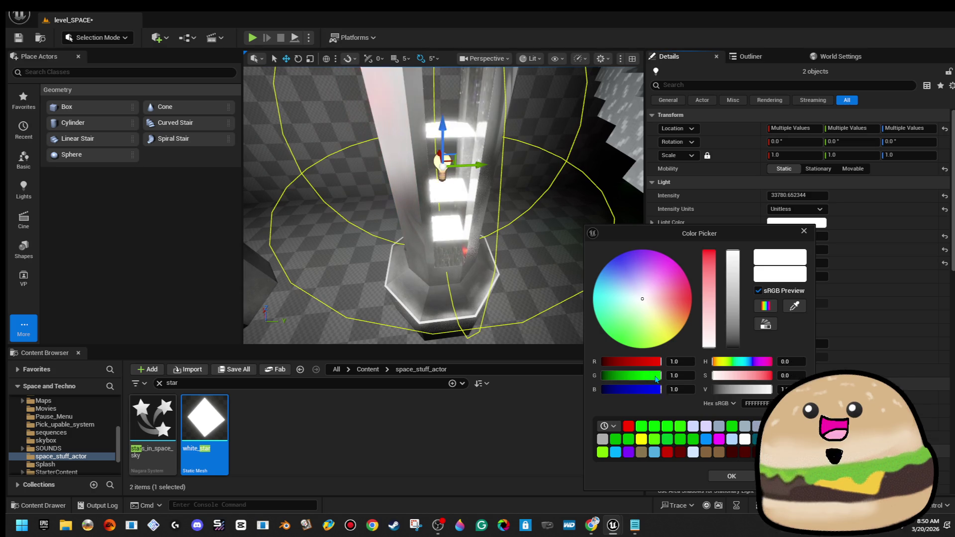
left_click_drag(657, 377, 602, 376)
left_click_drag(658, 390, 602, 390)
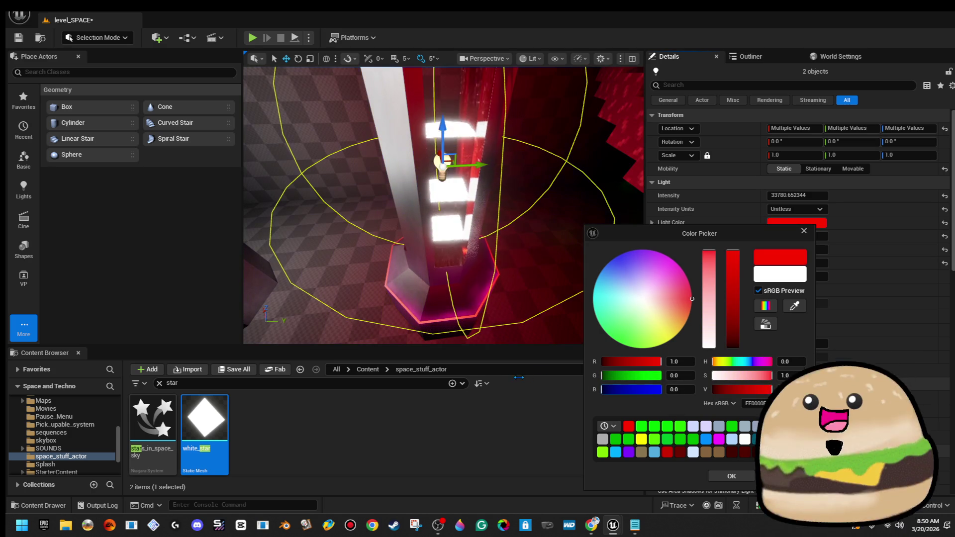
- Ctrl-select five of the column's point lights inside the lit shaft
mouse_move(434, 275)
left_mouse_down()
mouse_move(443, 274)
mouse_move(434, 275)
mouse_move(453, 299)
mouse_move(480, 375)
left_mouse_up()
left_click(445, 274)
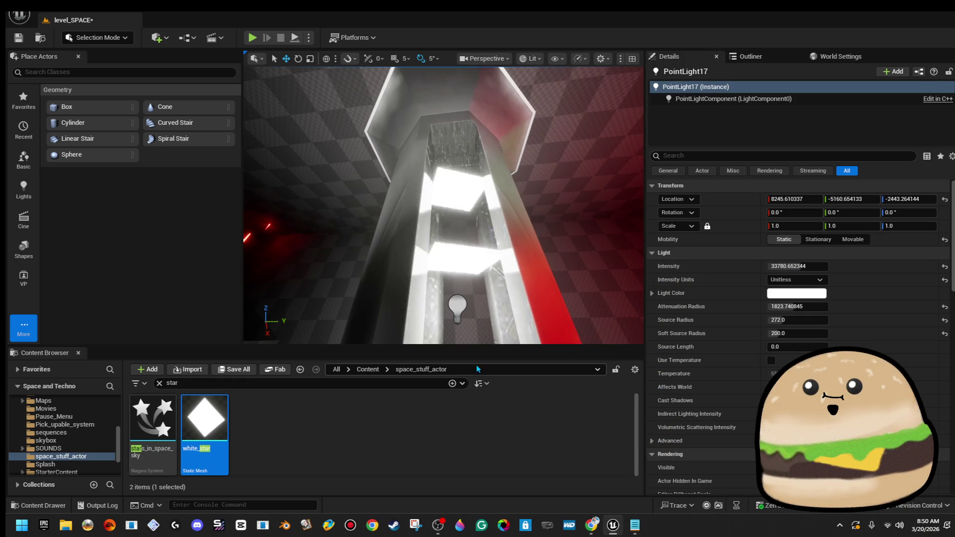
left_click(457, 315, "ctrl")
mouse_move(457, 315)
left_mouse_down()
mouse_move(478, 311)
mouse_move(457, 300)
left_mouse_up()
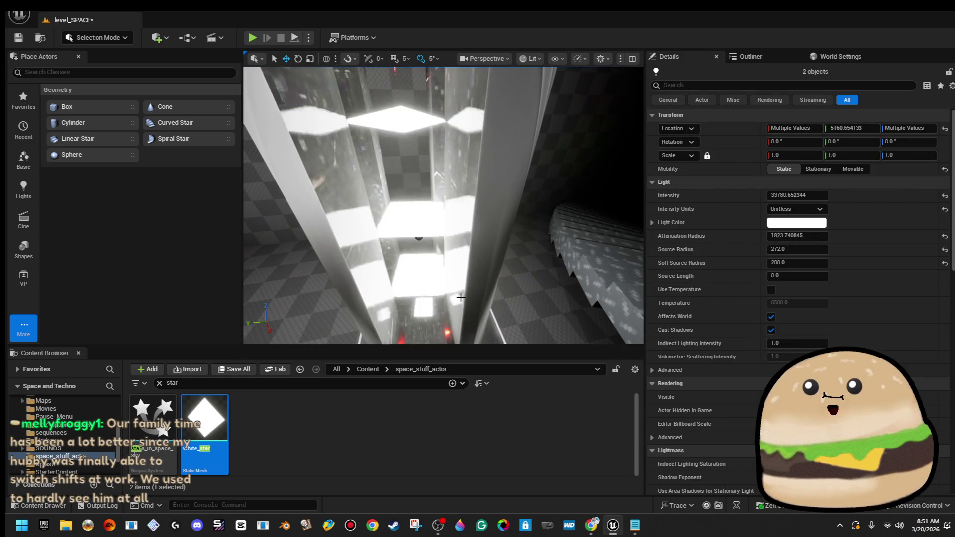
mouse_move(432, 217)
left_mouse_down()
mouse_move(456, 218)
mouse_move(421, 206)
mouse_move(441, 189)
mouse_move(481, 114)
left_mouse_up()
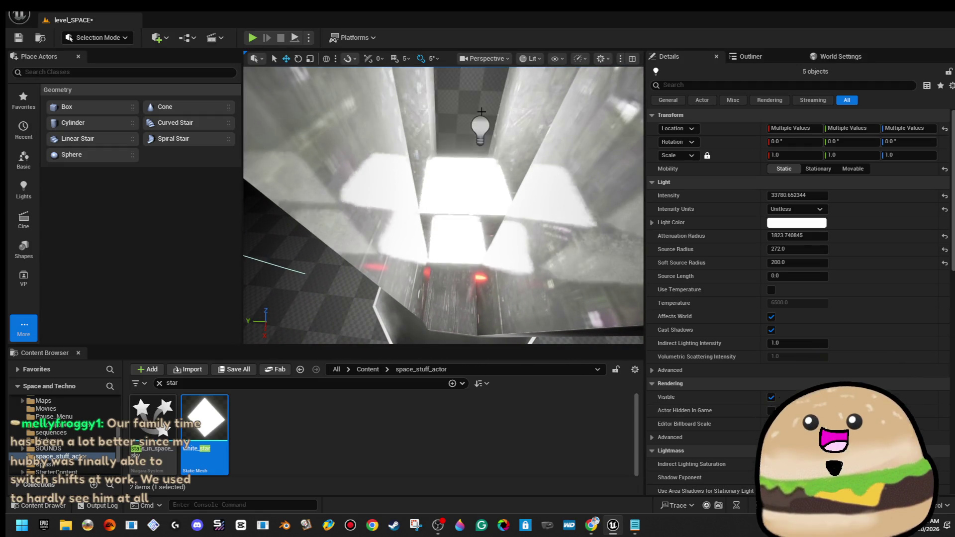
left_click(797, 222)
- Apply pure red to the six selected pillar lights and save the level
left_click(691, 297)
left_click_drag(448, 209, 414, 191)
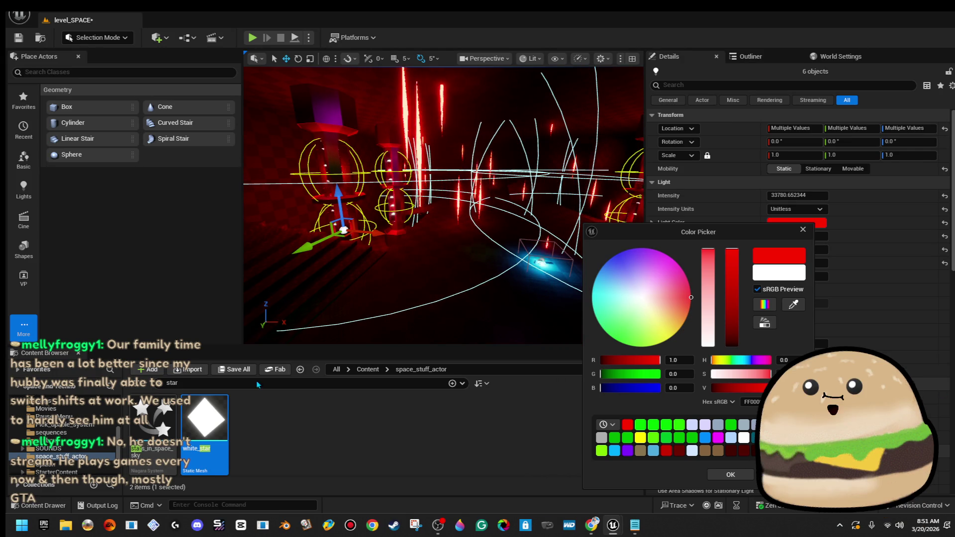
left_click(320, 444)
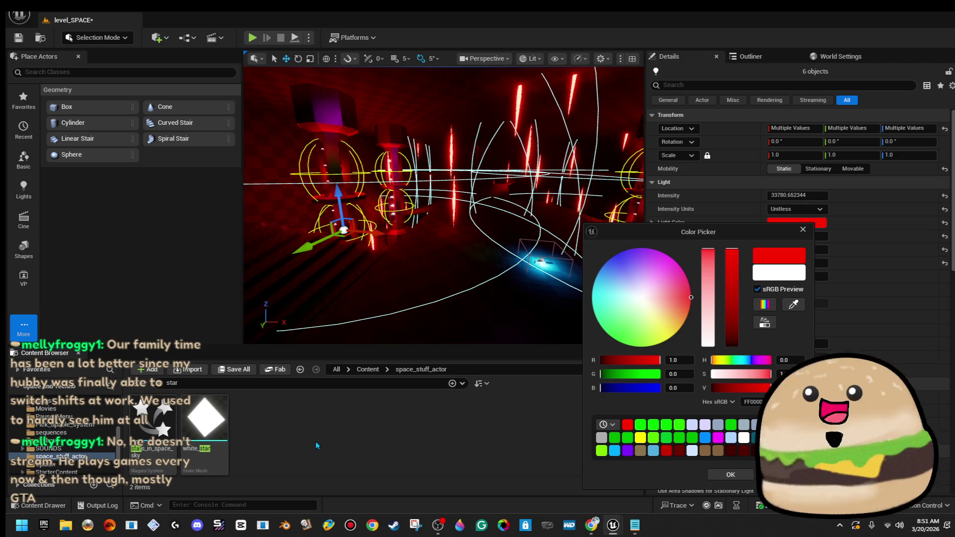
right_click(378, 278)
mouse_move(378, 279)
left_mouse_down()
mouse_move(348, 272)
mouse_move(349, 299)
mouse_move(666, 299)
left_mouse_up()
key("ctrl+s")
mouse_move(418, 224)
left_mouse_down()
mouse_move(348, 223)
mouse_move(335, 169)
mouse_move(421, 158)
mouse_move(393, 159)
left_mouse_up()
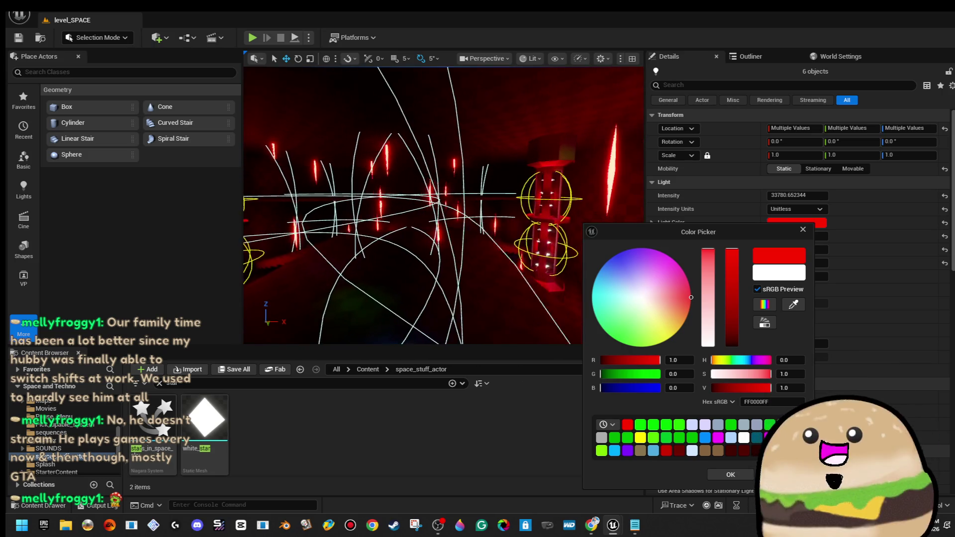
- Close the Color Picker keeping red, and select the Space_tube_actor8 tube
left_click(803, 229)
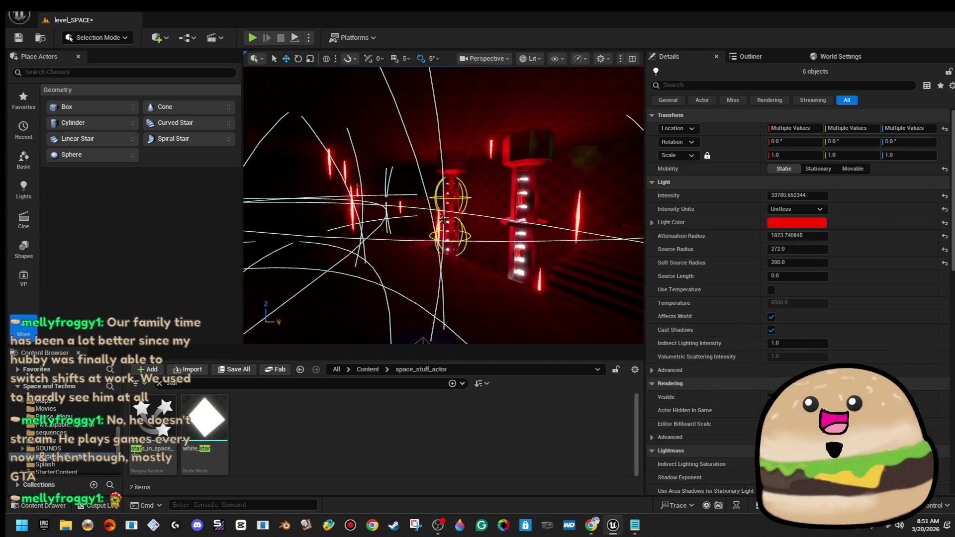
left_click(451, 218)
mouse_move(452, 218)
left_mouse_down()
mouse_move(398, 219)
mouse_move(421, 219)
mouse_move(421, 194)
left_mouse_up()
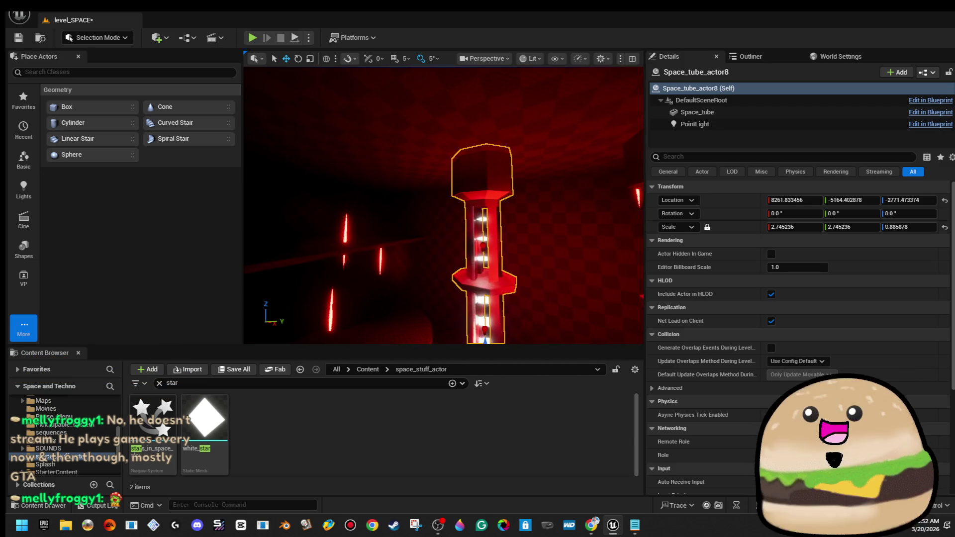
- Rotate the Space_tube_actor8 tube about 70 degrees around X
key("f")
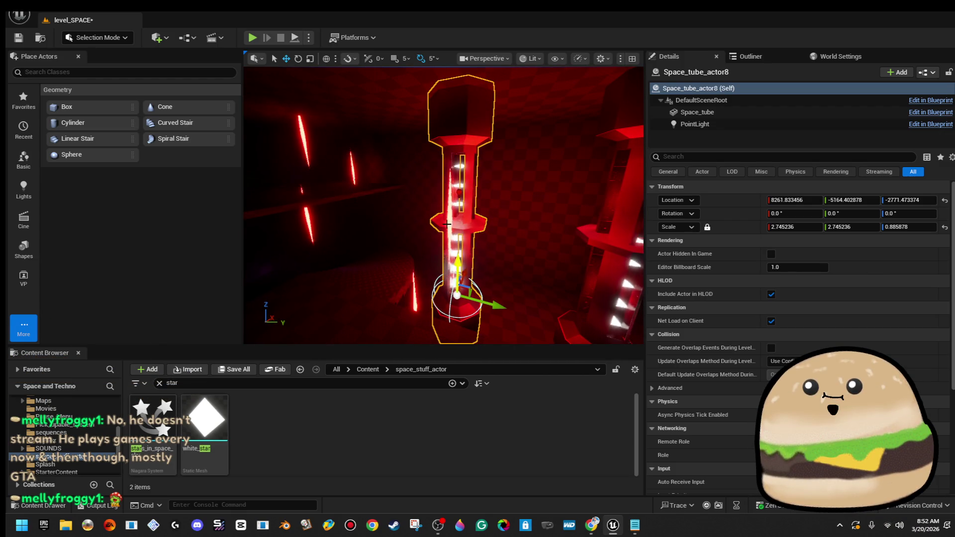
key("e")
mouse_move(513, 279)
left_mouse_down()
mouse_move(520, 318)
mouse_move(522, 302)
left_mouse_up()
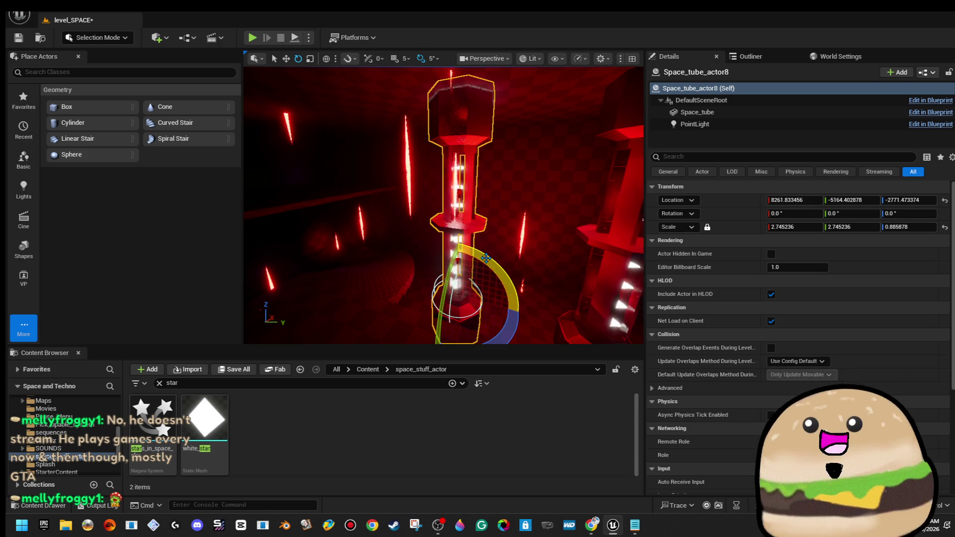
scroll(485, 258, "up", 5)
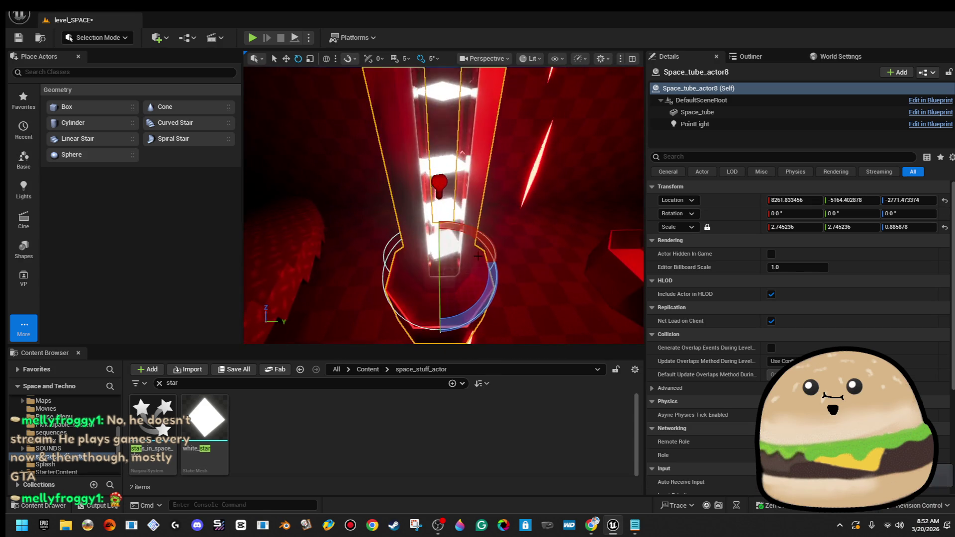
- Select the tube's point light, the tube and another tube part as a four-actor group
left_click(440, 185)
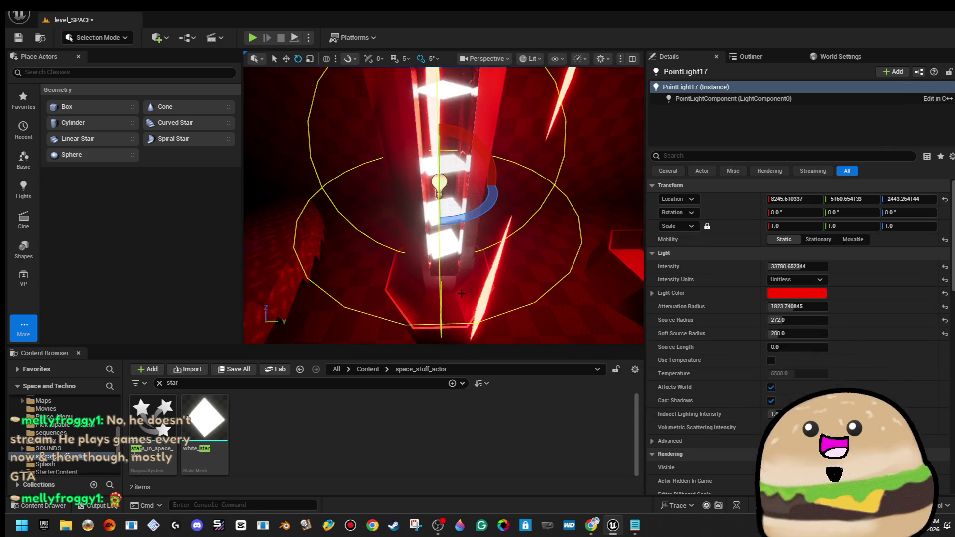
left_click(462, 294, "ctrl")
key("f")
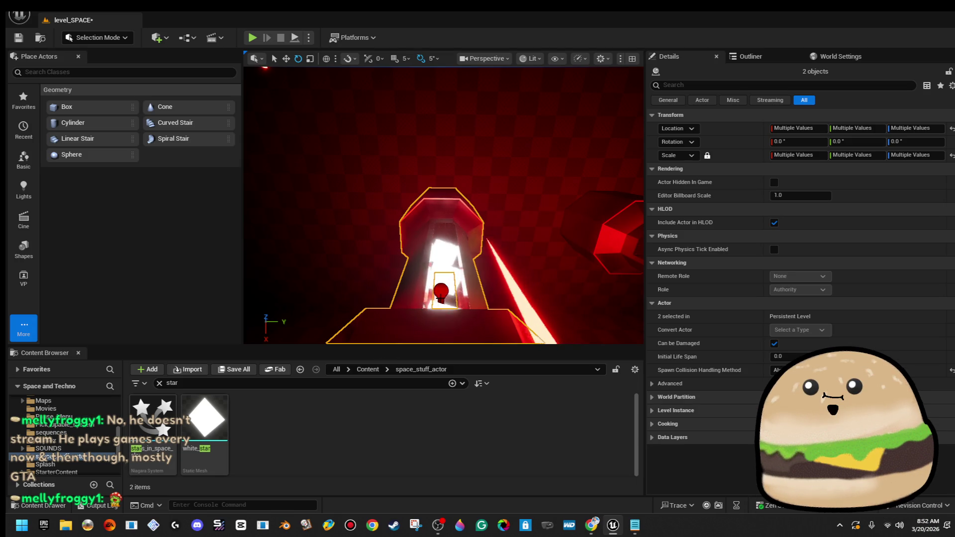
scroll(443, 291, "up", 10)
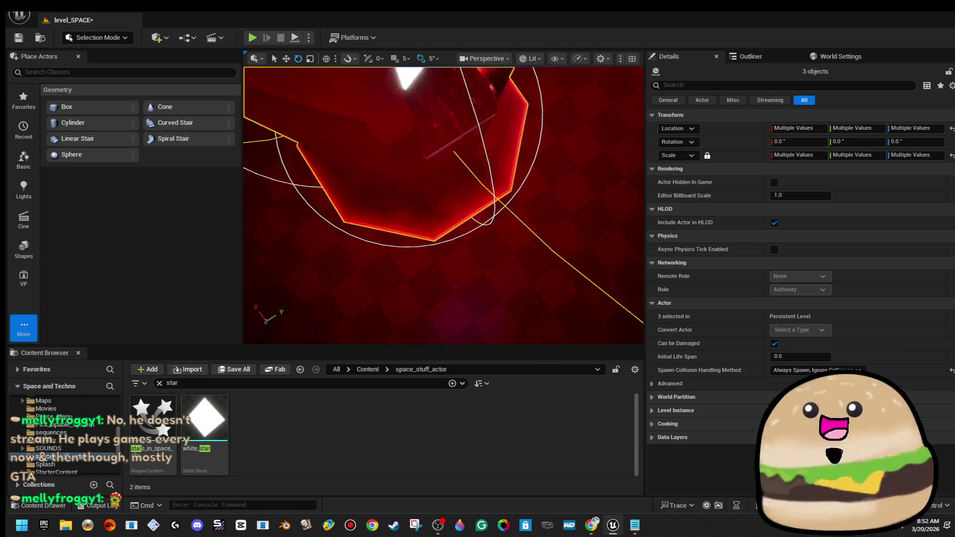
key("f")
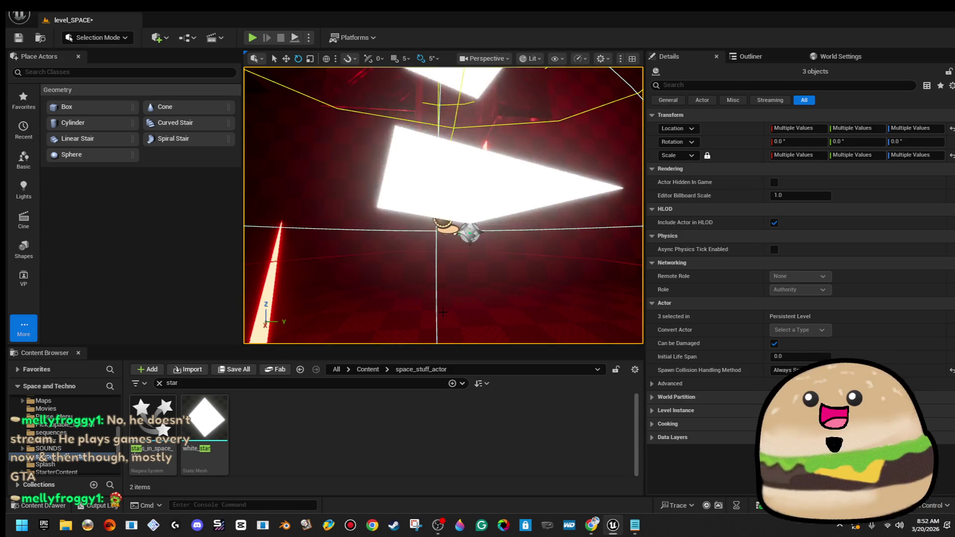
left_click(462, 235, "ctrl")
key("f")
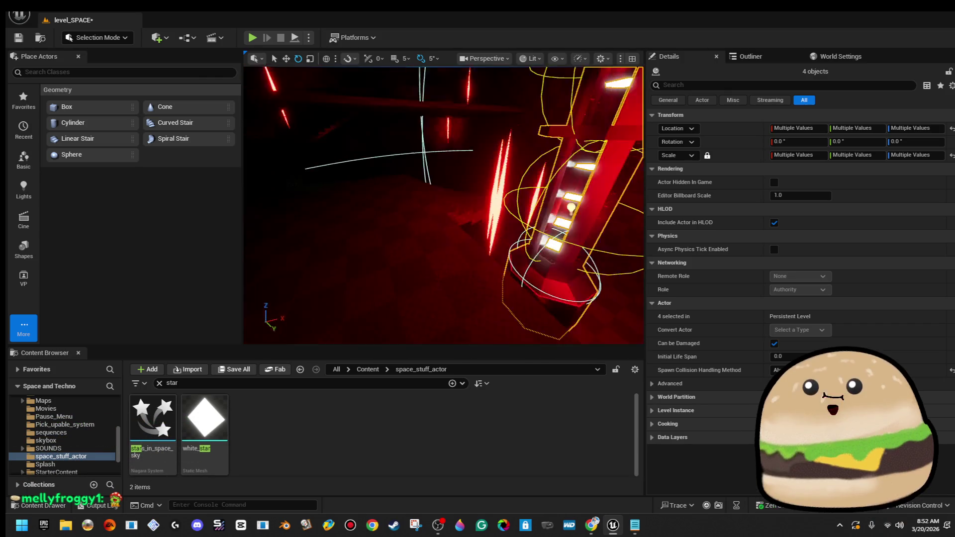
- Rotate the four tube actors roughly 80 degrees and frame the group
key("w")
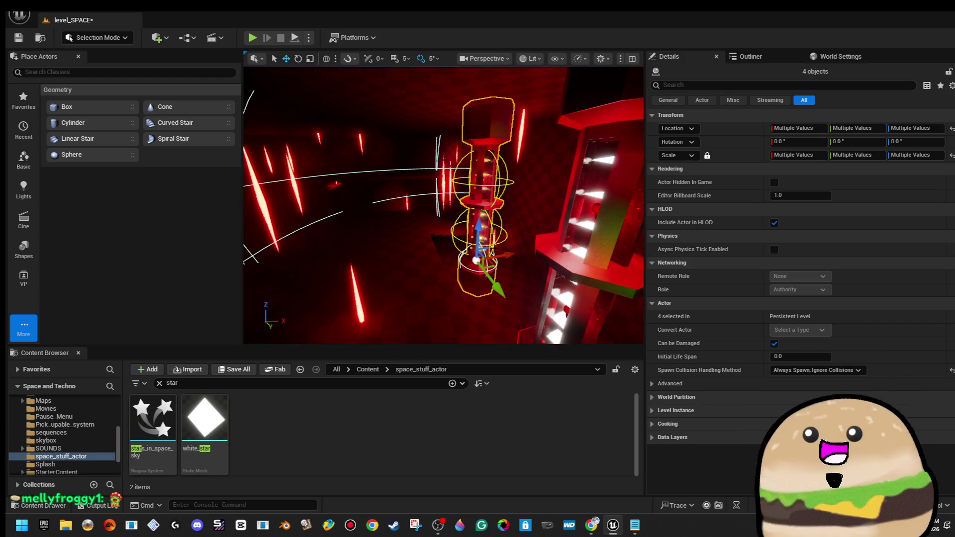
left_click_drag(443, 204, 478, 189)
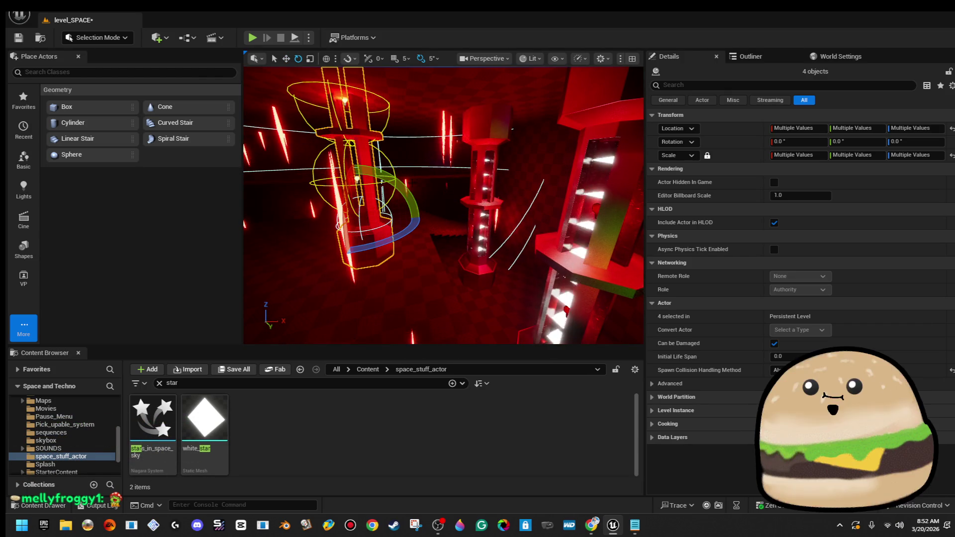
left_click_drag(395, 182, 360, 184)
key("f")
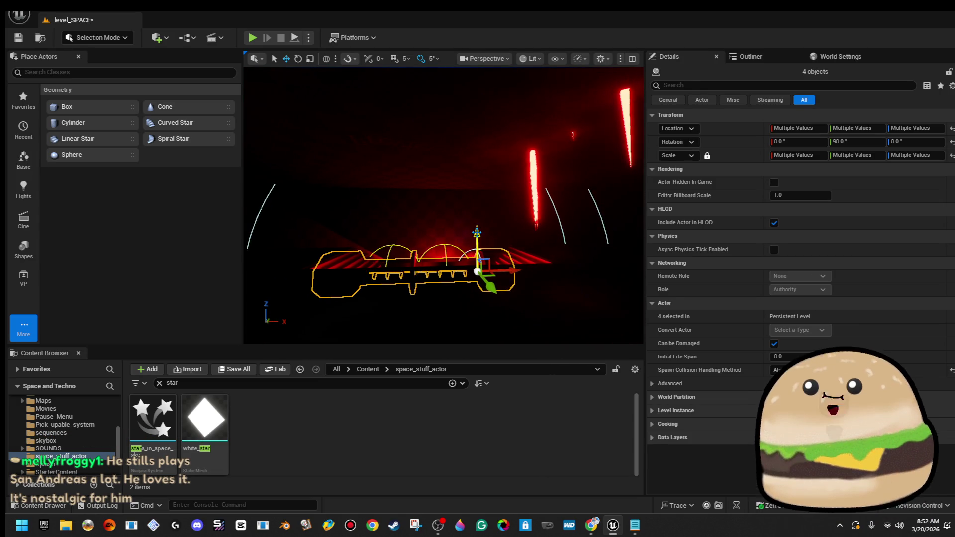
- Orbit the view around the rotated tube group to inspect it from the side
mouse_move(488, 163)
left_mouse_down()
mouse_move(468, 179)
mouse_move(492, 169)
left_mouse_up()
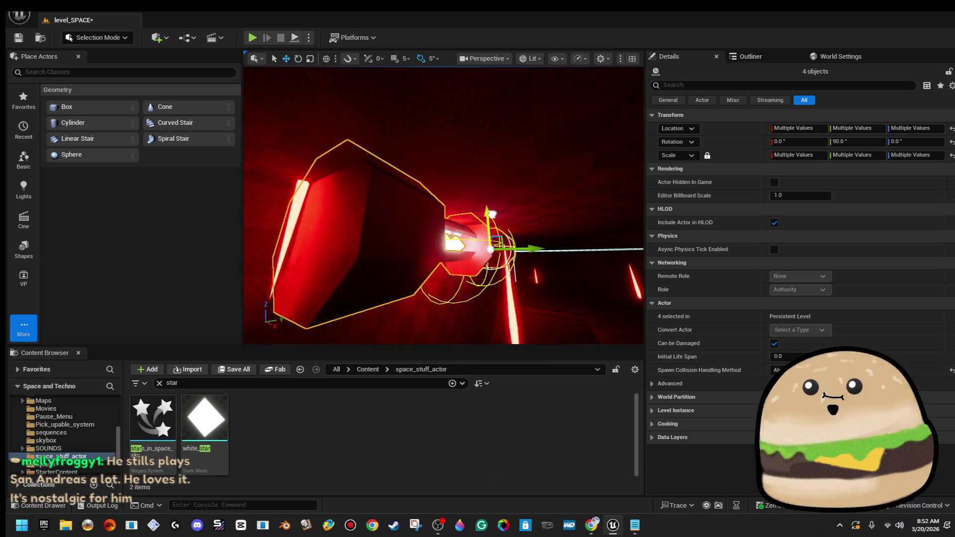
left_click_drag(500, 225, 530, 221)
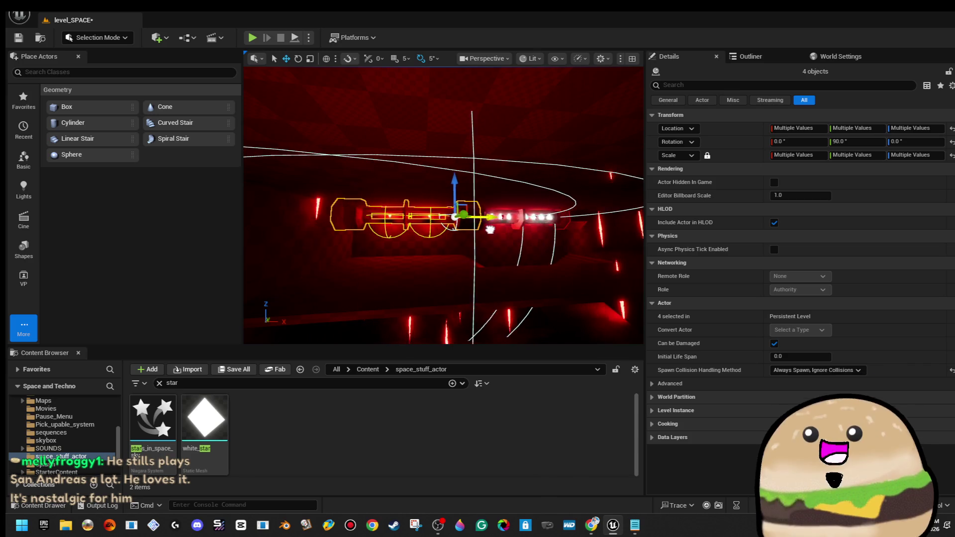
left_click_drag(490, 231, 492, 232)
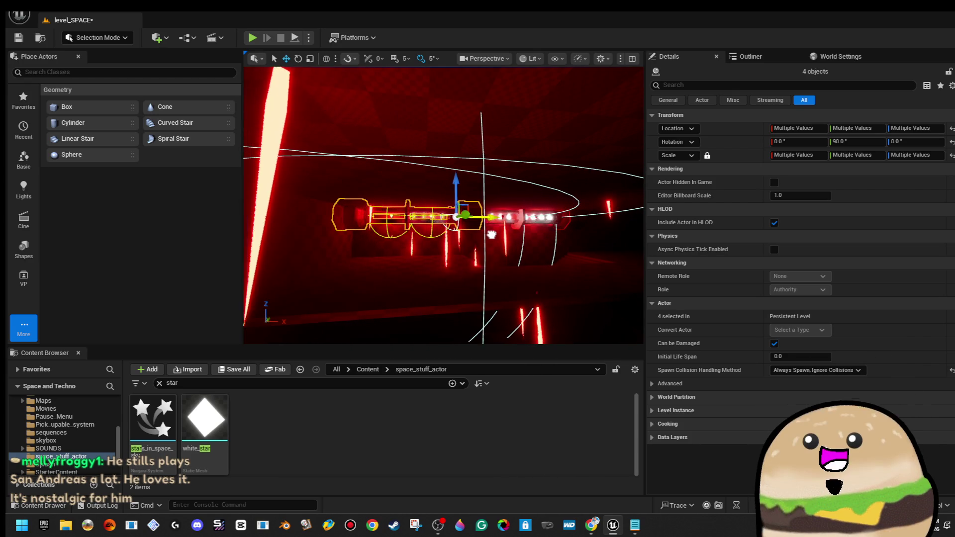
left_click_drag(493, 232, 497, 233)
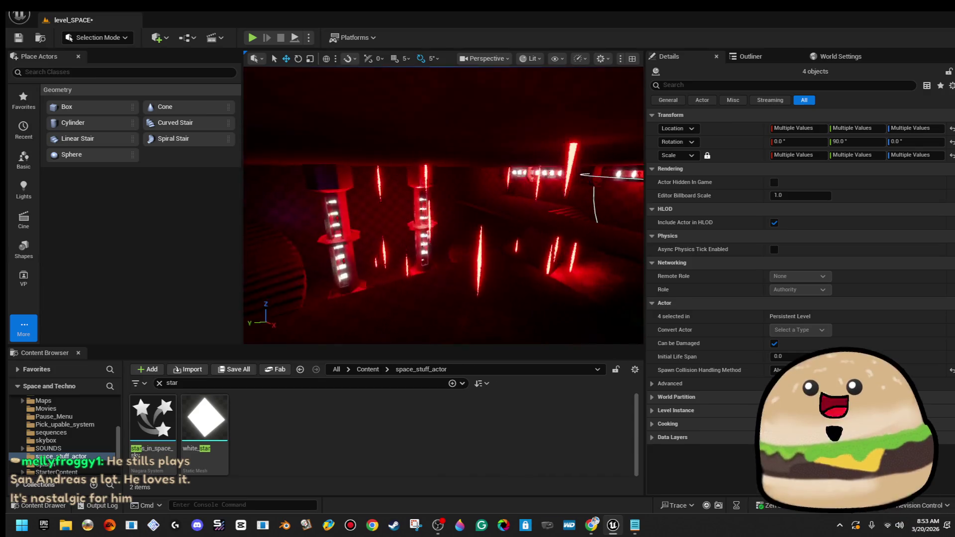
- Play From Here on Box Brush112 in fullscreen and walk toward the red pillars
right_click(472, 278)
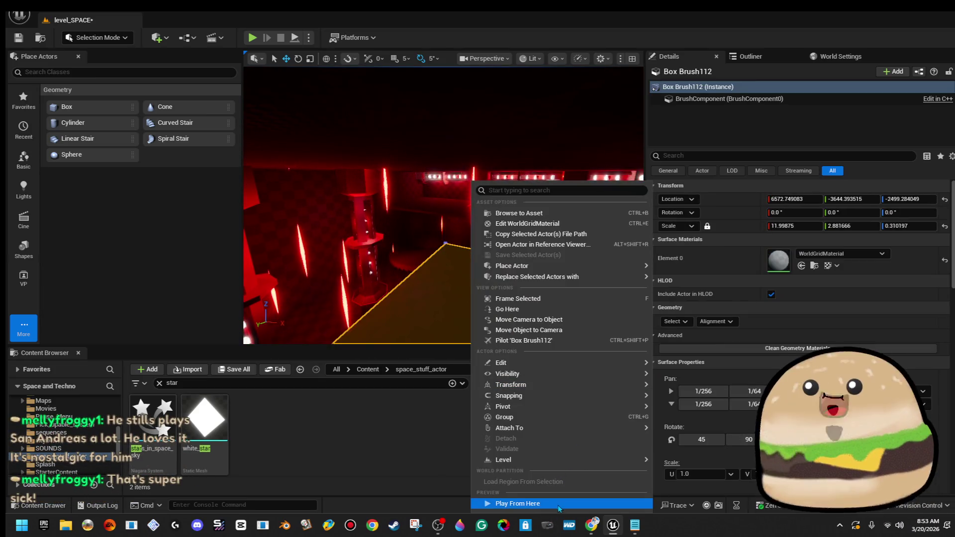
left_click(557, 506)
key("F11")
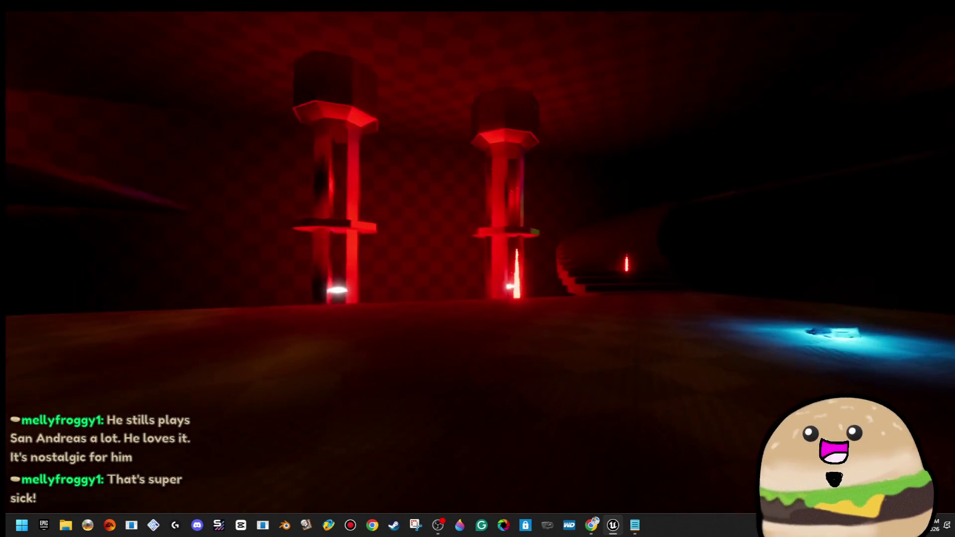
key("w")
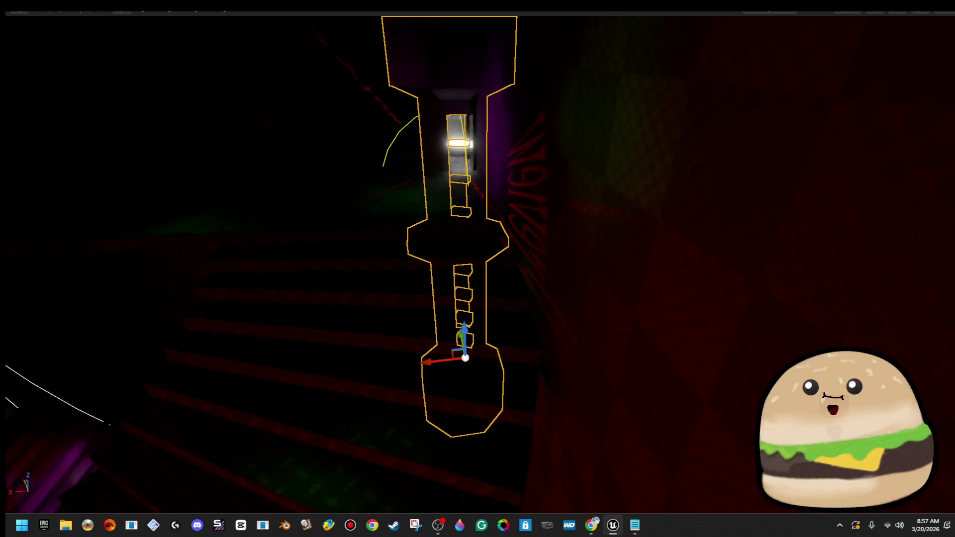
- Tilt the glowing pillar from 5° to 15°, raise it along Z, and select its light
left_click_drag(393, 405, 393, 398)
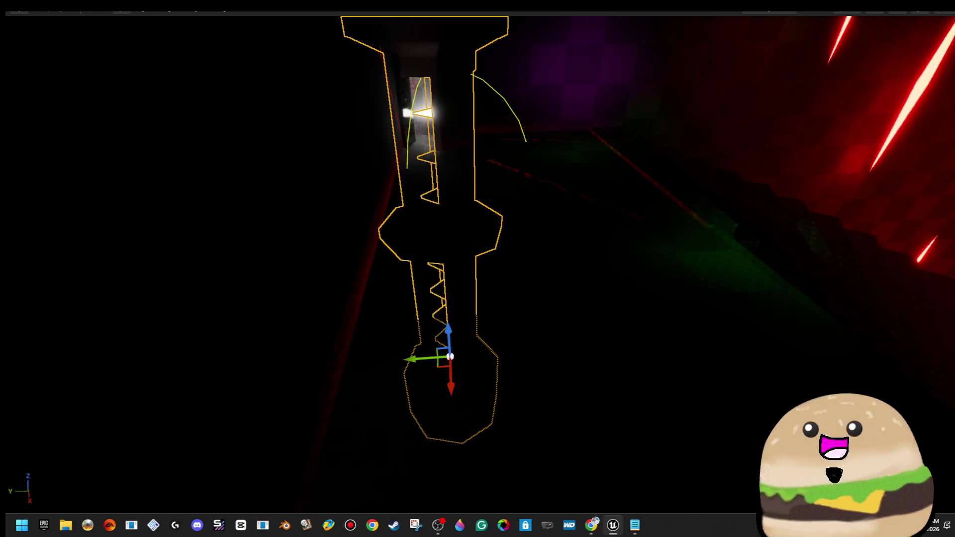
key("e")
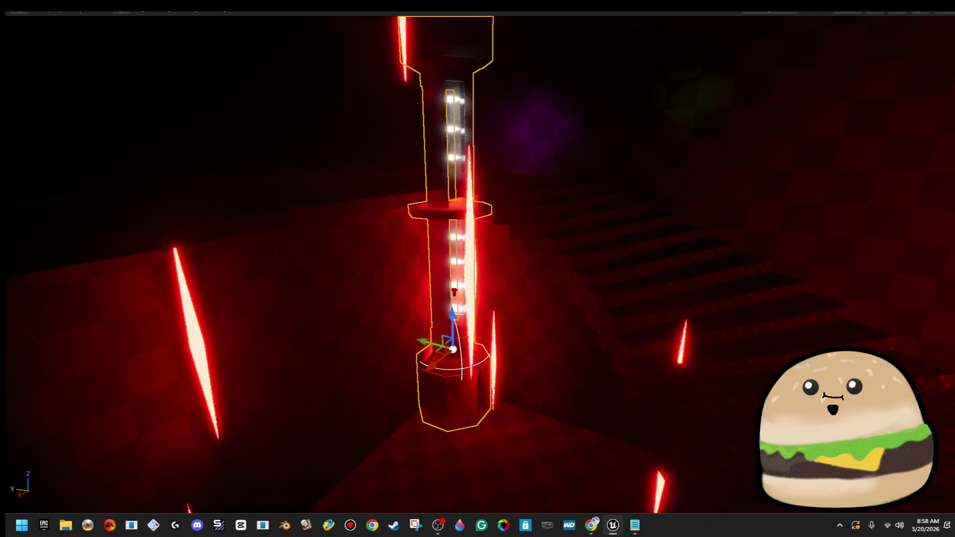
left_click_drag(453, 318, 455, 301)
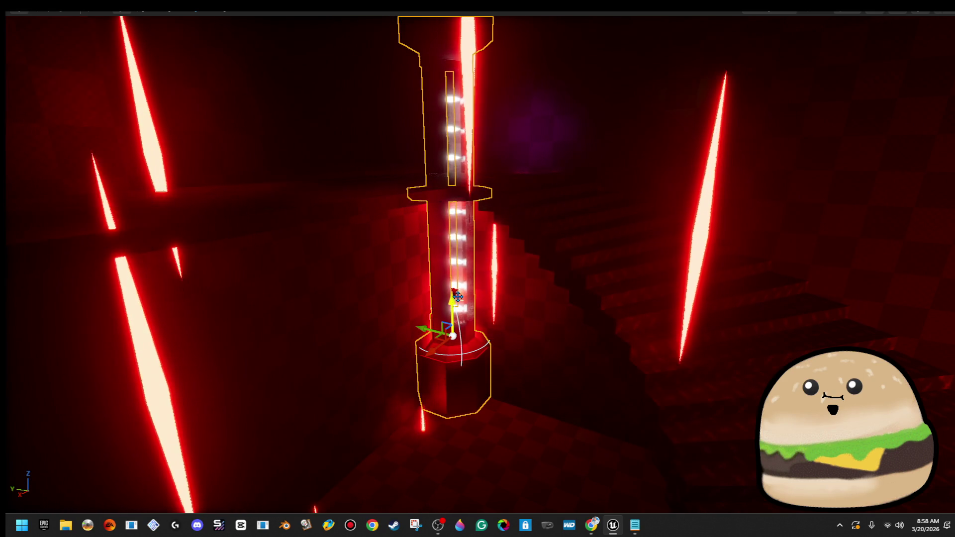
left_click(454, 288)
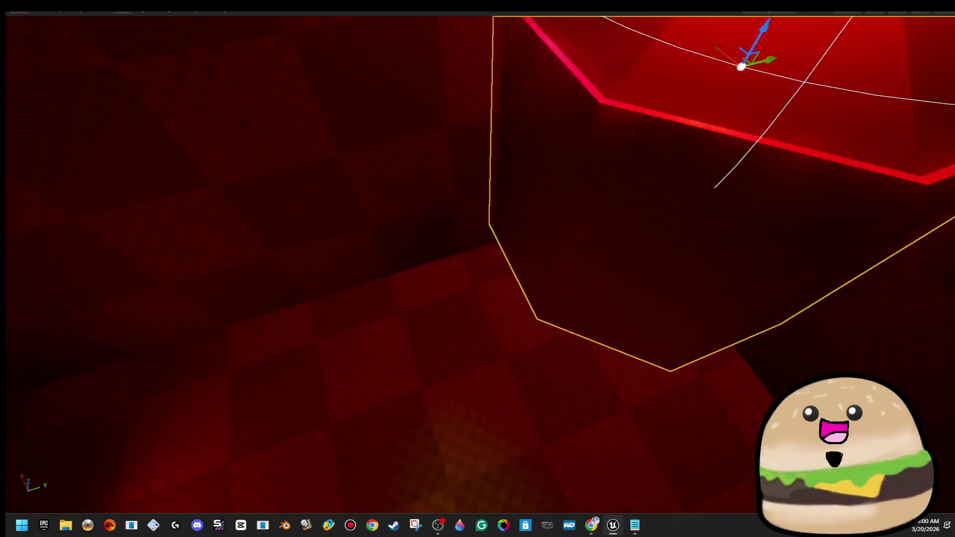
key("f")
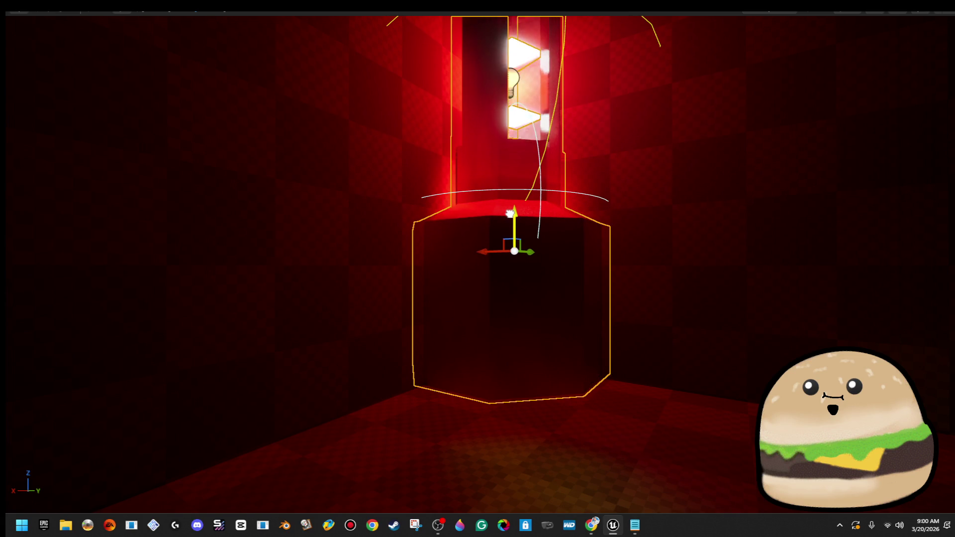
left_click_drag(509, 213, 483, 294)
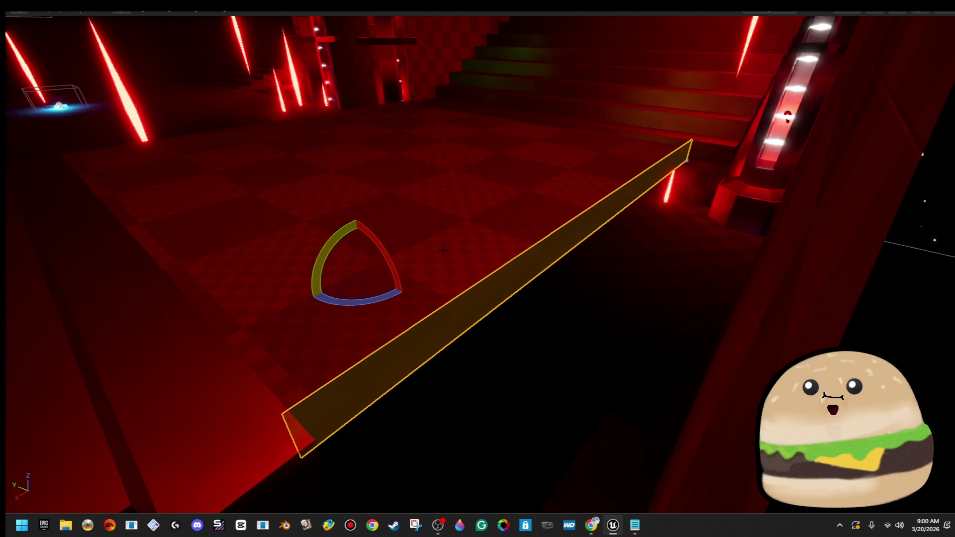
- In Brush Editing mode, push a side face of Box Brush114 outward to widen it
key("F11")
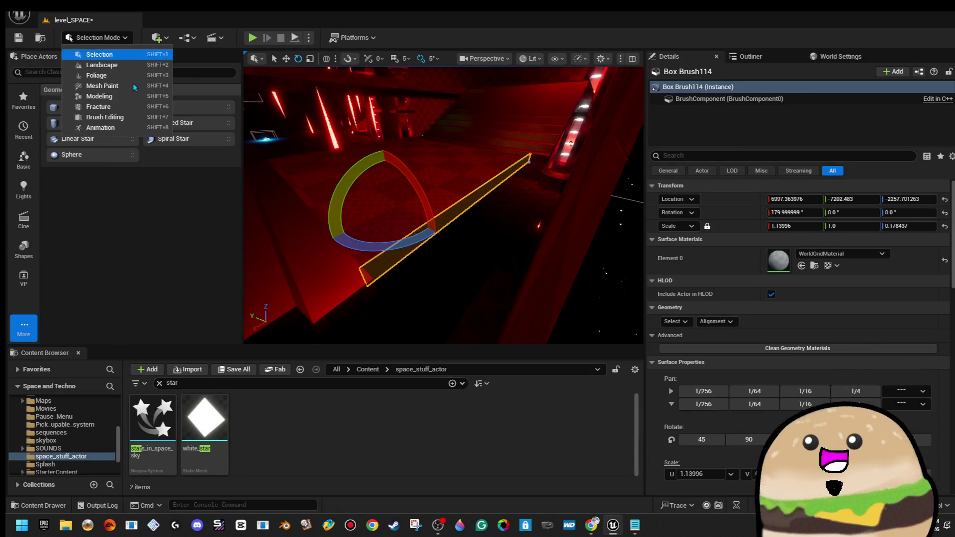
left_click(136, 118)
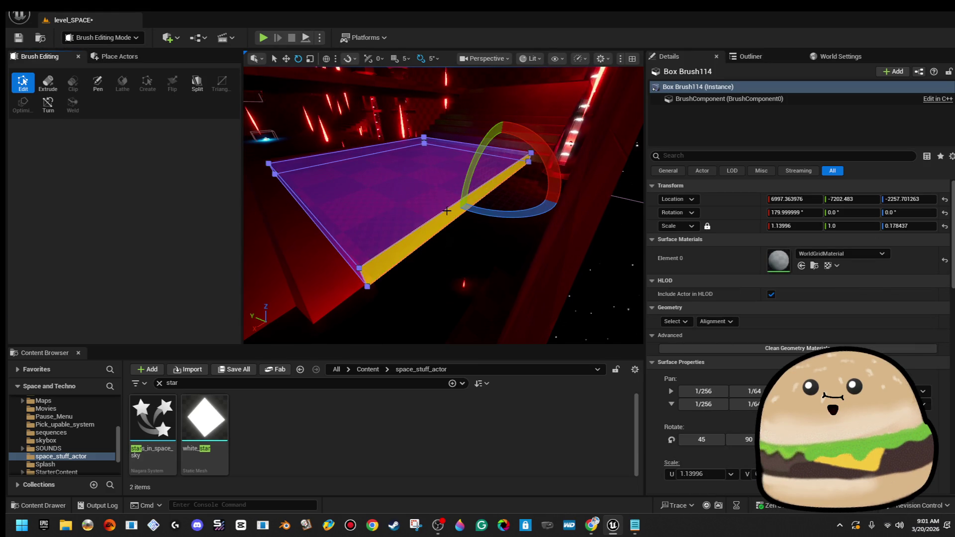
left_click_drag(448, 211, 478, 209)
mouse_move(436, 183)
left_mouse_down()
mouse_move(492, 194)
mouse_move(456, 193)
mouse_move(294, 233)
left_mouse_up()
left_click(468, 193)
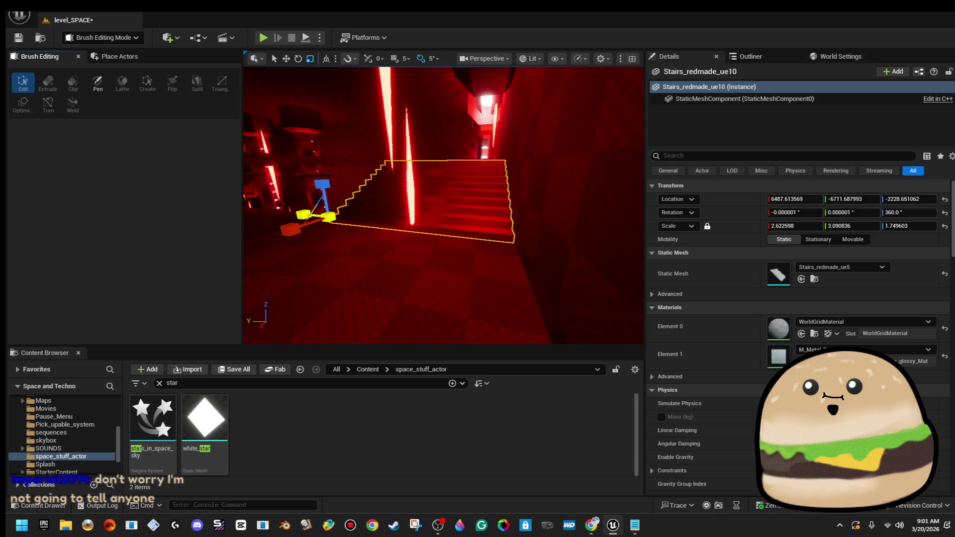
- Lengthen Stairs_redmade_ue11 along Y and shift its location to fit the layout
left_click_drag(504, 203, 532, 196)
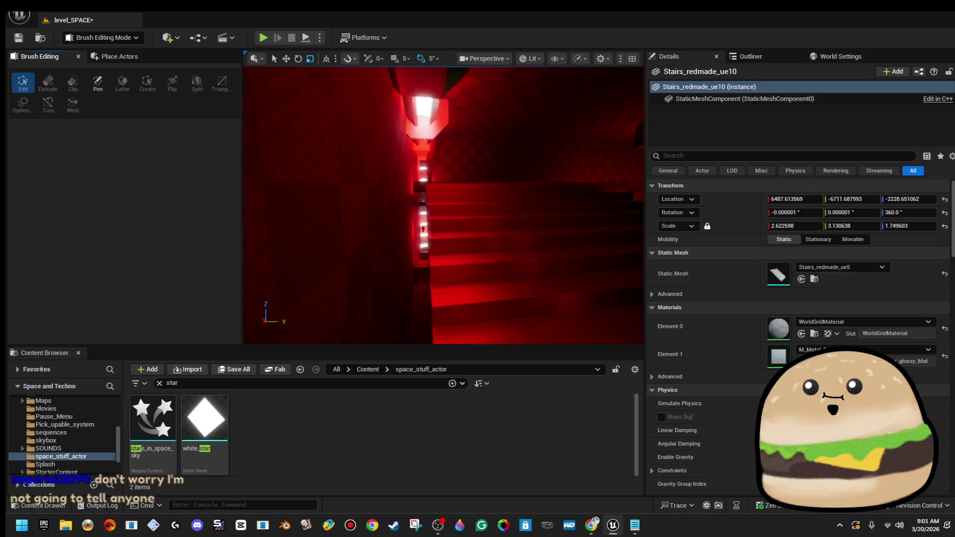
left_click(522, 224)
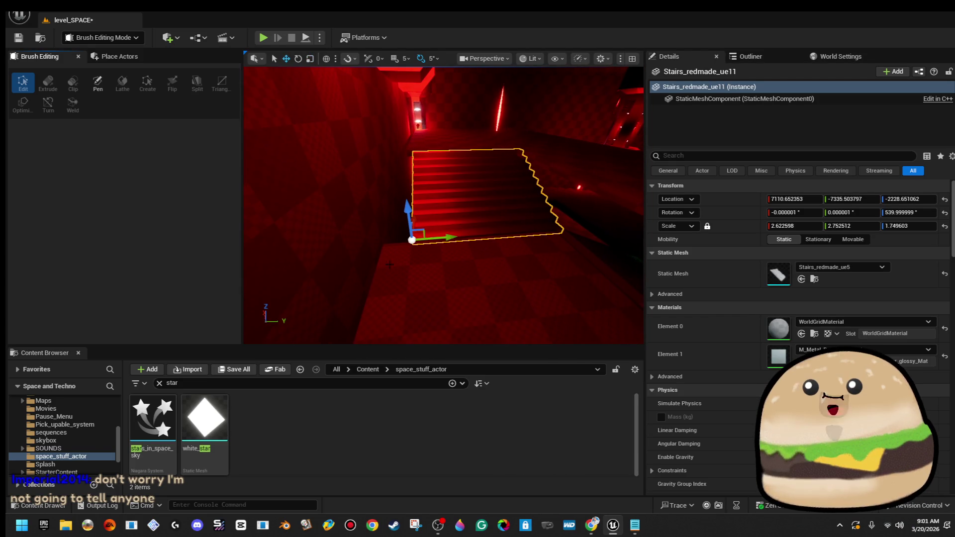
left_click_drag(416, 239, 326, 270)
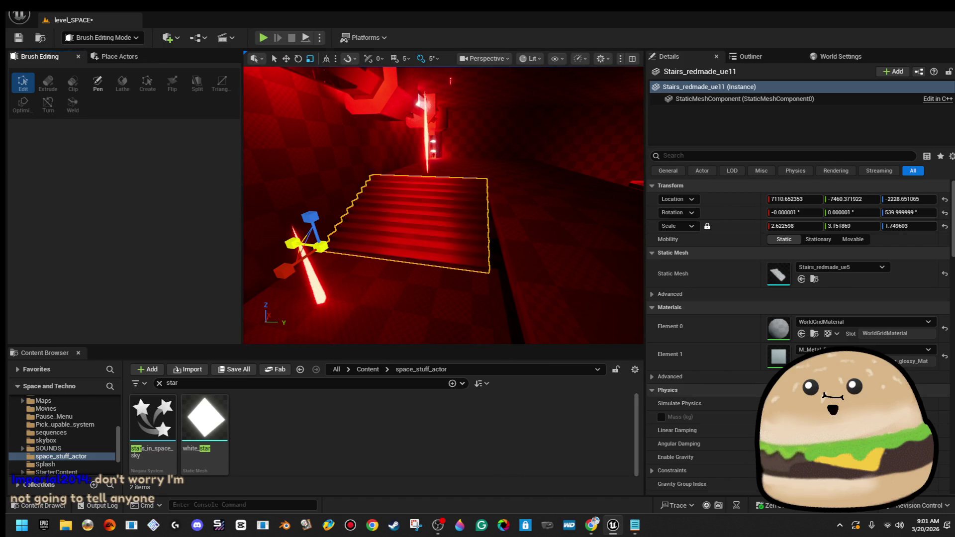
left_click_drag(355, 241, 449, 254)
left_click_drag(596, 273, 596, 273)
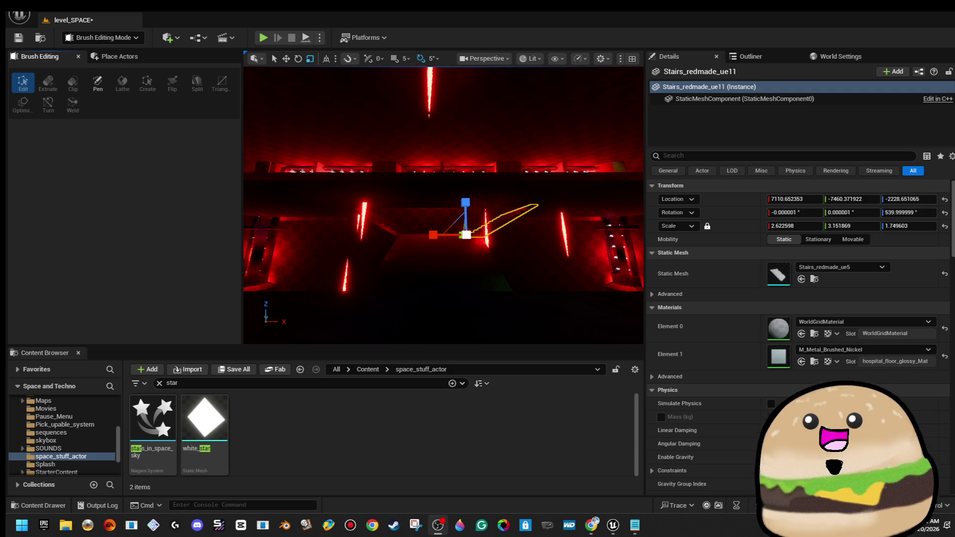
left_click_drag(443, 224, 355, 197)
left_click(497, 224)
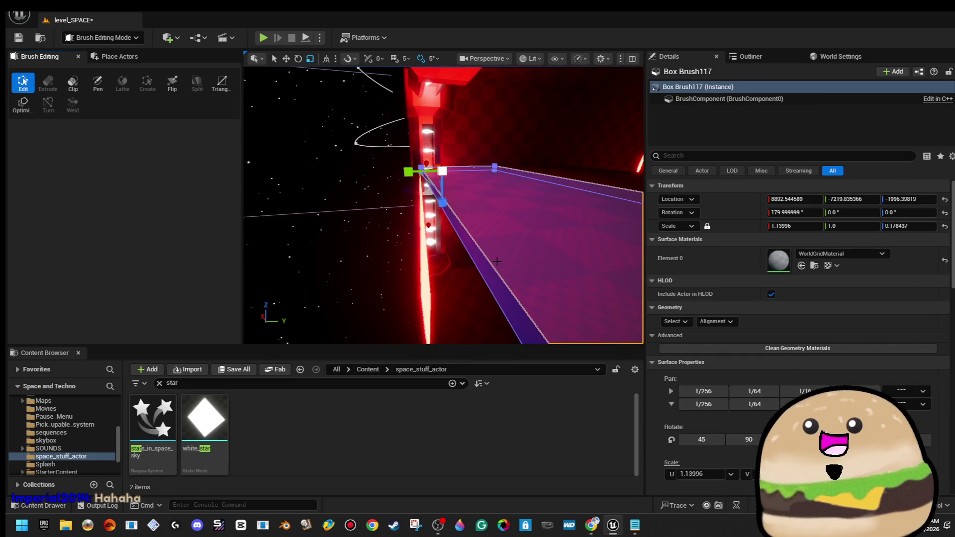
- Select the extra Box Brush115 platform beside the red corridor and delete it
left_click_drag(482, 253, 473, 244)
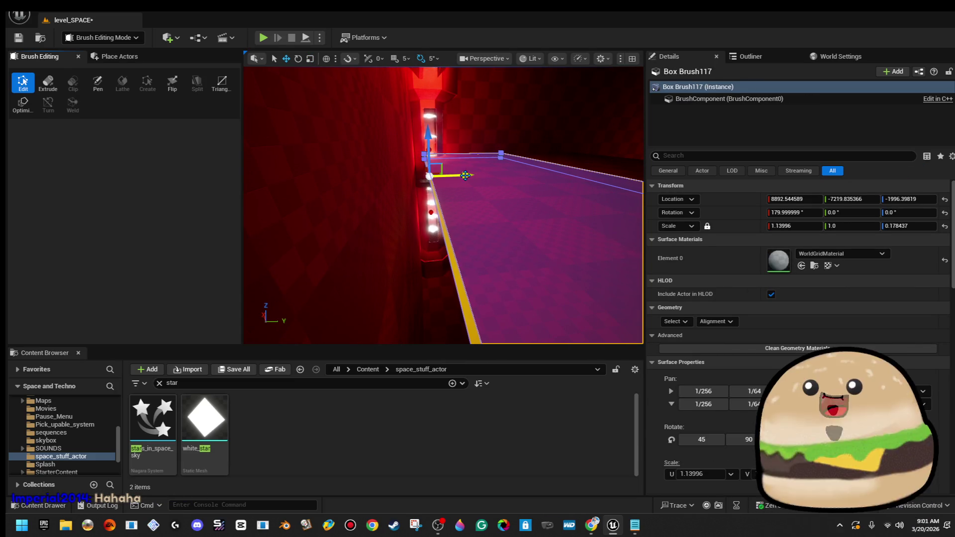
key("Escape")
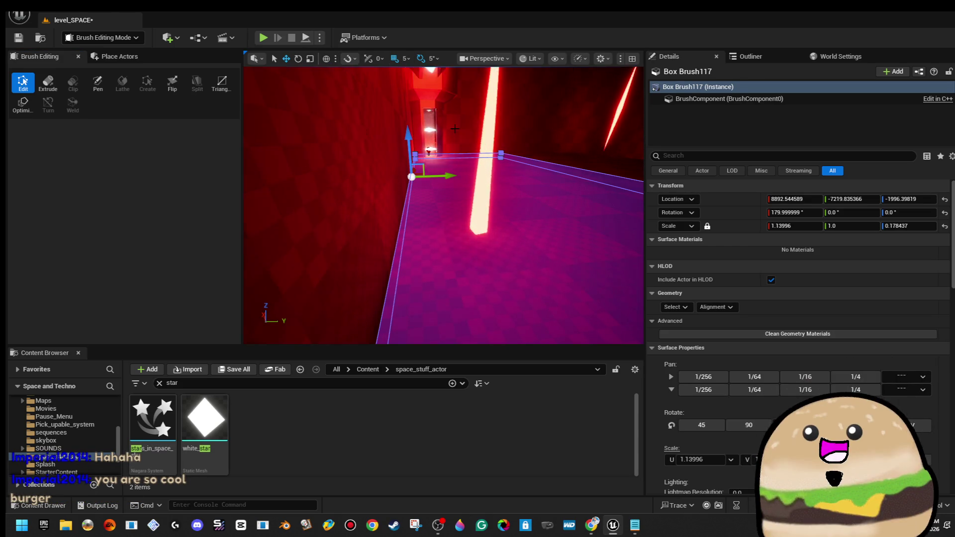
left_click_drag(446, 115, 450, 120)
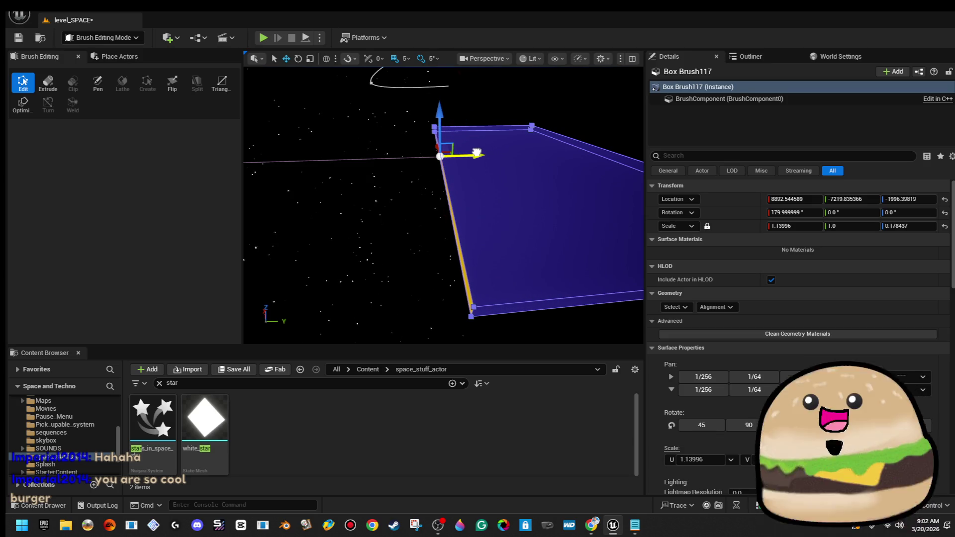
mouse_move(476, 153)
left_mouse_down()
mouse_move(463, 172)
mouse_move(448, 172)
left_mouse_up()
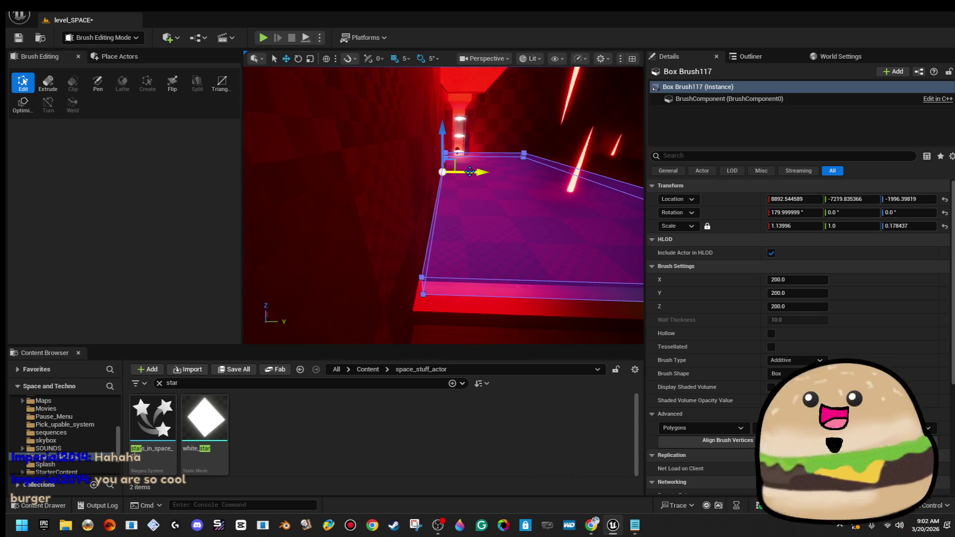
left_click_drag(467, 171, 473, 176)
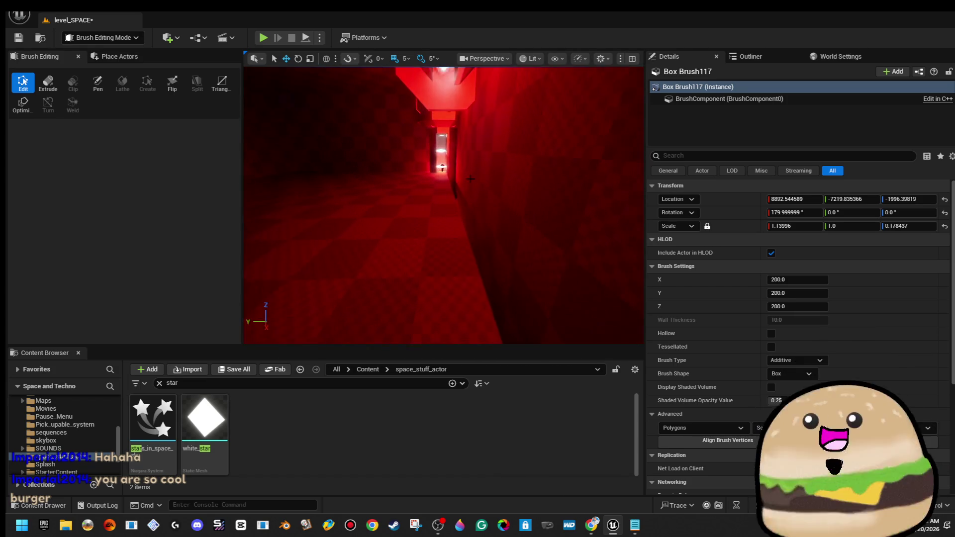
left_click(424, 150)
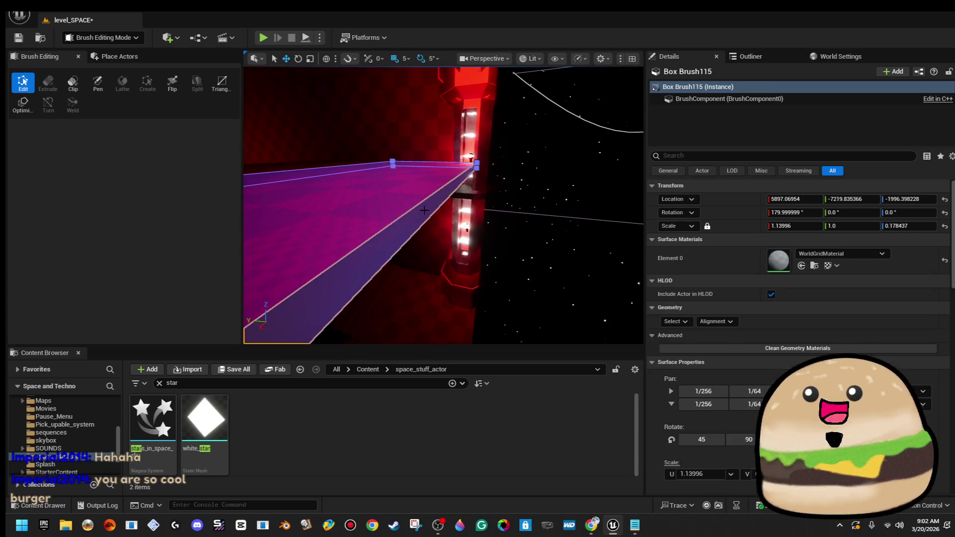
left_click_drag(245, 204, 434, 199)
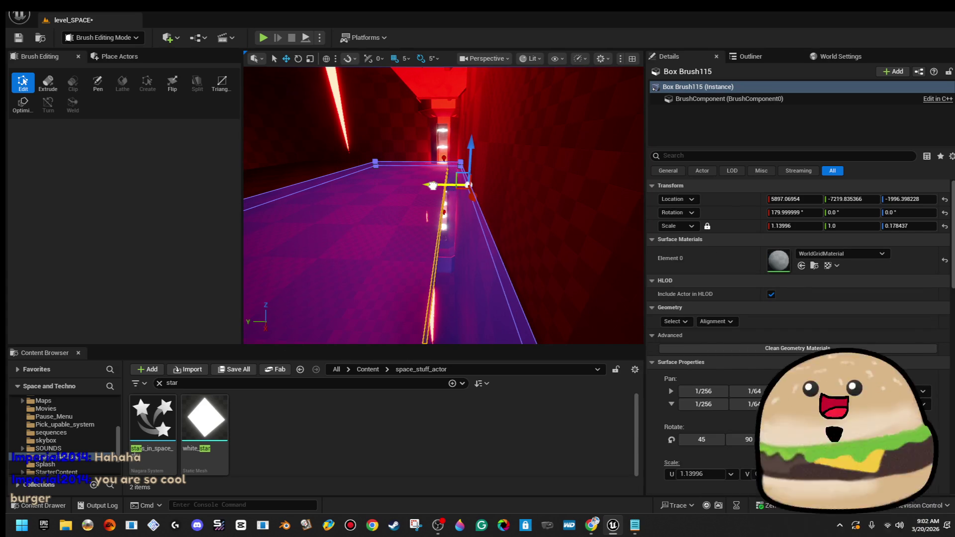
mouse_move(433, 185)
left_mouse_down()
mouse_move(498, 186)
mouse_move(498, 169)
mouse_move(473, 149)
mouse_move(413, 162)
left_mouse_up()
key("Delete")
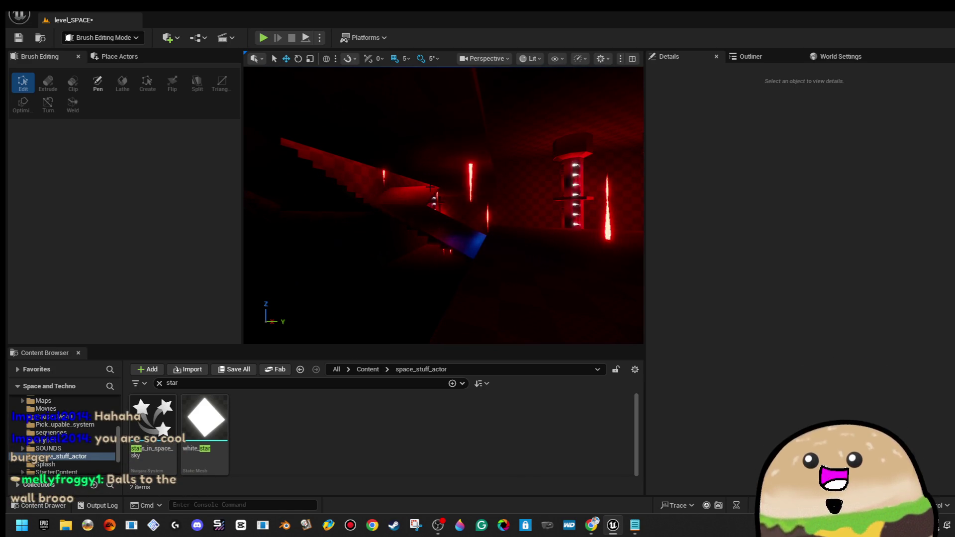
left_click_drag(413, 162, 363, 167)
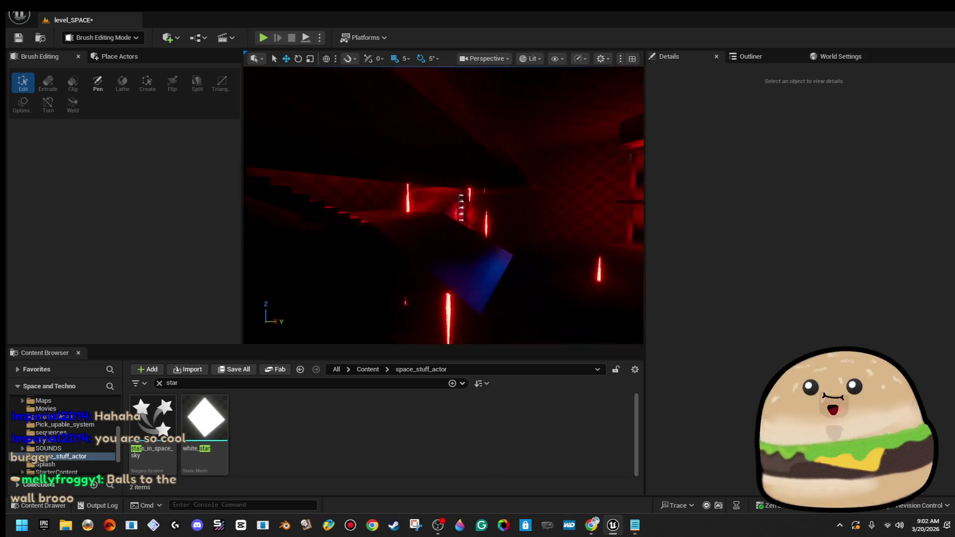
left_click_drag(364, 167, 348, 166)
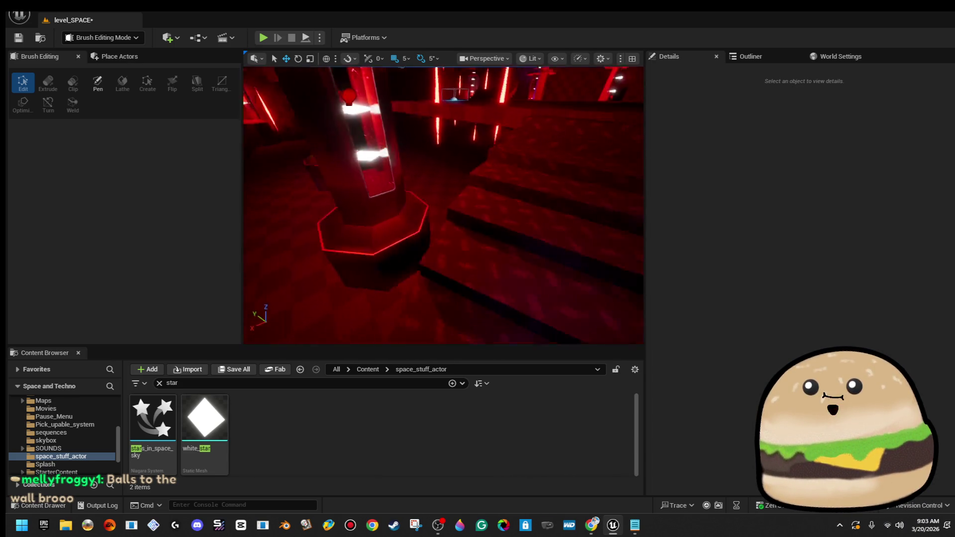
left_click(442, 265)
- Select all matching Box Brush96 floor surfaces and apply inside_ship_metal_texture_Mat
left_click(677, 322)
left_click(702, 353)
left_click(840, 255)
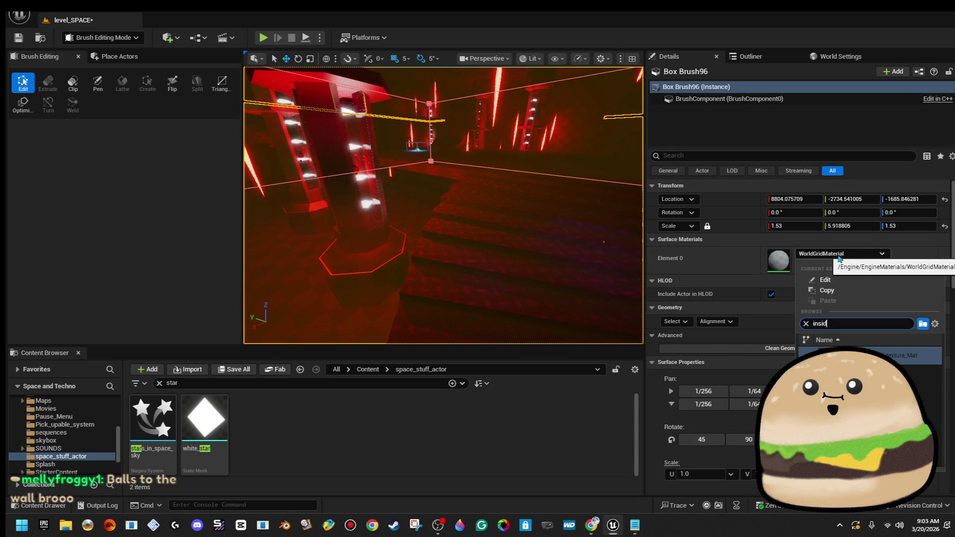
key("Return")
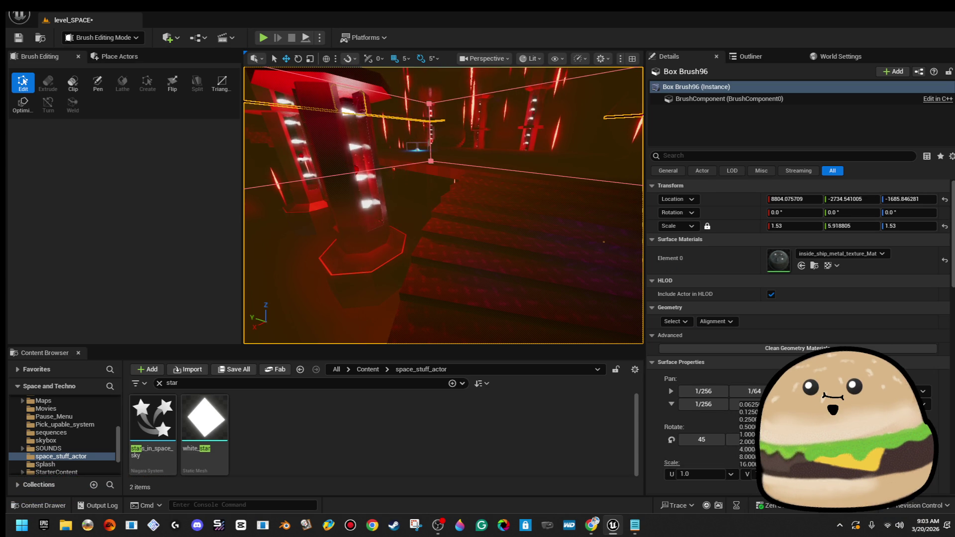
- Select the spiral stairs and frame them in the viewport
left_click(604, 242)
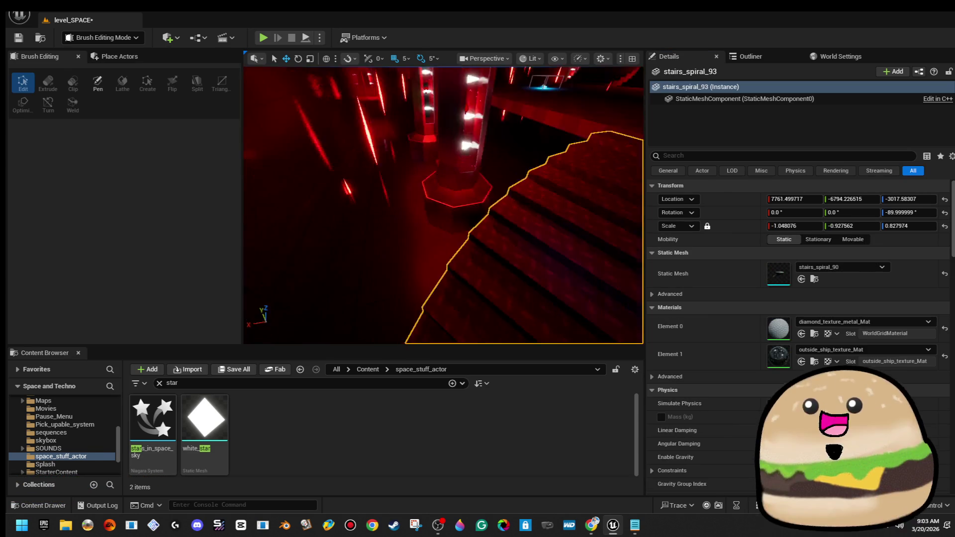
scroll(443, 204, "down", 5)
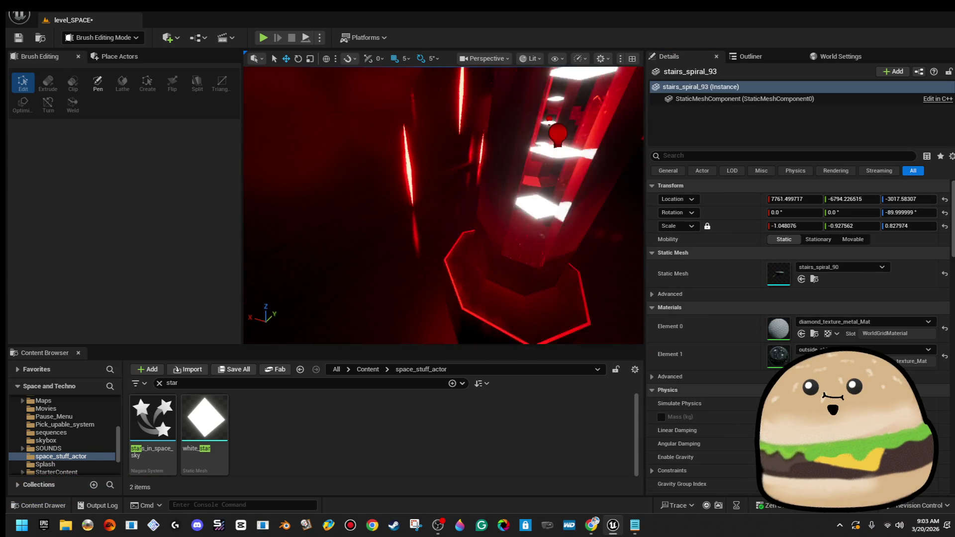
scroll(443, 204, "up", 5)
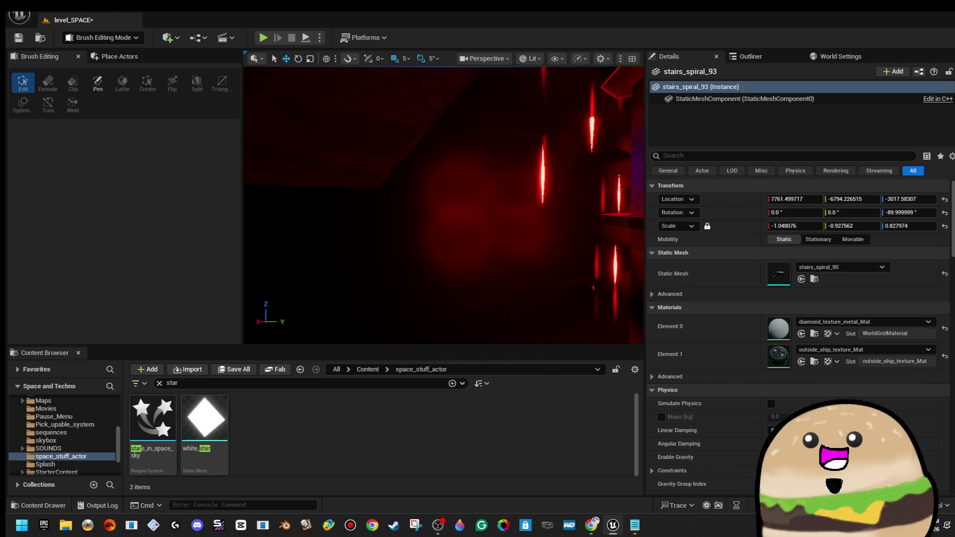
key("f")
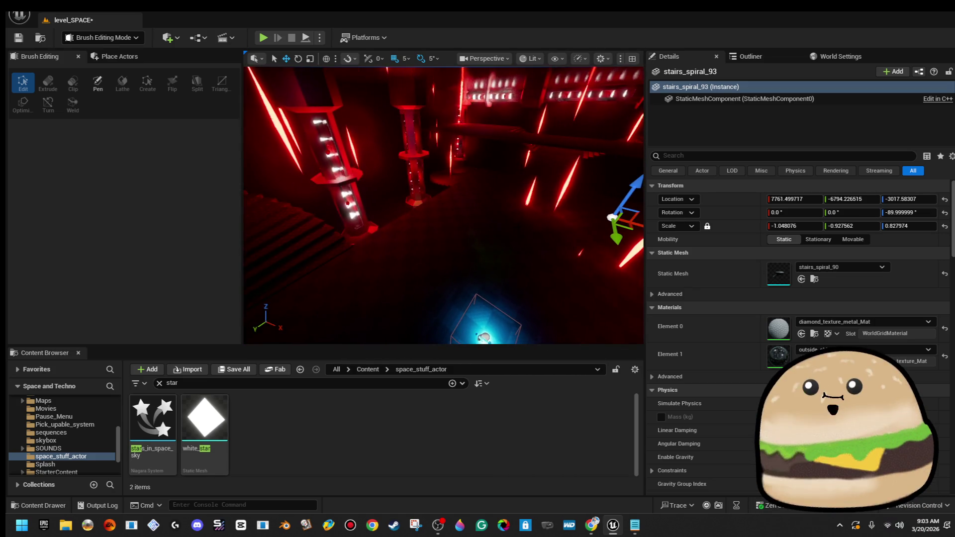
- Launch Play in Editor with Alt+P and expand the game view to full screen
right_click(523, 183)
left_click(579, 504)
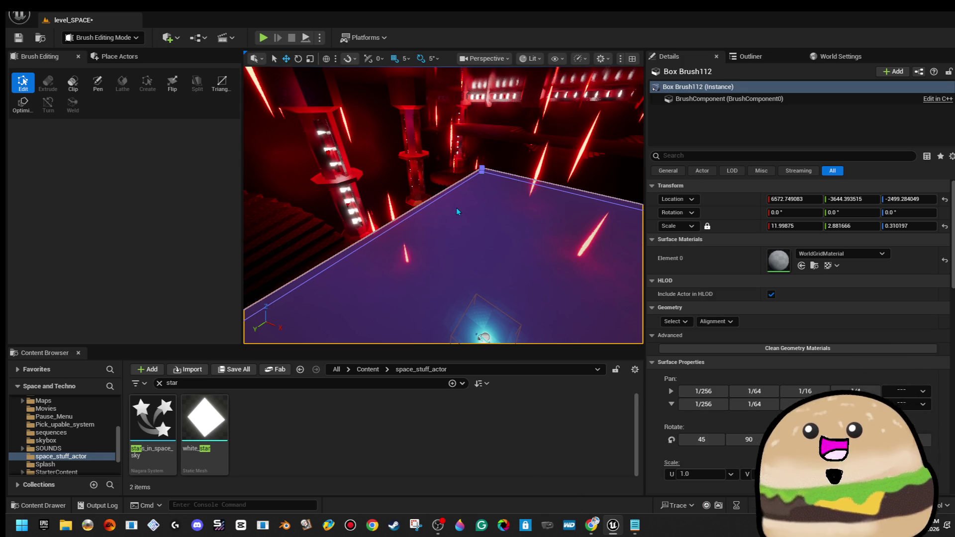
key("alt+p")
key("F11")
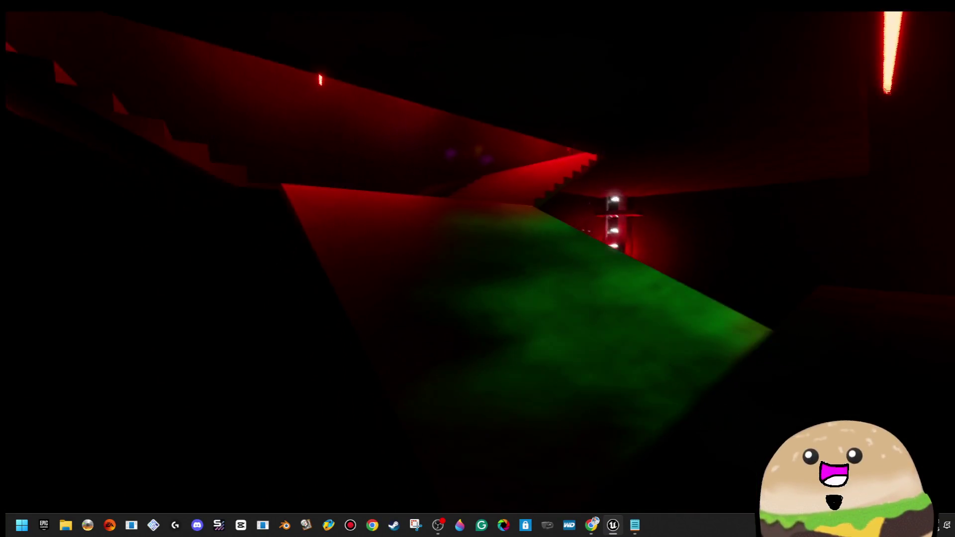
- Exit the play-test, restore the accidentally deleted floor, and nudge the purple platform down and up
key("Escape")
key("Delete")
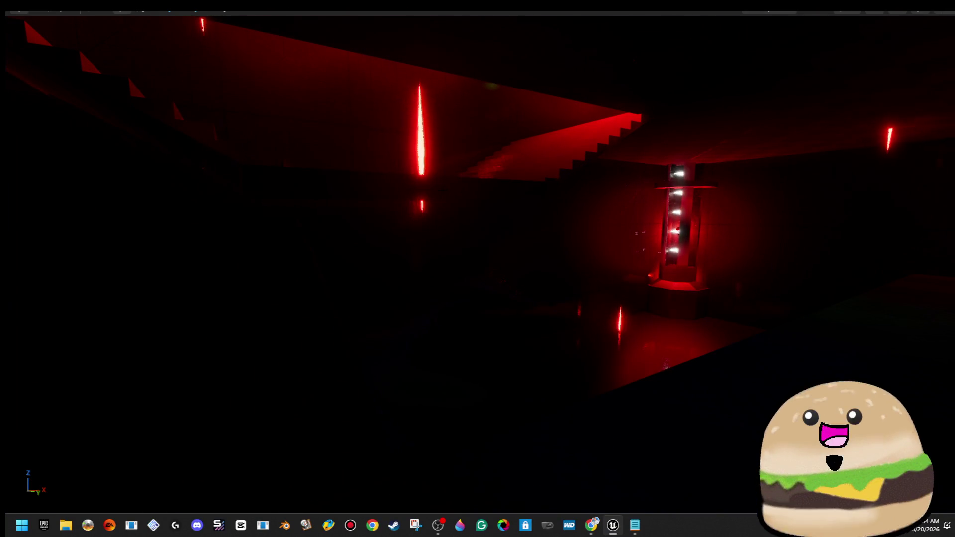
key("ctrl+z")
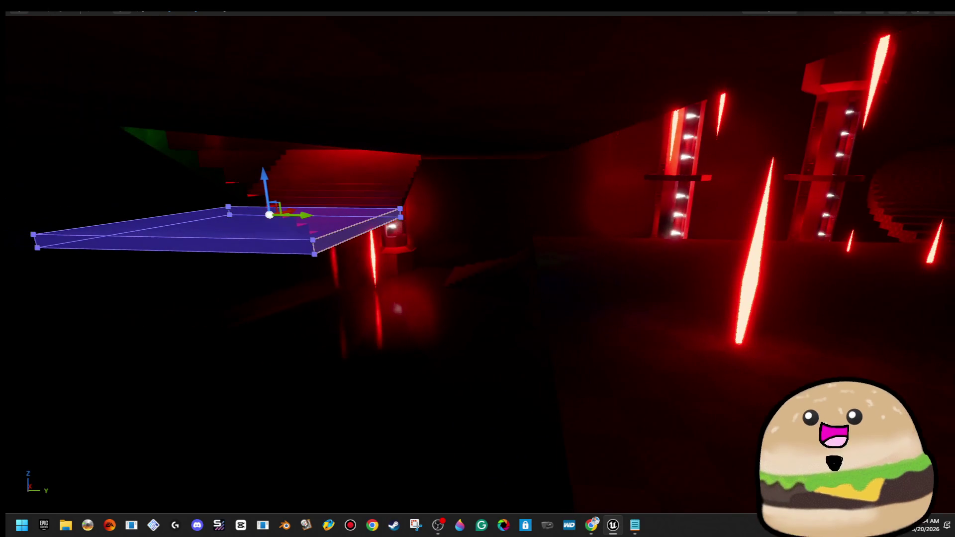
key("a")
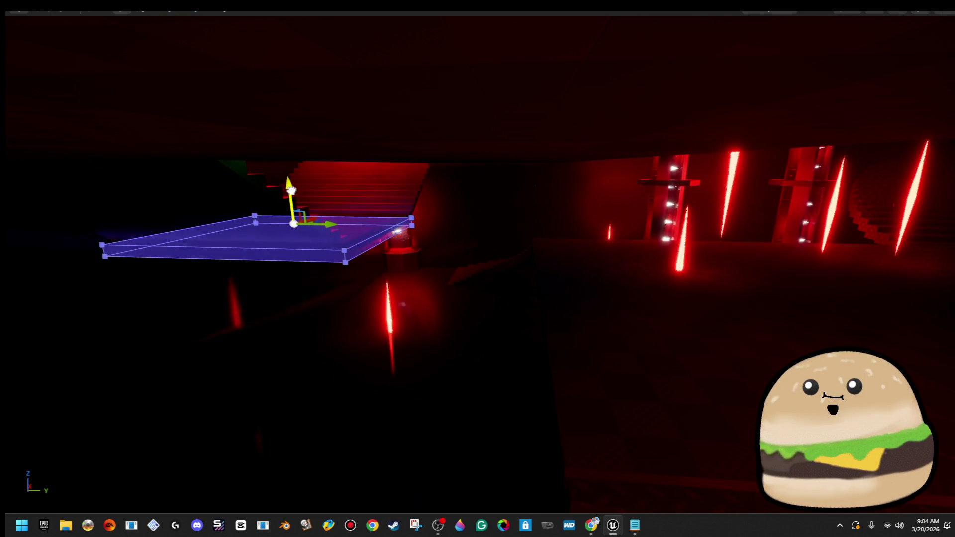
left_click_drag(291, 189, 296, 252)
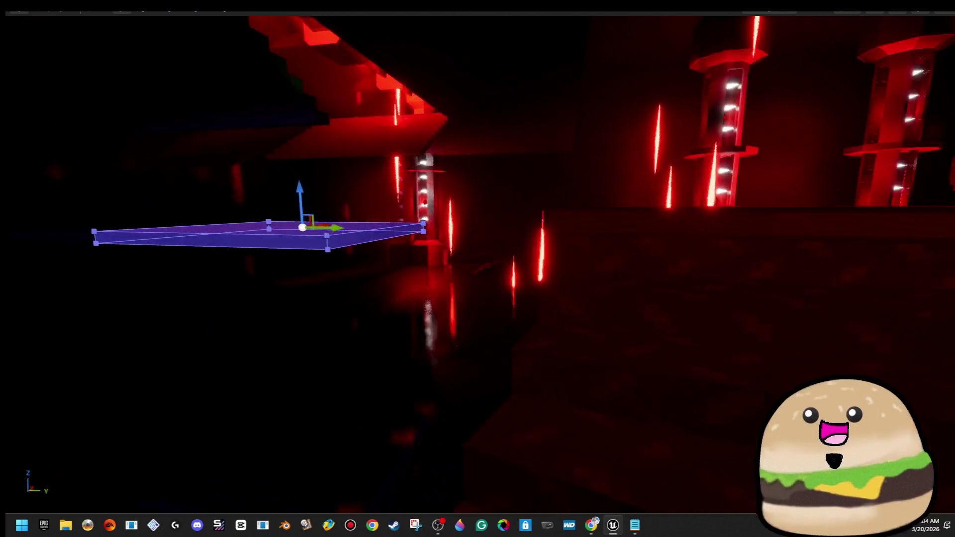
left_click_drag(332, 219, 332, 190)
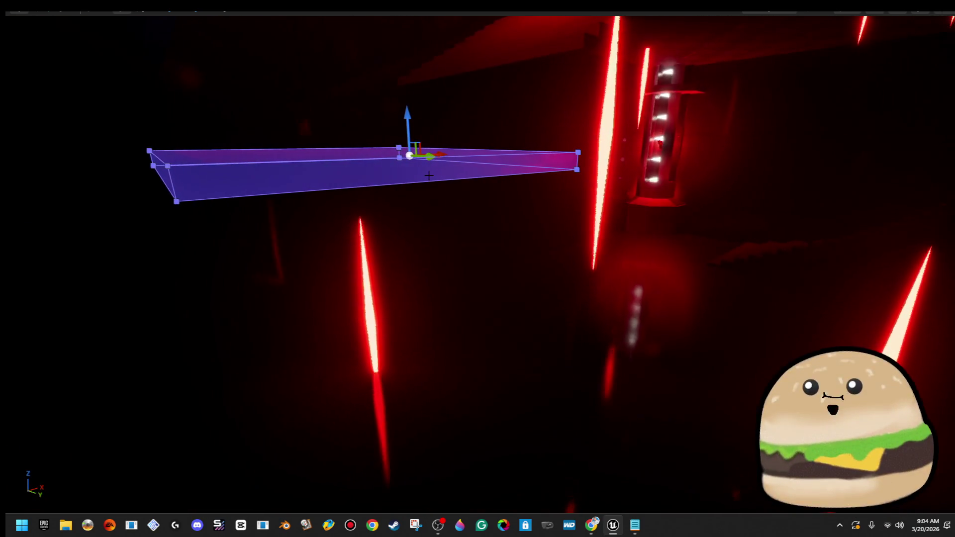
- Extend the purple box platform's end face to the right and lower the platform
left_click(358, 161)
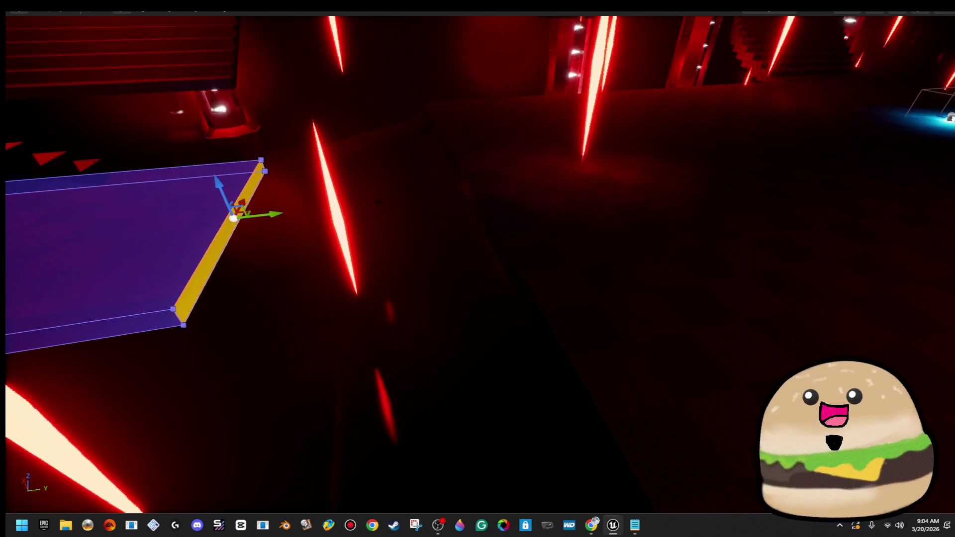
left_click_drag(261, 217, 527, 216)
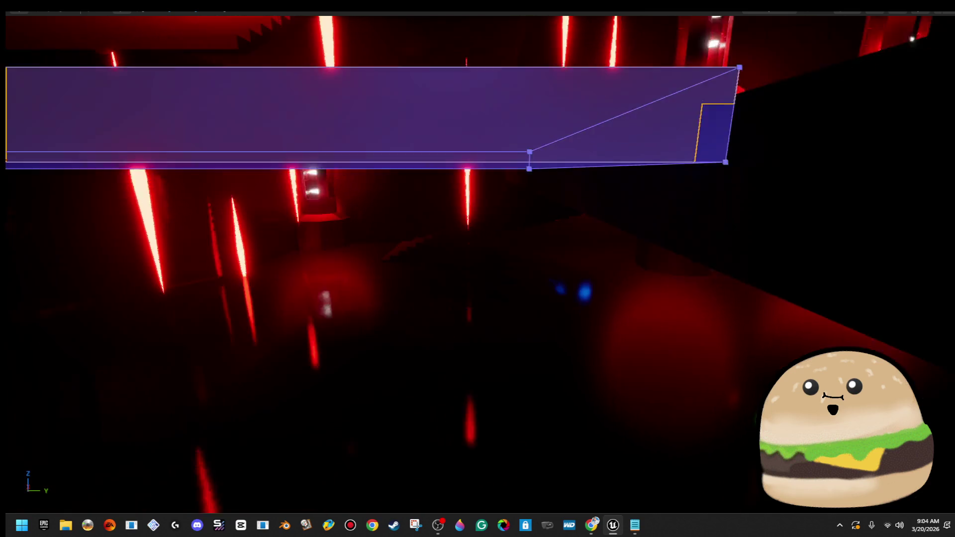
left_click_drag(87, 118, 86, 124)
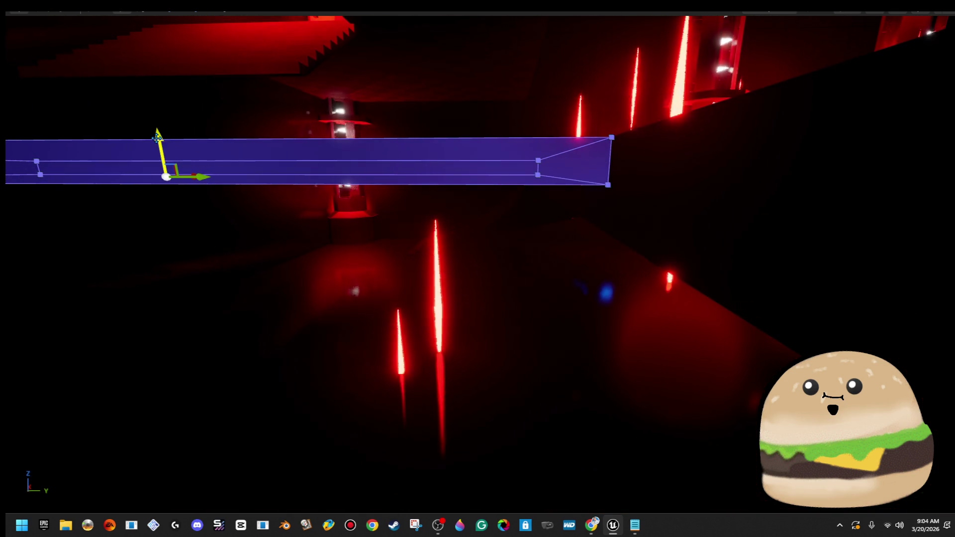
left_click_drag(156, 138, 158, 159)
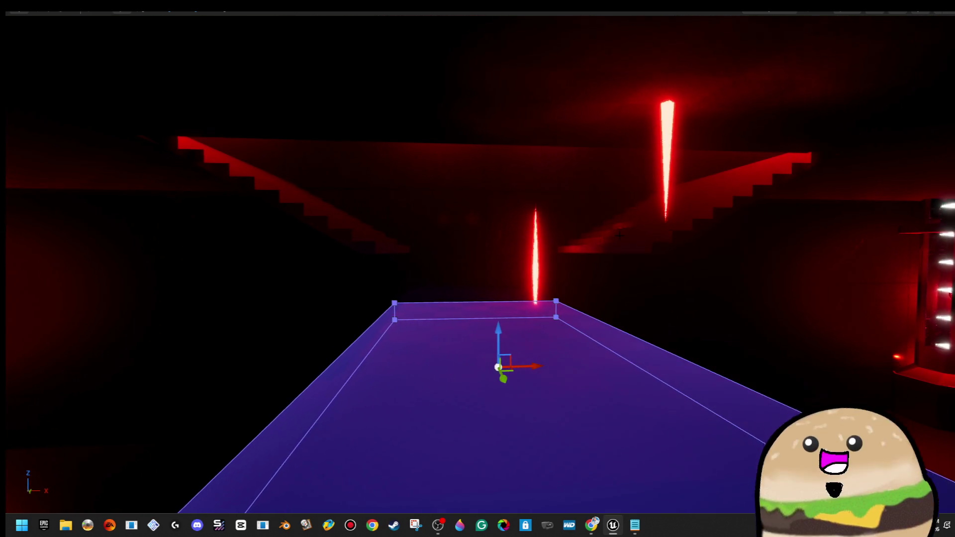
- Scale the right-hand staircase up to make it taller
left_click(697, 194)
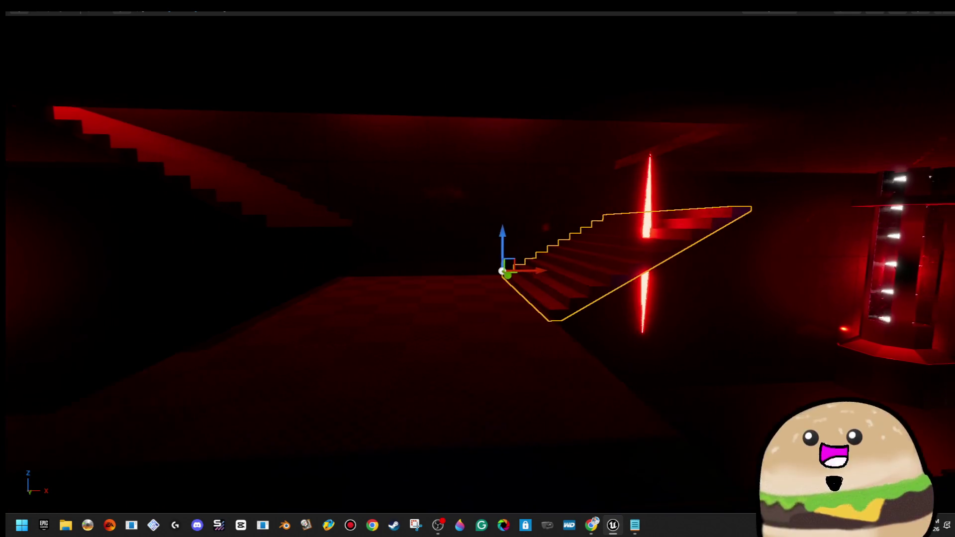
key("r")
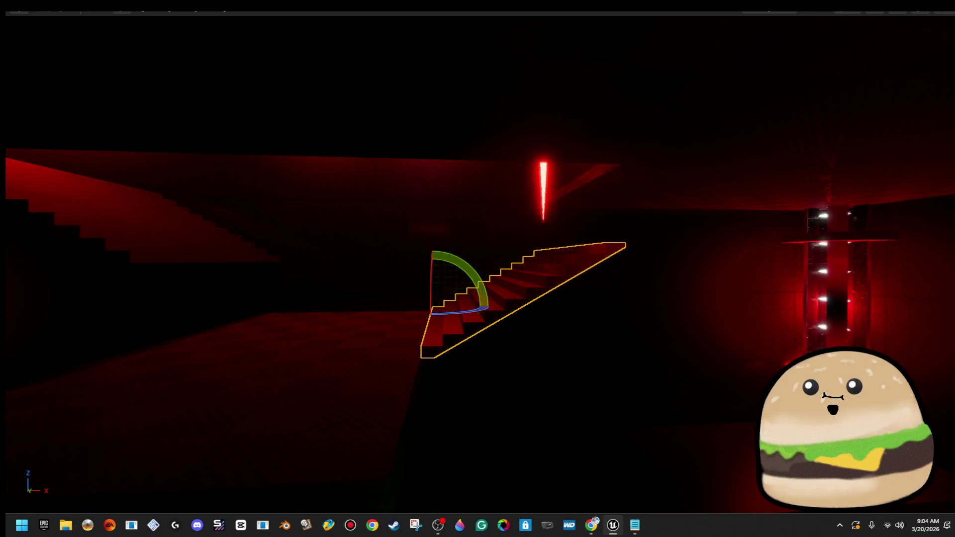
left_click_drag(432, 274, 432, 260)
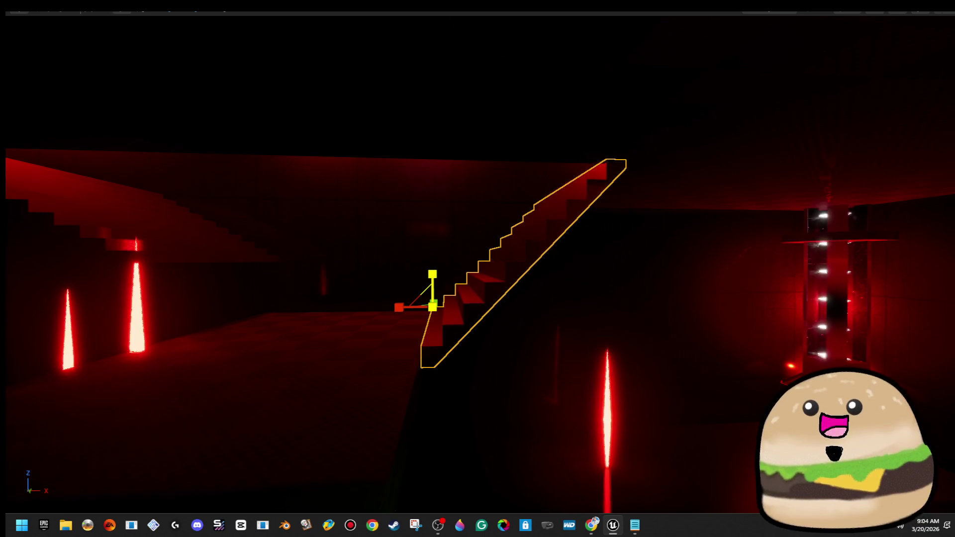
- Play-test from the floor box brush, then narrow the purple volume along X
right_click(471, 458)
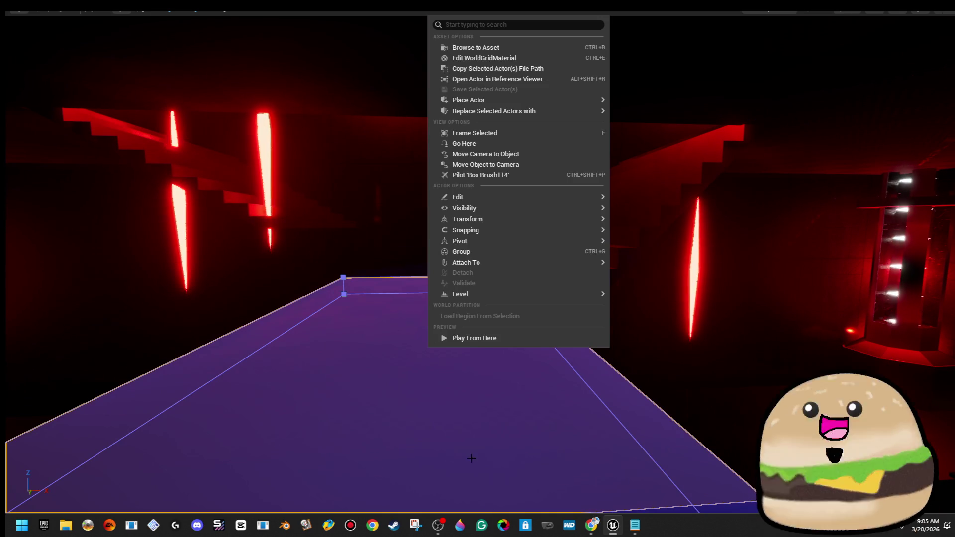
left_click(498, 338)
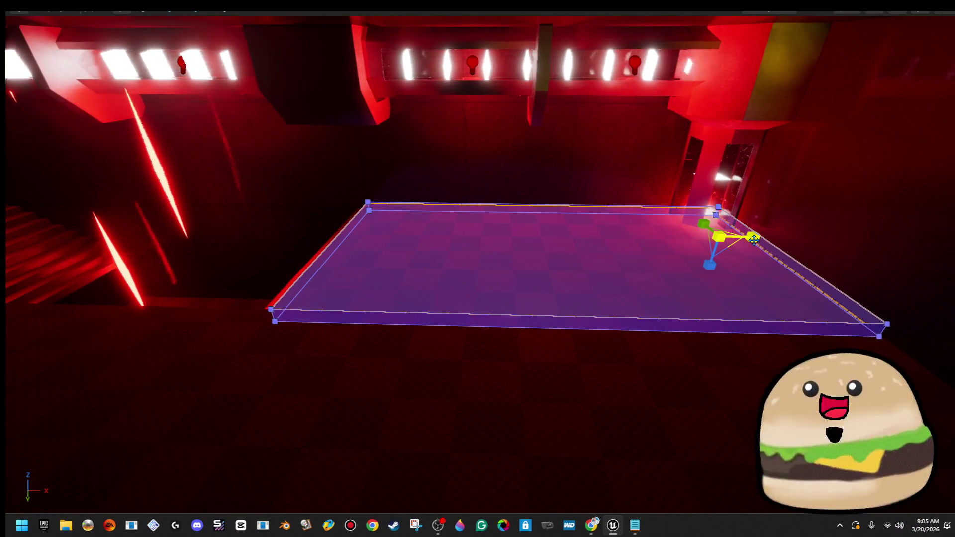
mouse_move(754, 237)
left_mouse_down()
mouse_move(723, 238)
mouse_move(764, 236)
left_mouse_up()
key("w")
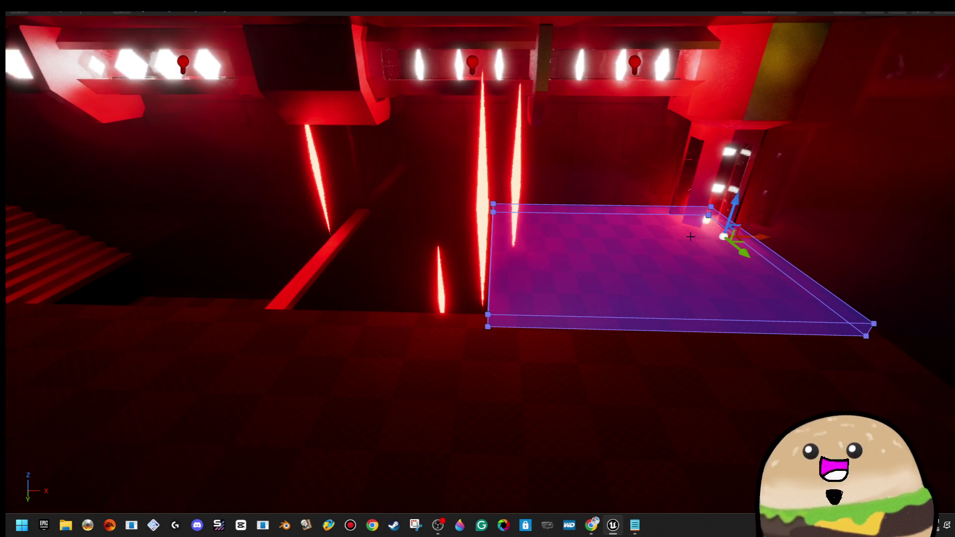
- Stretch the staircase ramp longer along the X axis
left_click(318, 259)
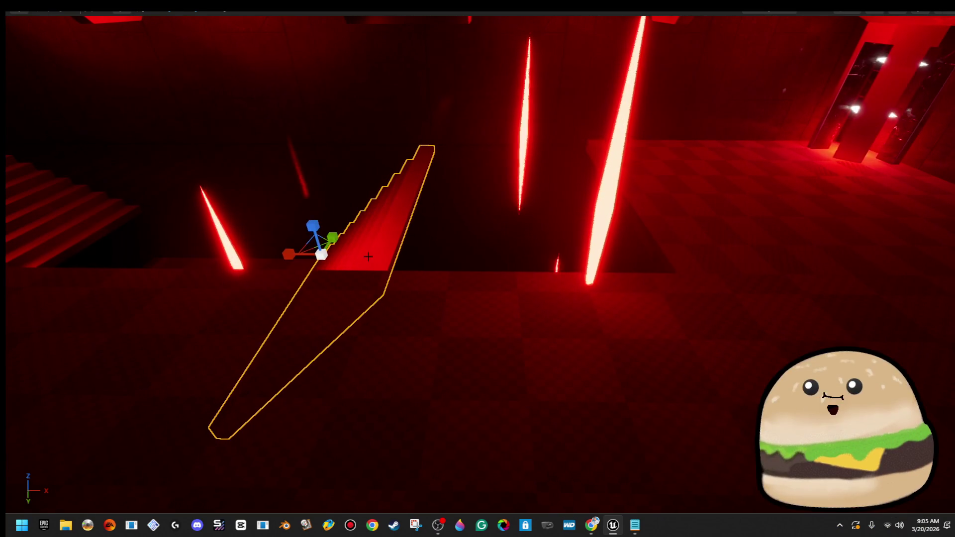
left_click_drag(289, 254, 406, 254)
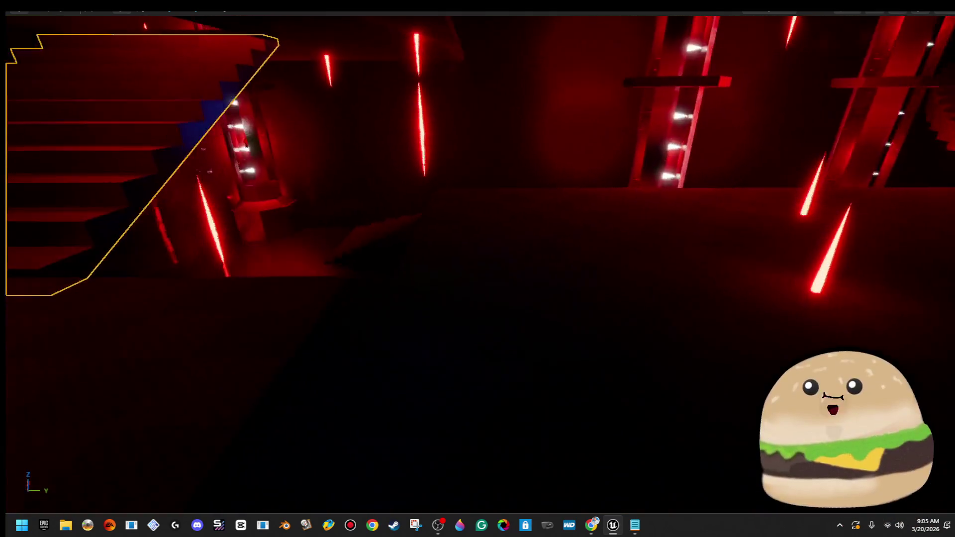
right_click(422, 258)
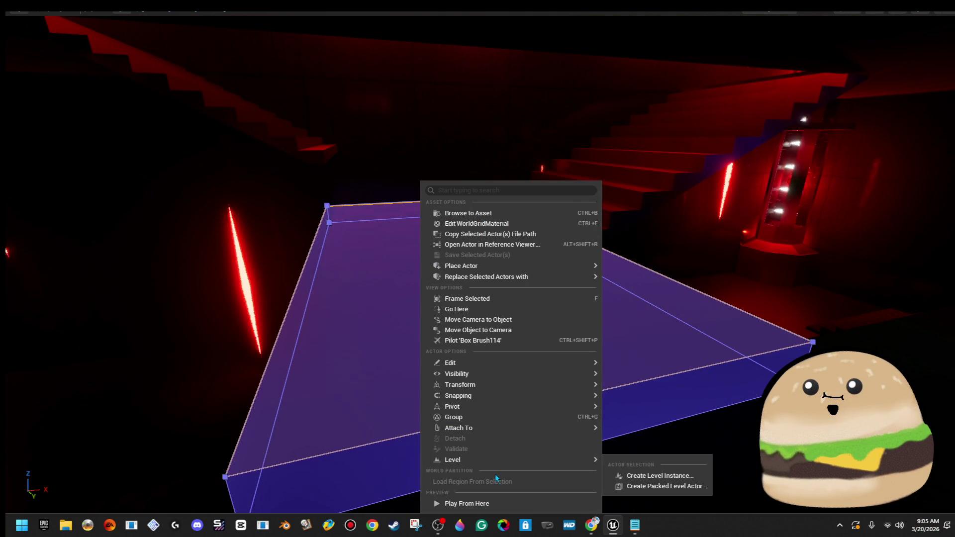
- Play From Here at the platform, walk the red-lit rooms, then reselect the purple floor platform
left_click(504, 504)
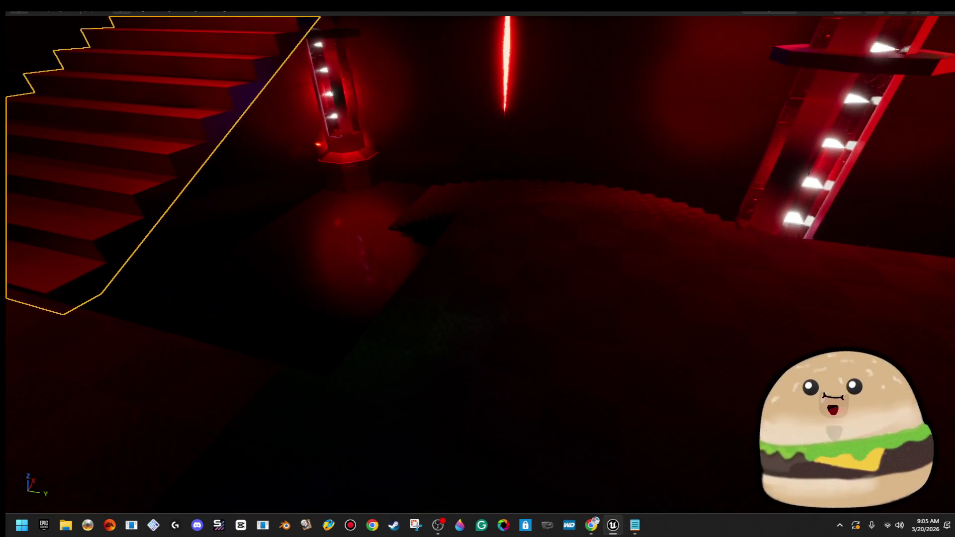
right_click(562, 470)
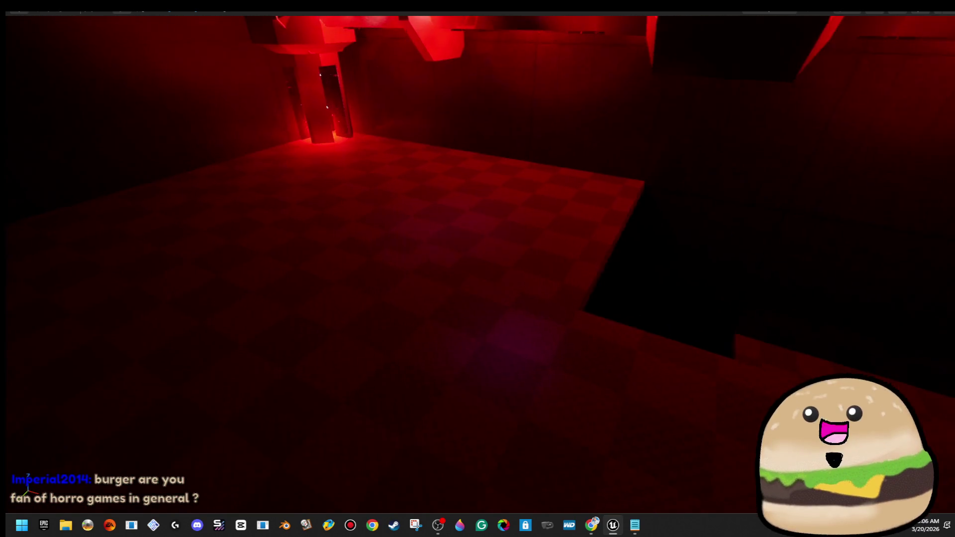
left_click(533, 241)
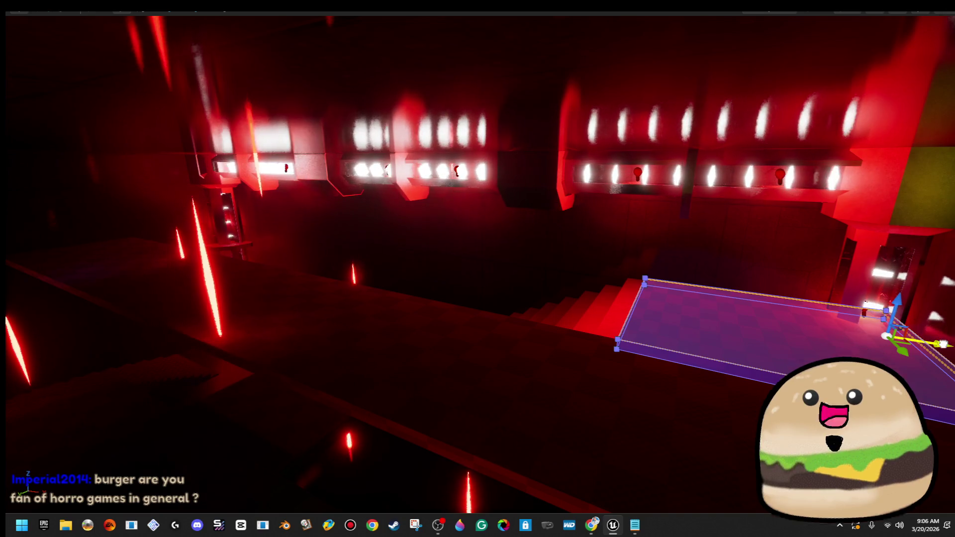
- Slide the purple platform far left of the stairs after undoing a first move over them
left_click_drag(943, 345, 720, 331)
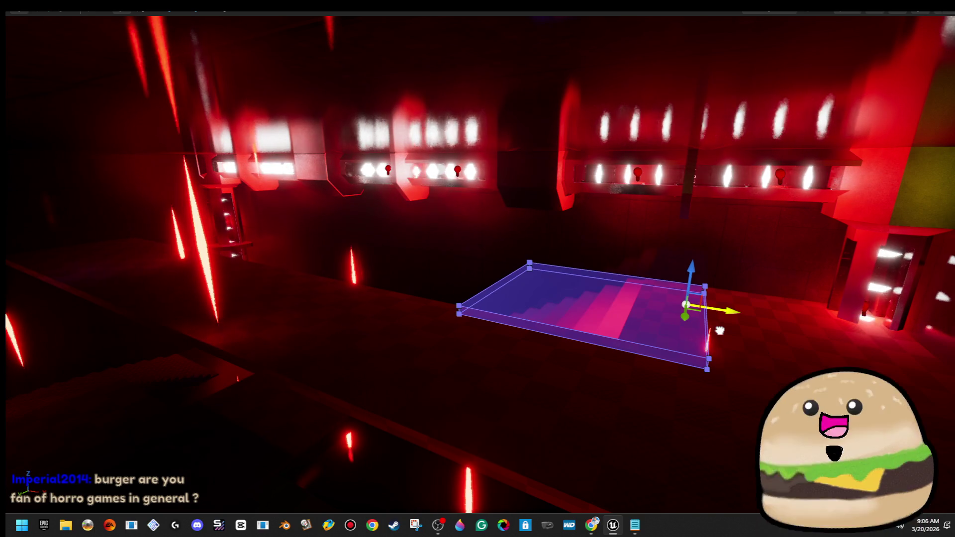
key("ctrl+z")
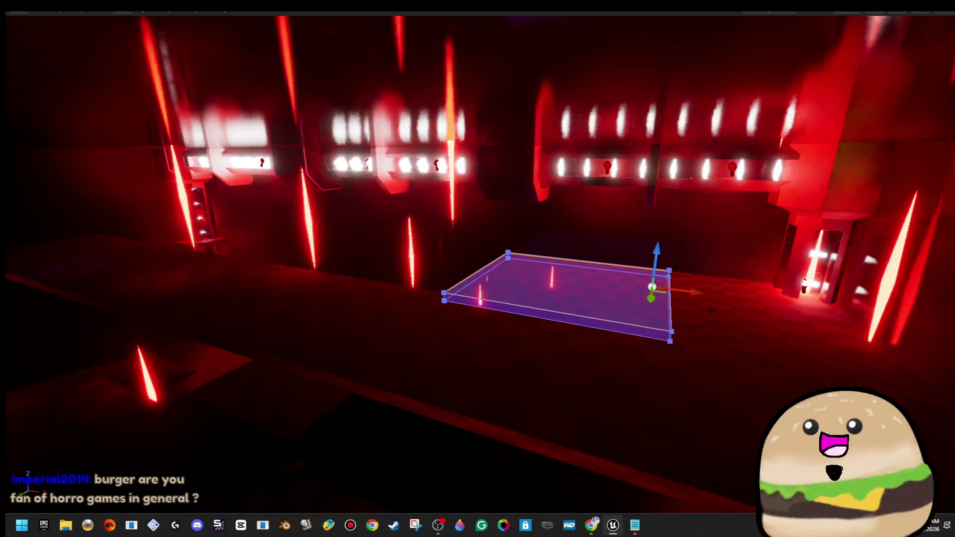
left_click_drag(681, 294, 268, 247)
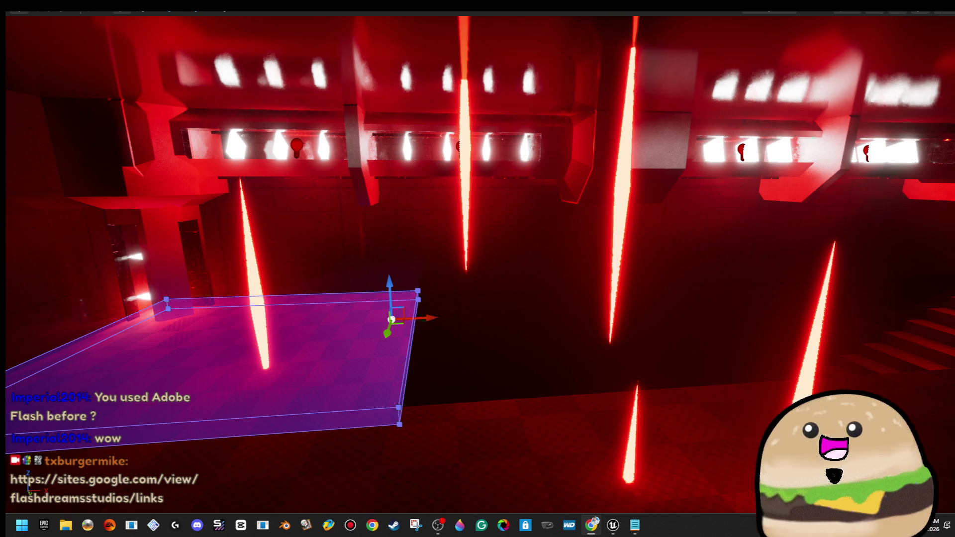
key("alt+Tab")
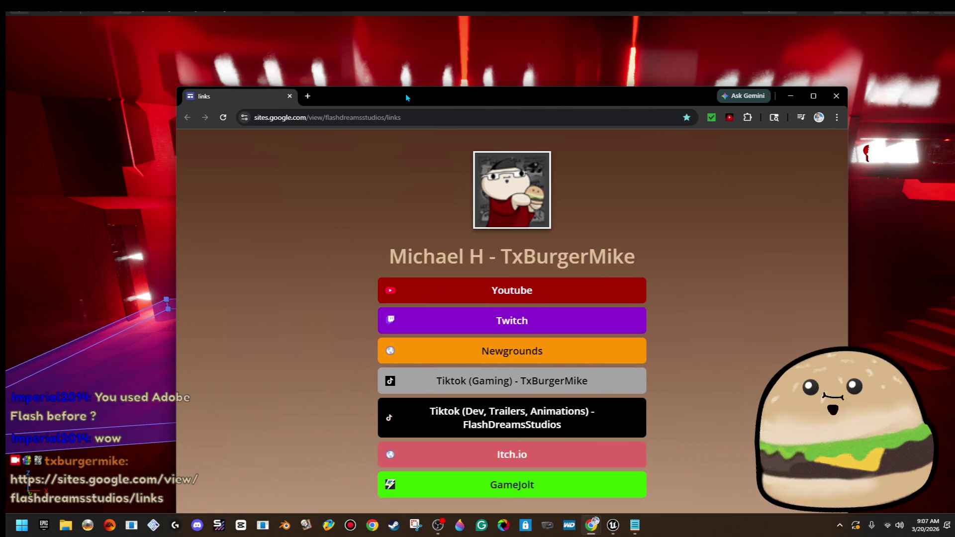
- Maximize the browser and scroll through the Newgrounds games page
double_click(403, 98)
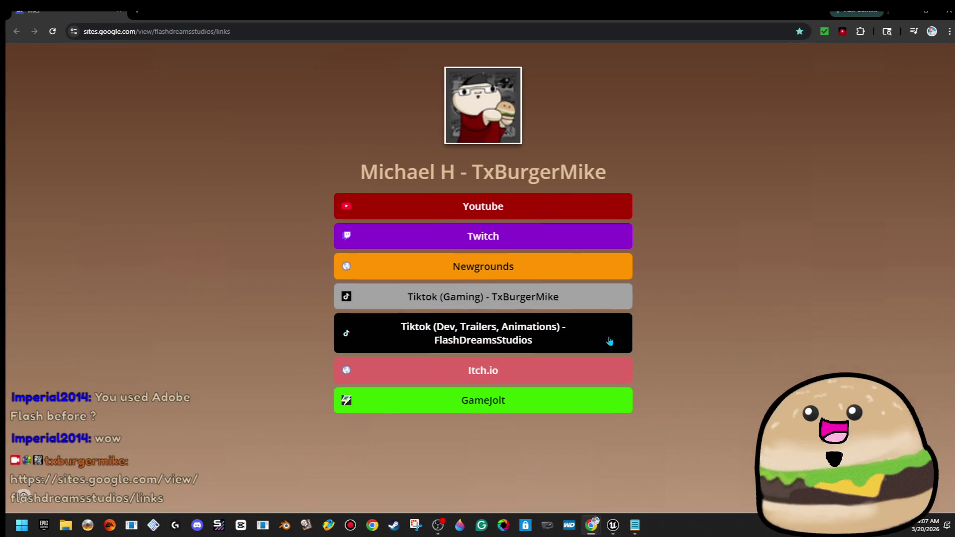
left_click(555, 275)
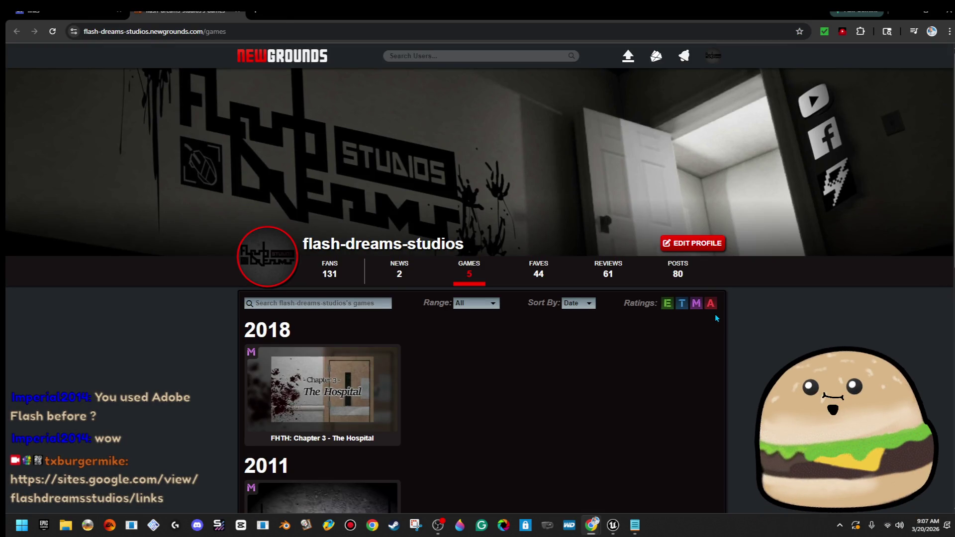
scroll(715, 315, "down", 5)
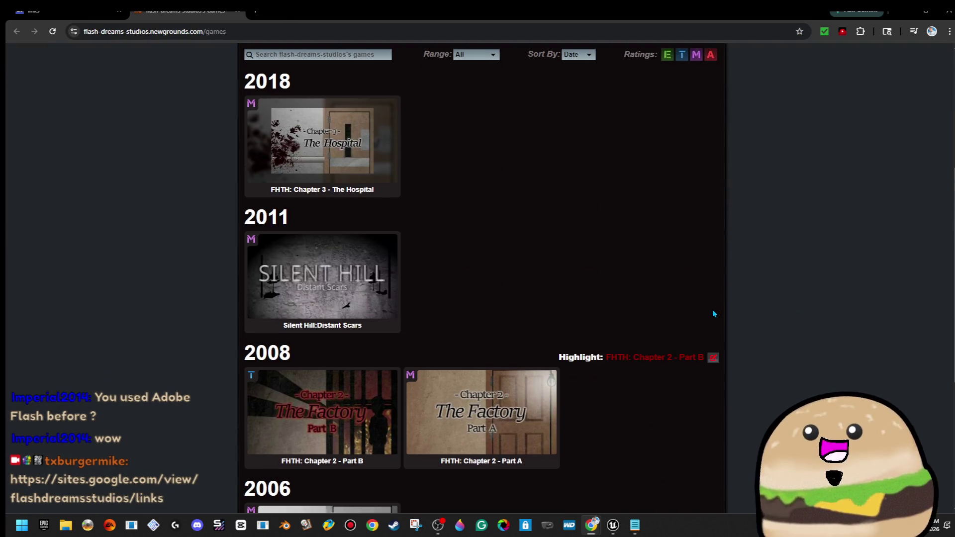
scroll(341, 323, "down", 3)
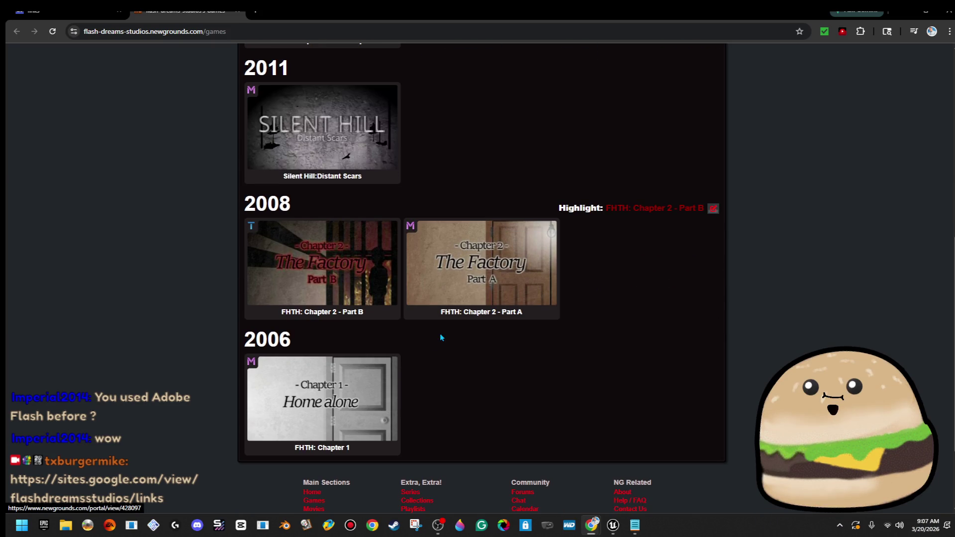
scroll(404, 368, "up", 3)
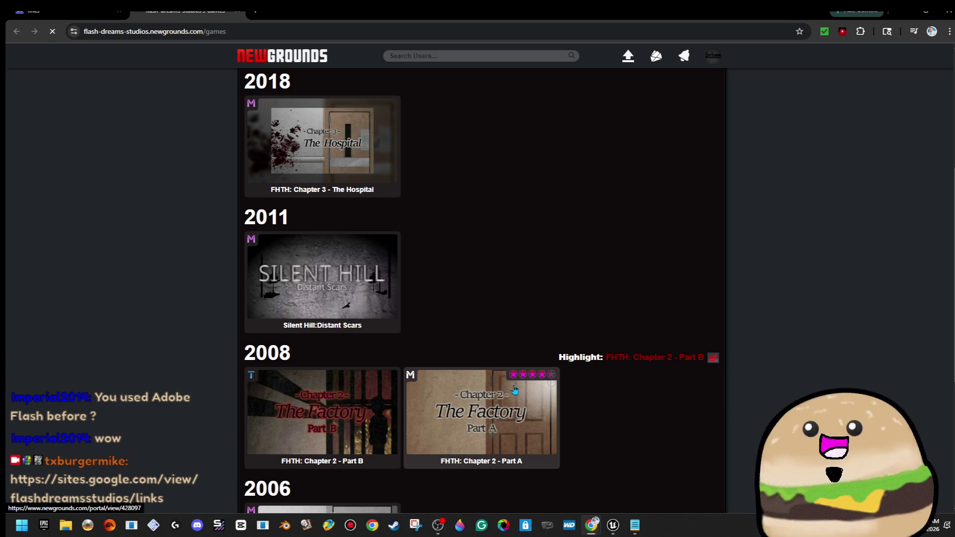
scroll(377, 369, "down", 4)
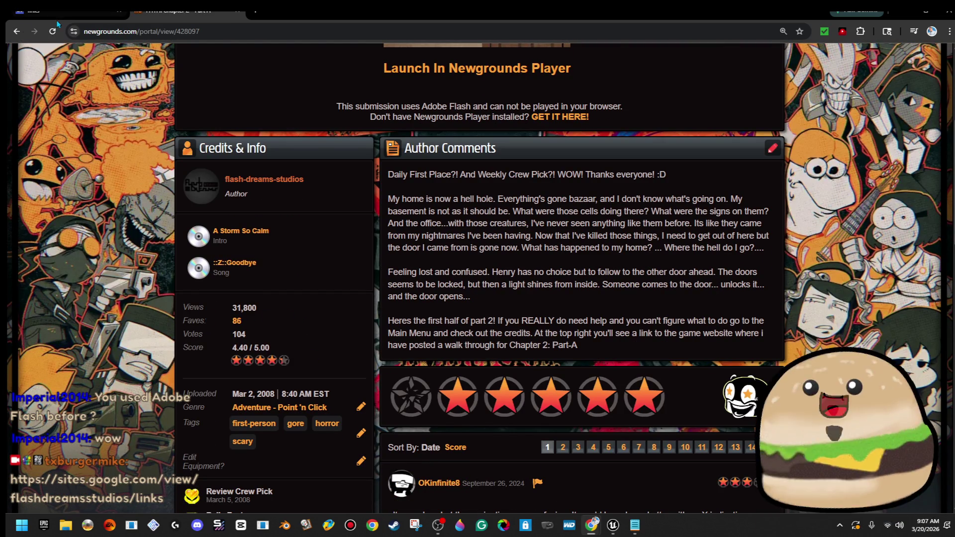
- Browse the FHTH: Chapter 2 - Part B and FHTH: Chapter 1 game pages
left_click(11, 31)
scroll(450, 331, "down", 1)
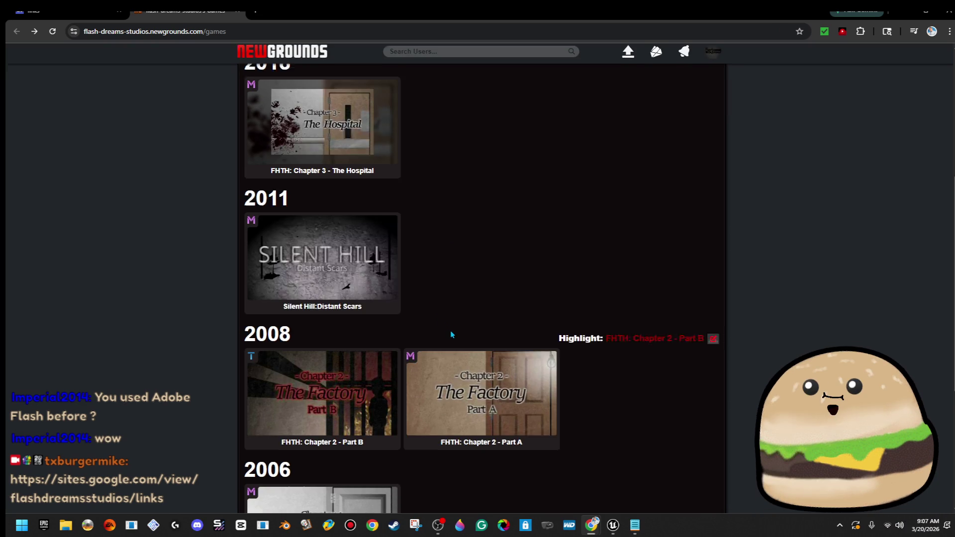
left_click(337, 348)
scroll(342, 347, "down", 3)
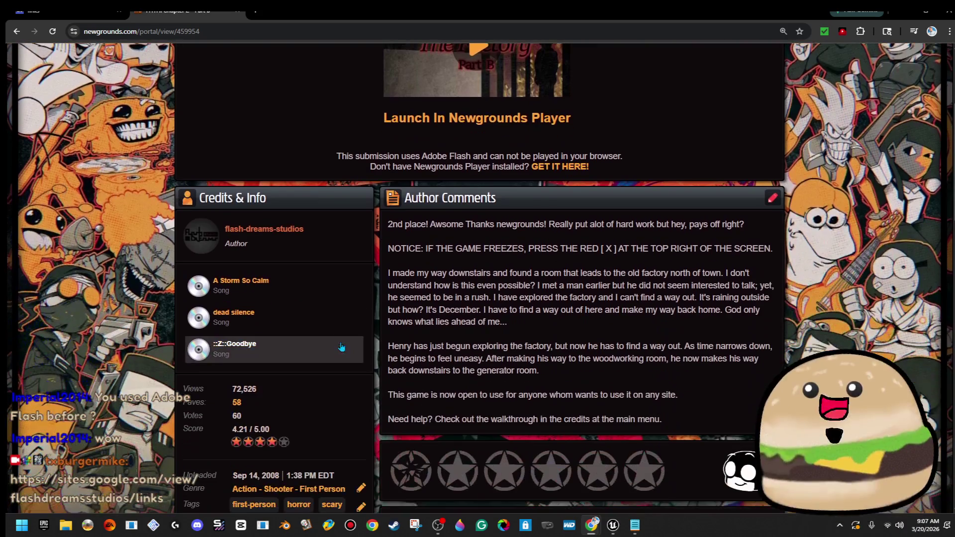
left_click(17, 32)
left_click(347, 422)
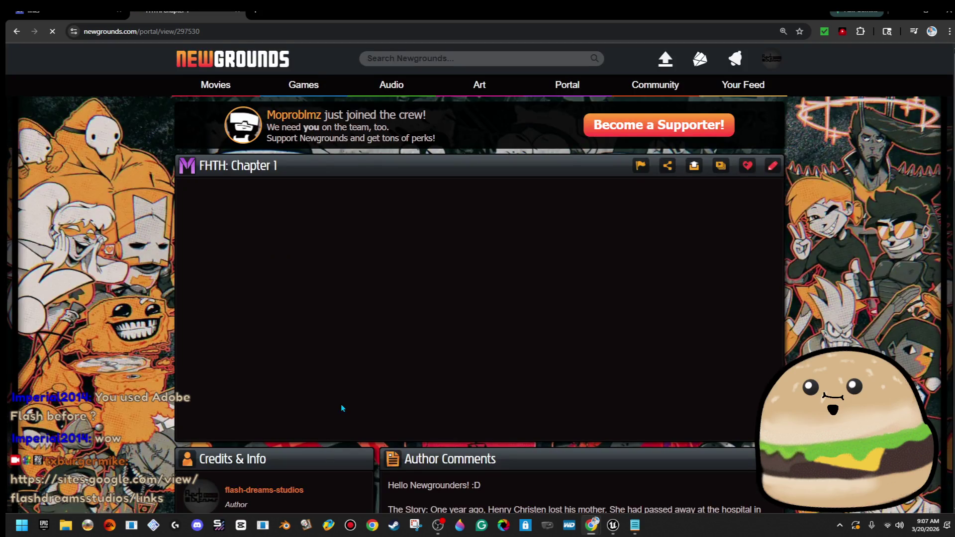
- Dismiss the Supporter offer, close the FHTH: Chapter 1 page and the browser
left_click(647, 127)
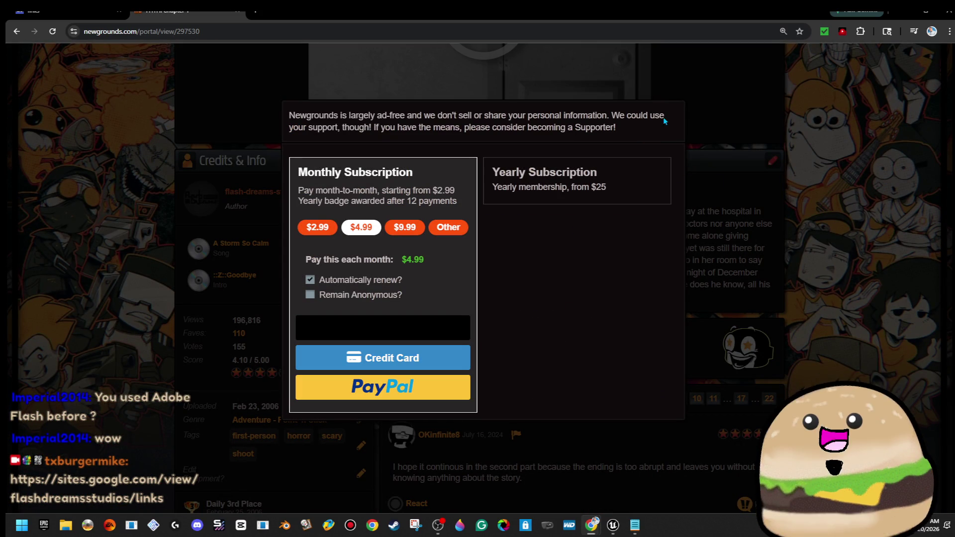
left_click(740, 144)
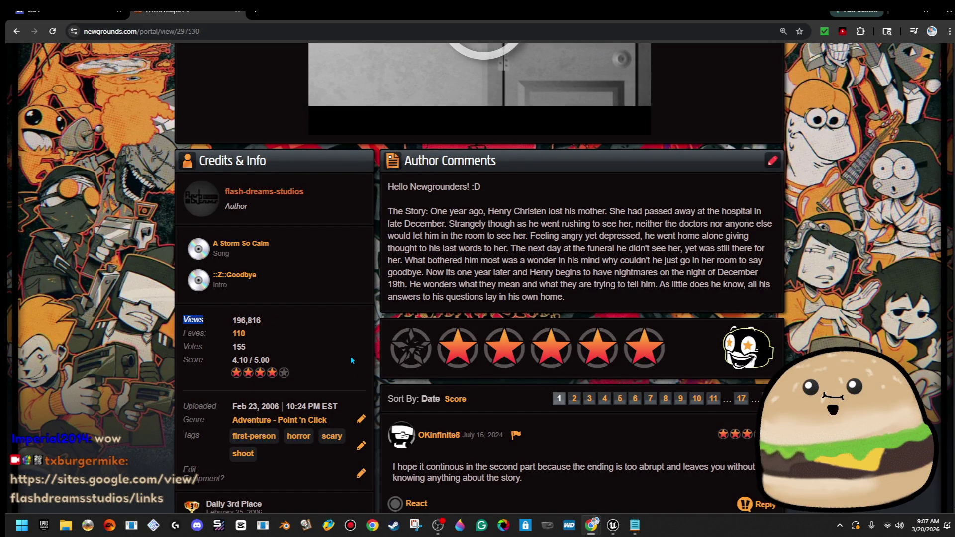
scroll(33, 43, "up", 5)
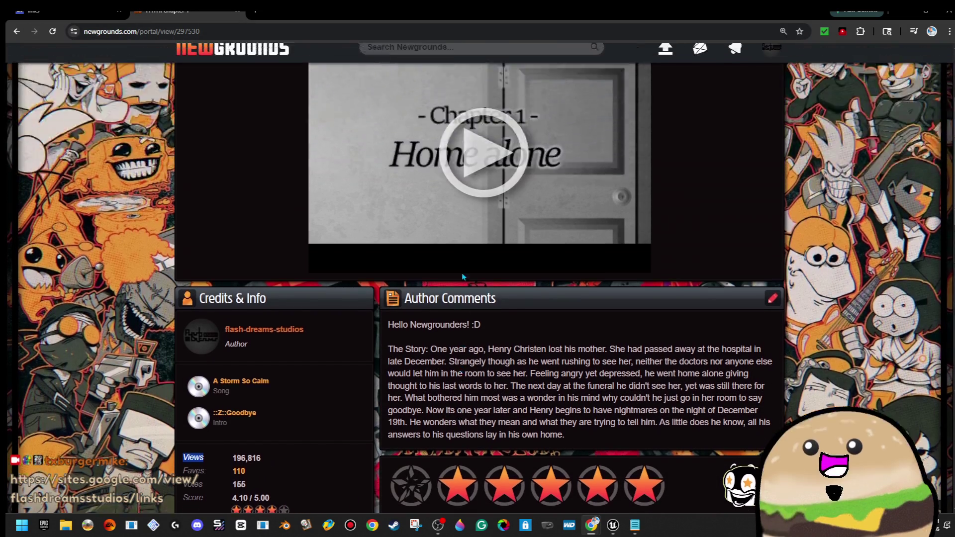
left_click(239, 13)
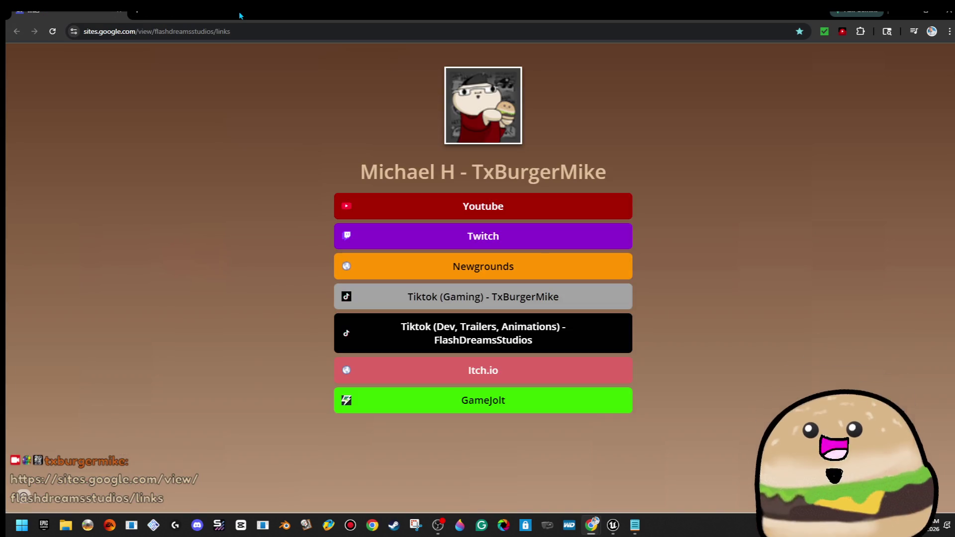
left_click(121, 16)
- Shrink the red staircase along X in two scale drags, reframing it between them
mouse_move(605, 288)
left_mouse_down()
mouse_move(552, 251)
mouse_move(627, 252)
mouse_move(639, 291)
mouse_move(677, 268)
left_mouse_up()
mouse_move(518, 242)
left_mouse_down()
mouse_move(567, 242)
mouse_move(446, 242)
left_mouse_up()
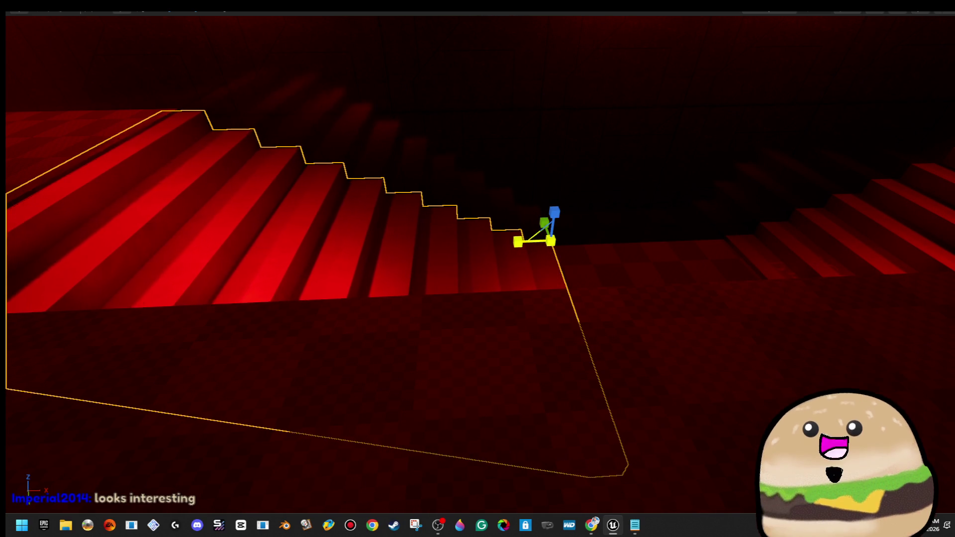
key("w")
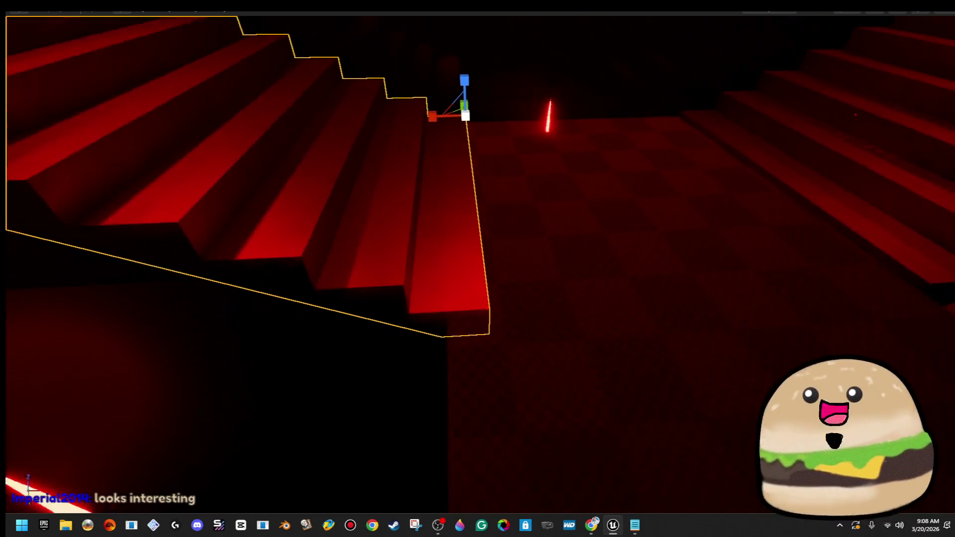
scroll(483, 260, "up", 5)
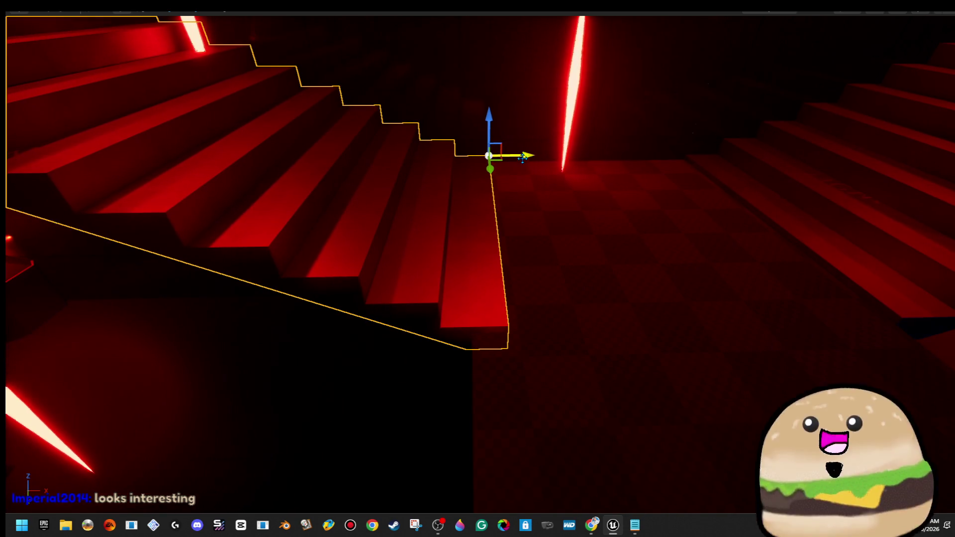
scroll(523, 160, "down", 10)
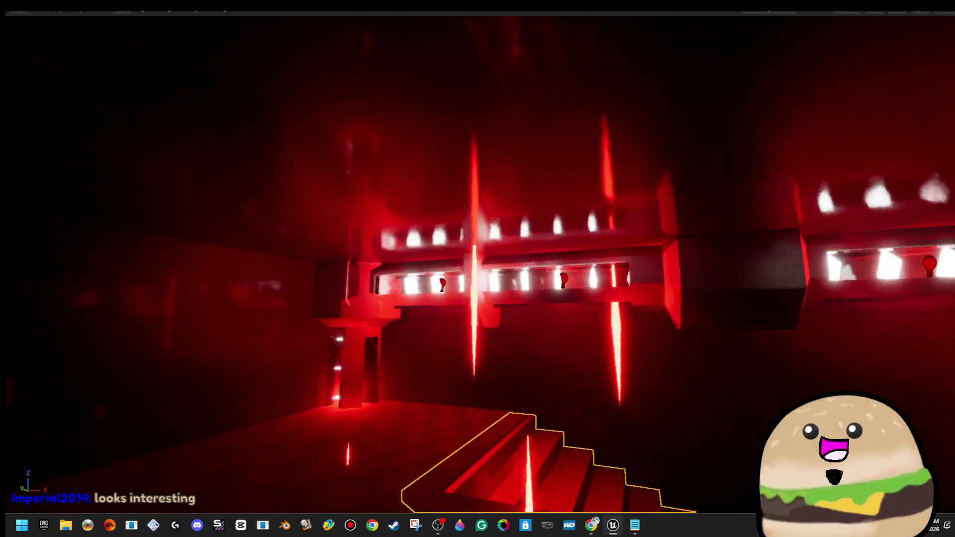
key("f")
mouse_move(644, 303)
left_mouse_down()
mouse_move(634, 305)
mouse_move(656, 303)
left_mouse_up()
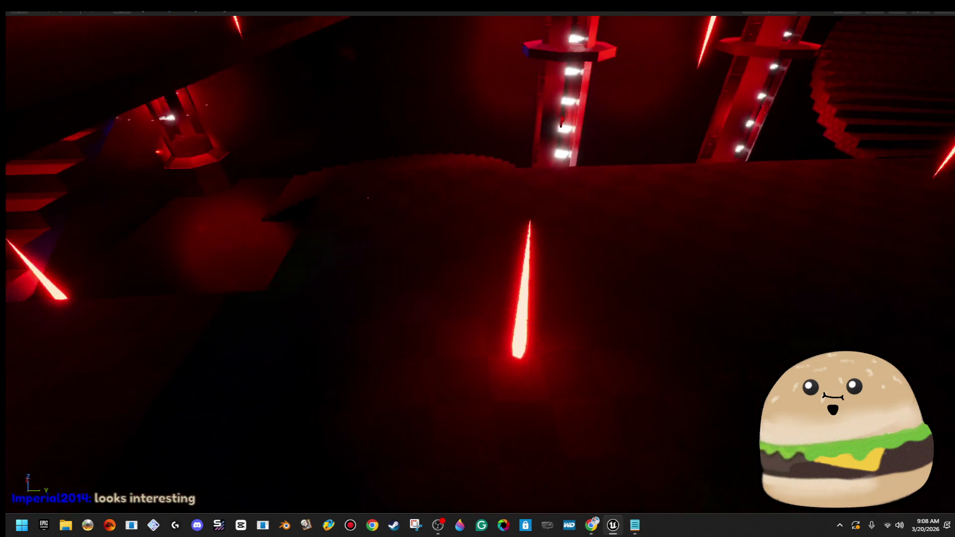
right_click(569, 383)
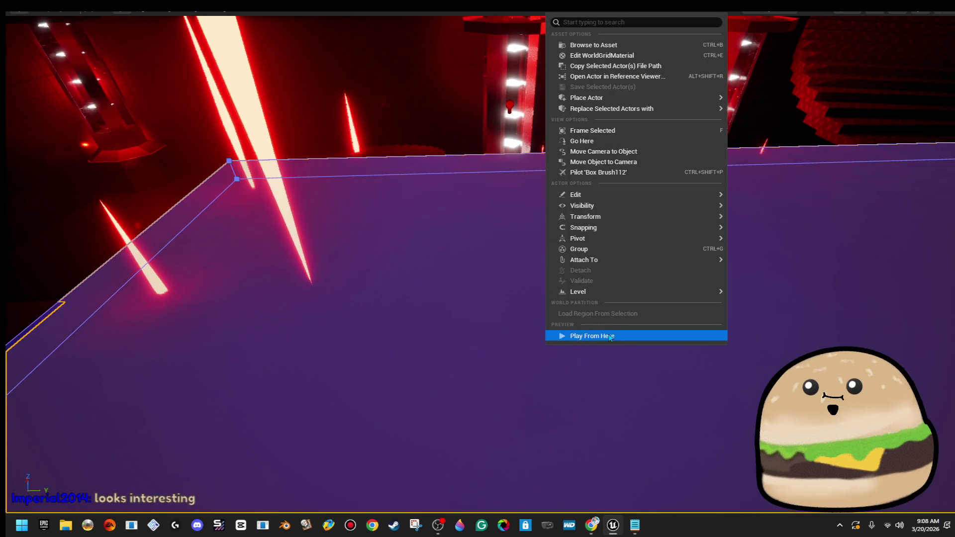
- Play-test from the floor platform, then select the stairs mesh
left_click(611, 338)
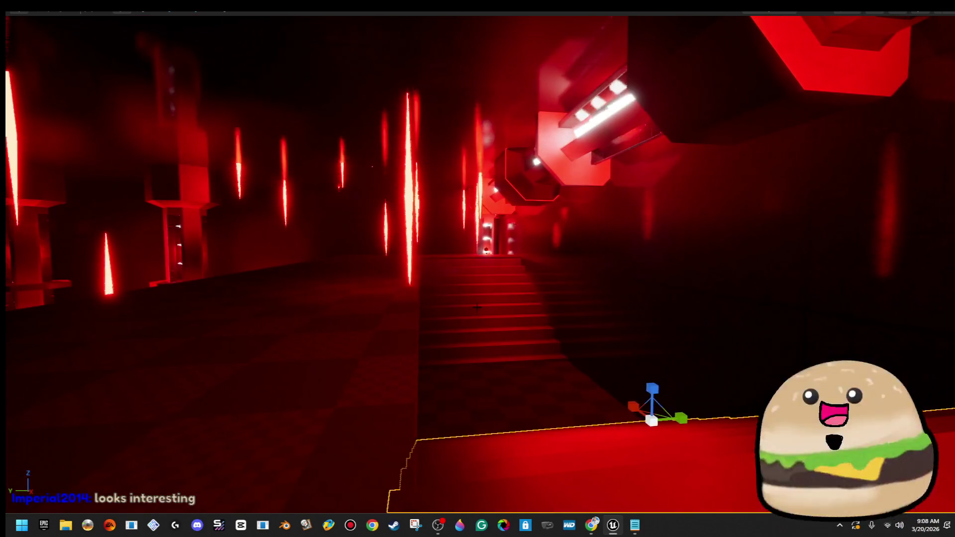
left_click(477, 307, "ctrl")
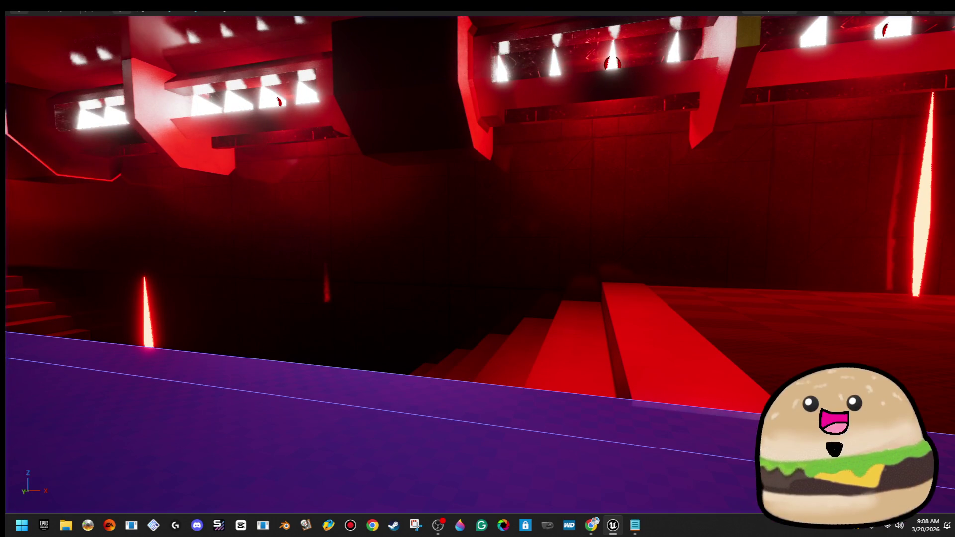
left_click(169, 388)
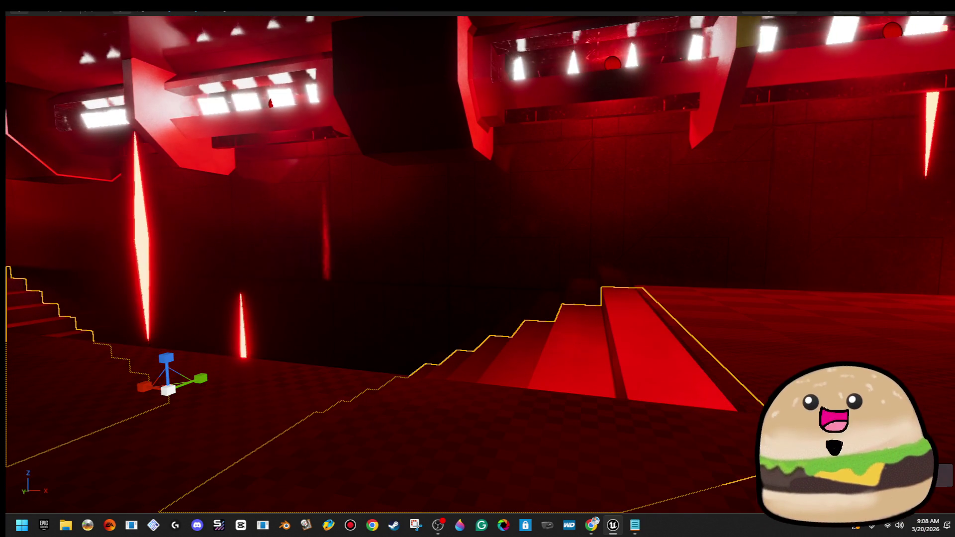
- Fly around the staircase to inspect it and restore the full editor layout
key("f")
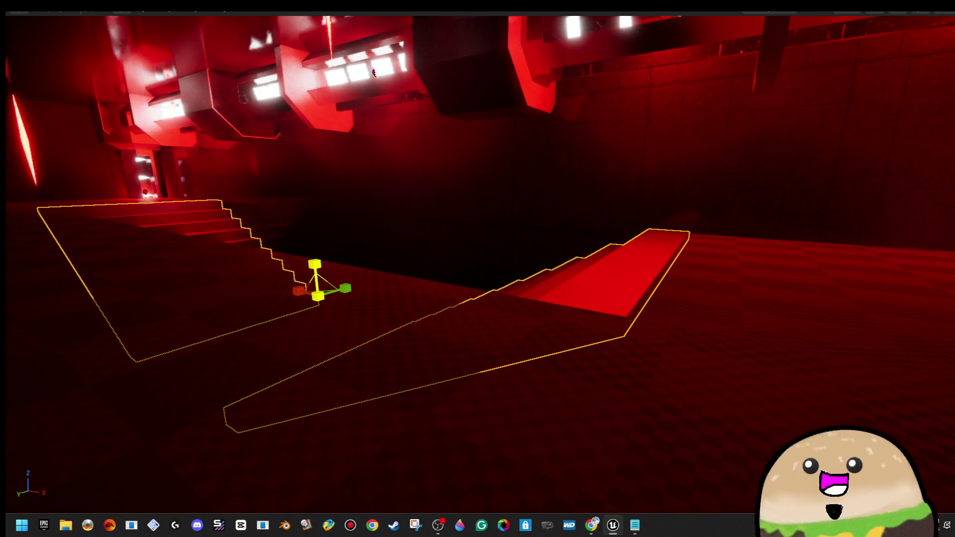
key("a")
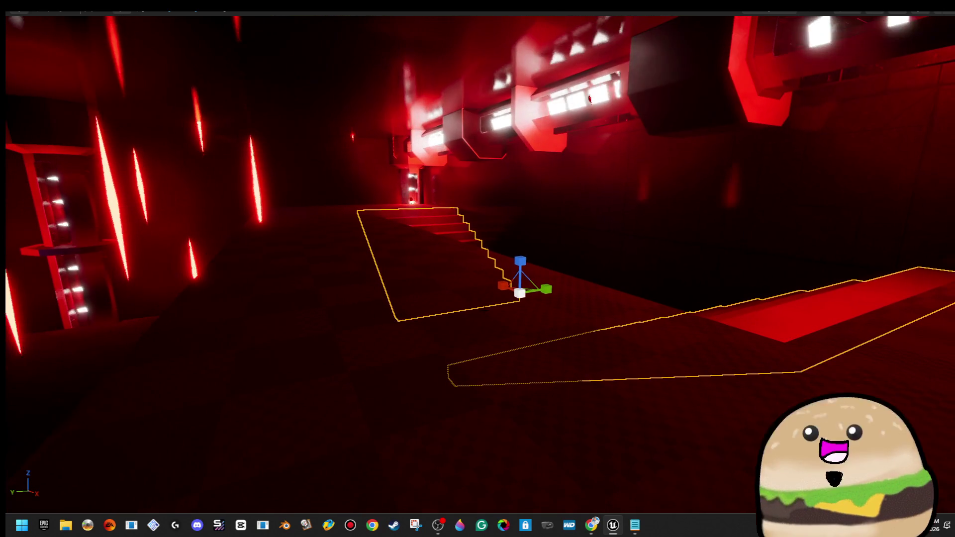
key("w")
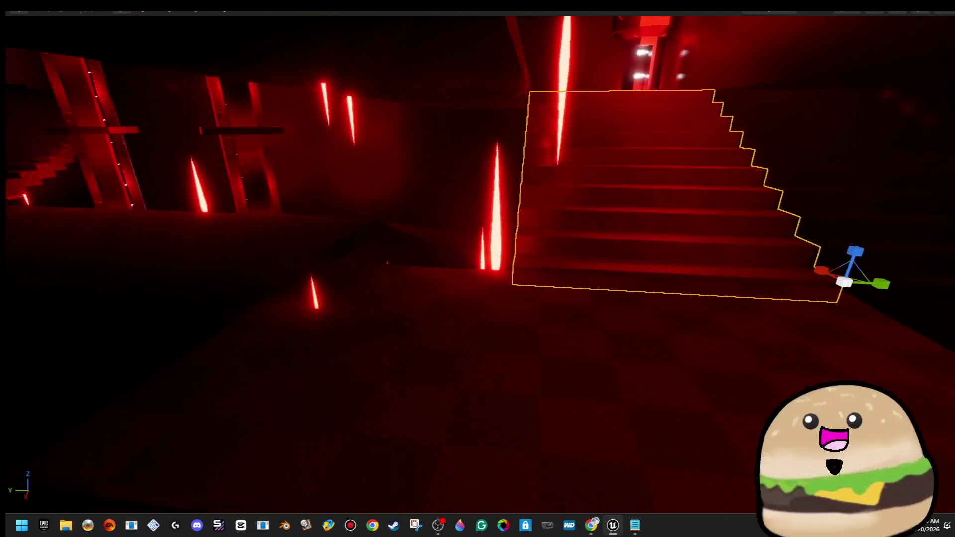
key("s")
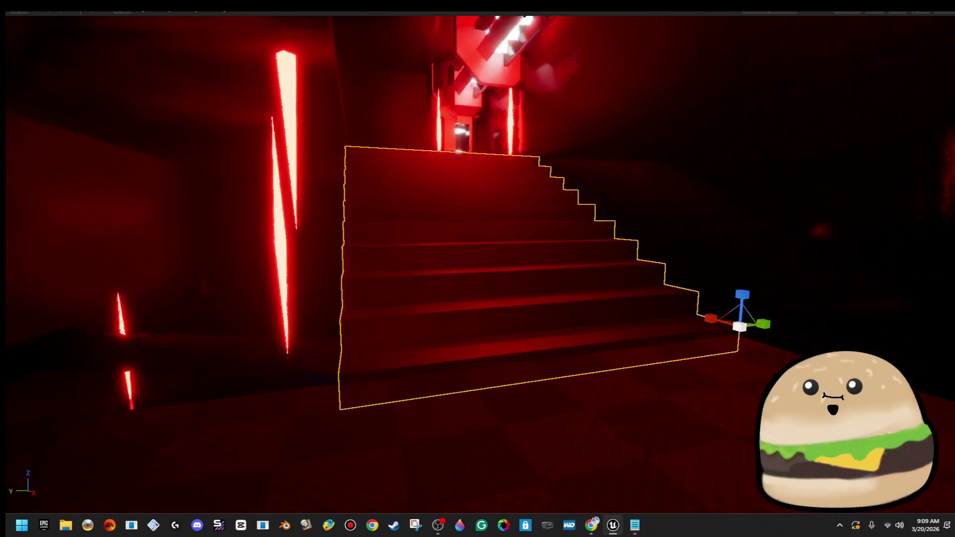
key("w")
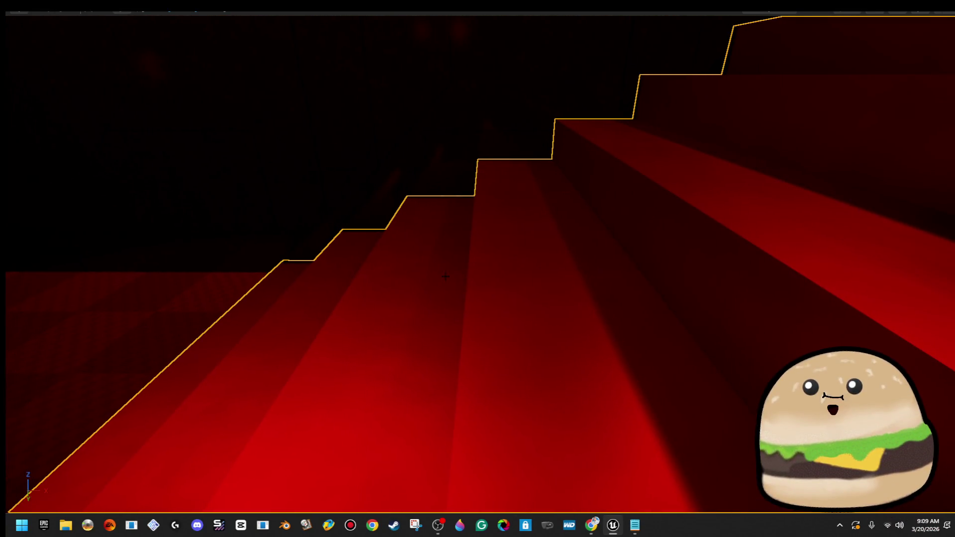
key("s")
key("F11")
- Select all four stairs_spiral_90 spiral stair pieces together
key("s")
key("a")
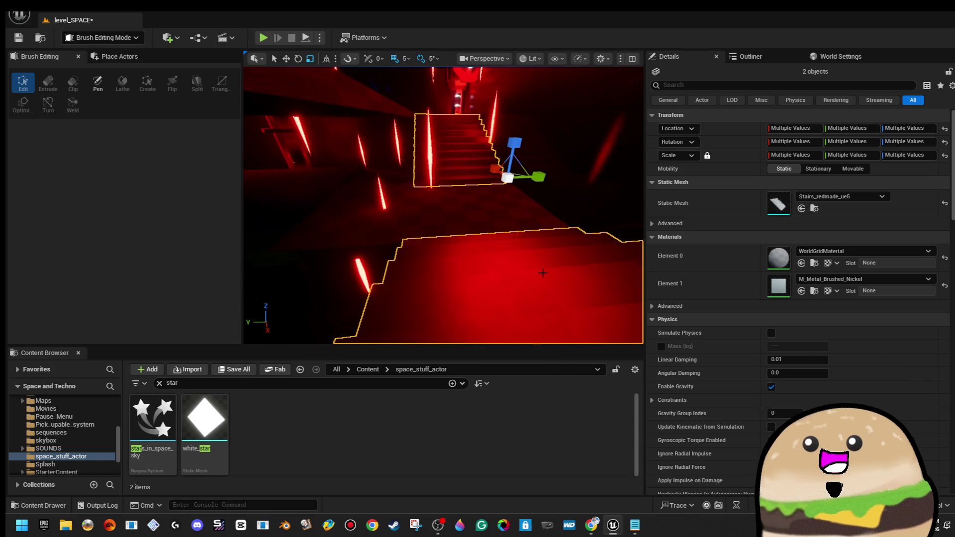
key("w")
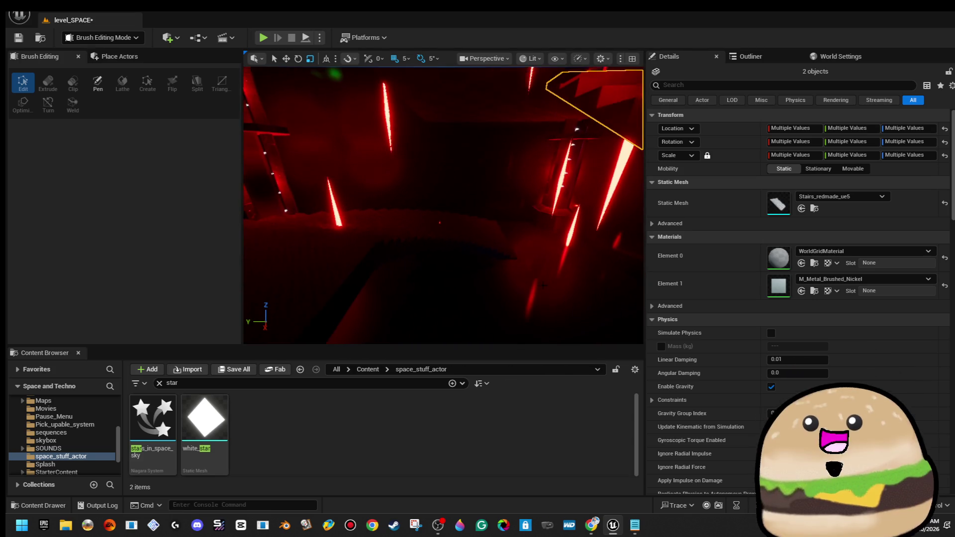
left_click(398, 229)
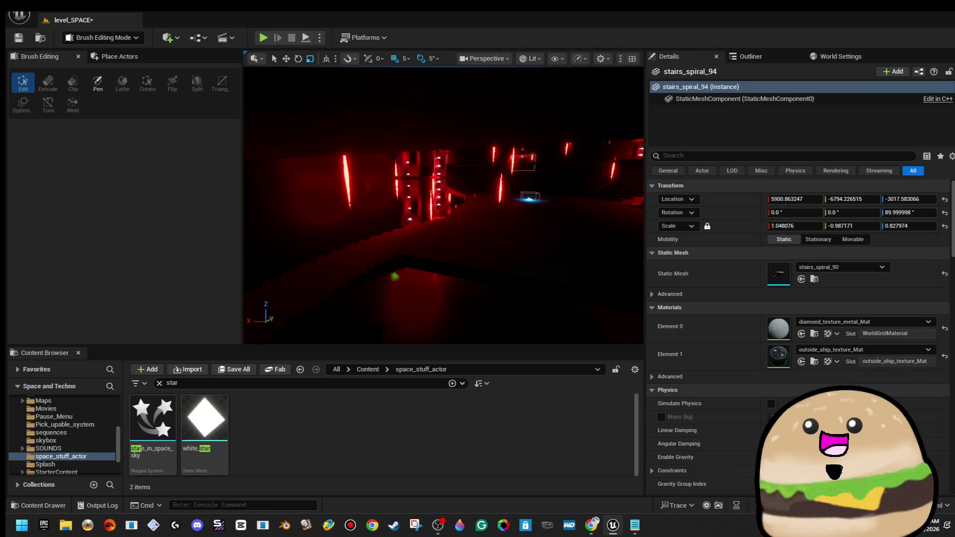
key("ctrl+z")
key("w")
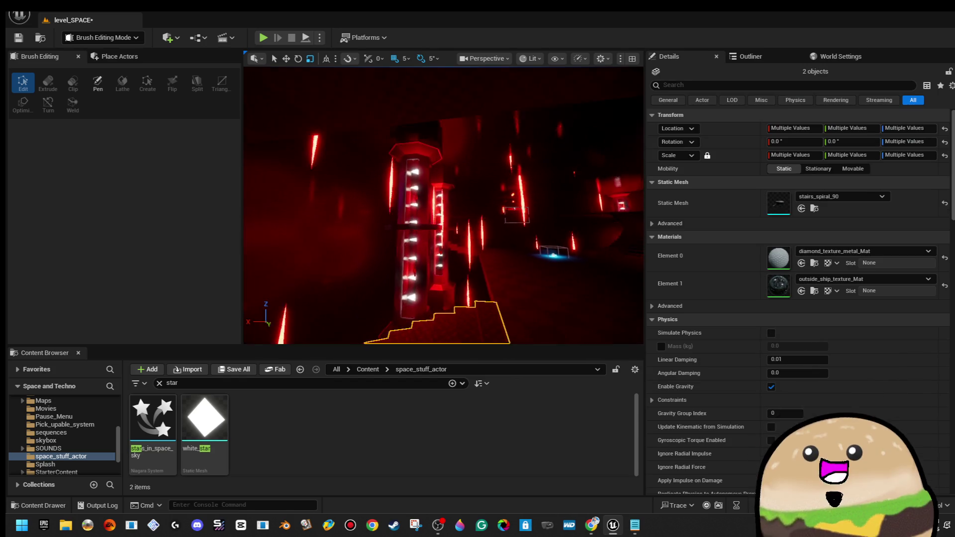
key("s")
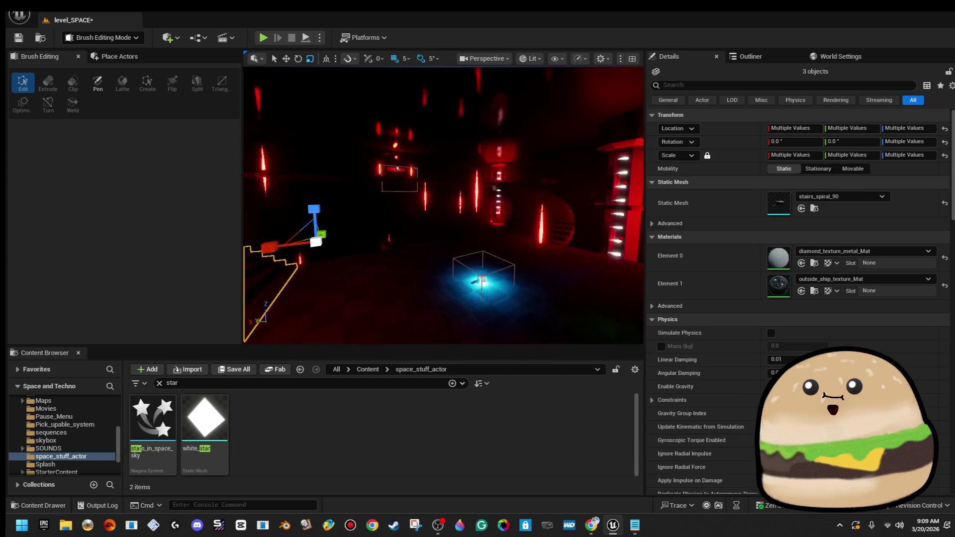
key("ctrl+z")
- Set both material slots, Element 0 and Element 1, to M_Metal_Brushed_Nickel
left_click(902, 281)
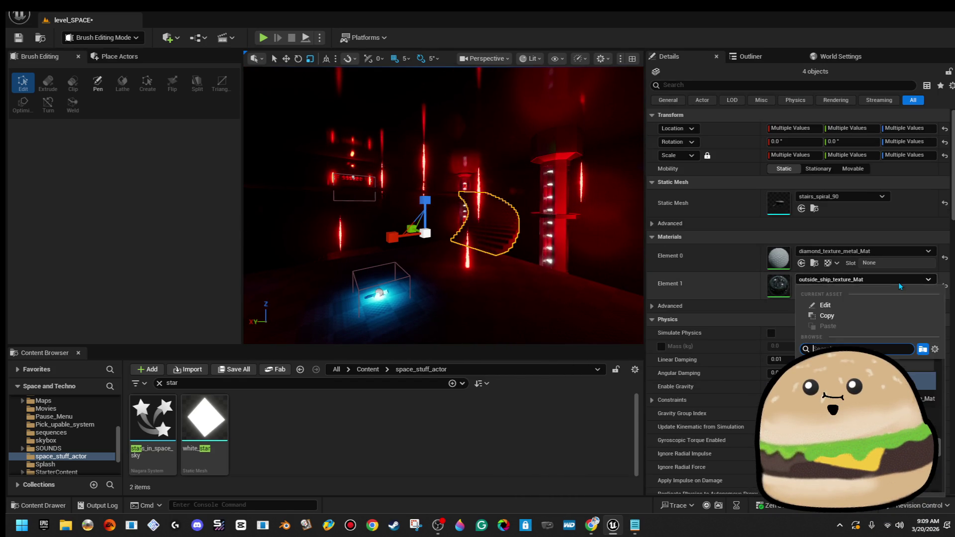
type("brush_i")
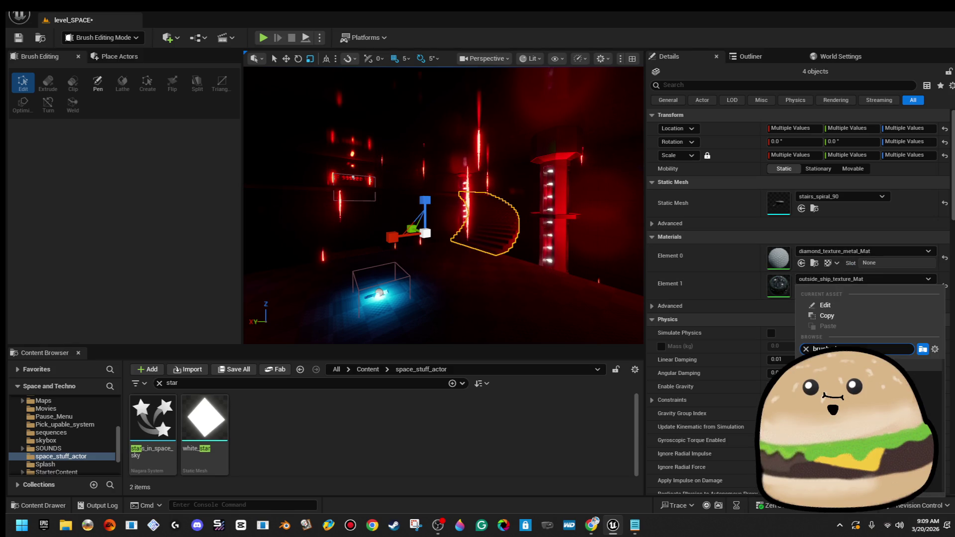
key("Return")
left_click(906, 254)
type("brushed")
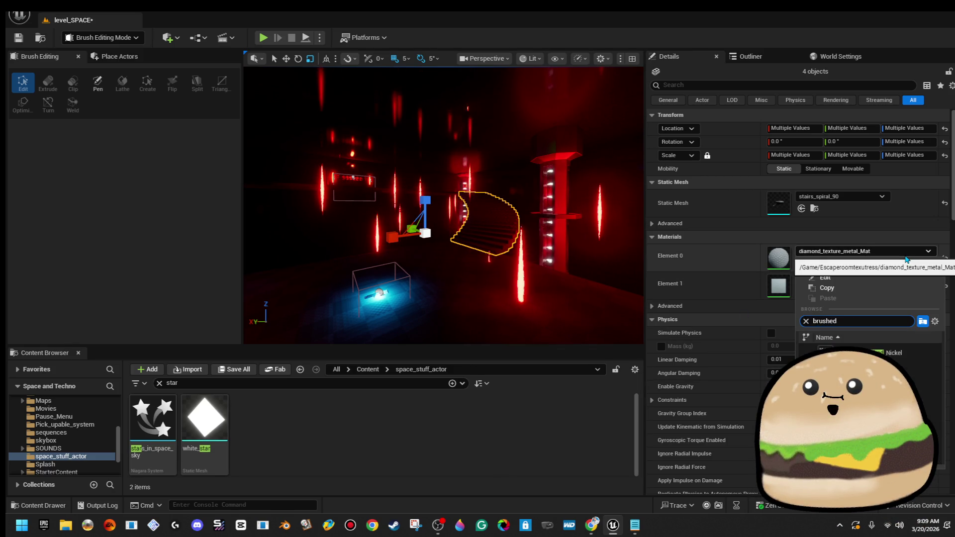
key("Return")
- Fly along the red corridor and select the Box Brush114 platform
key("w")
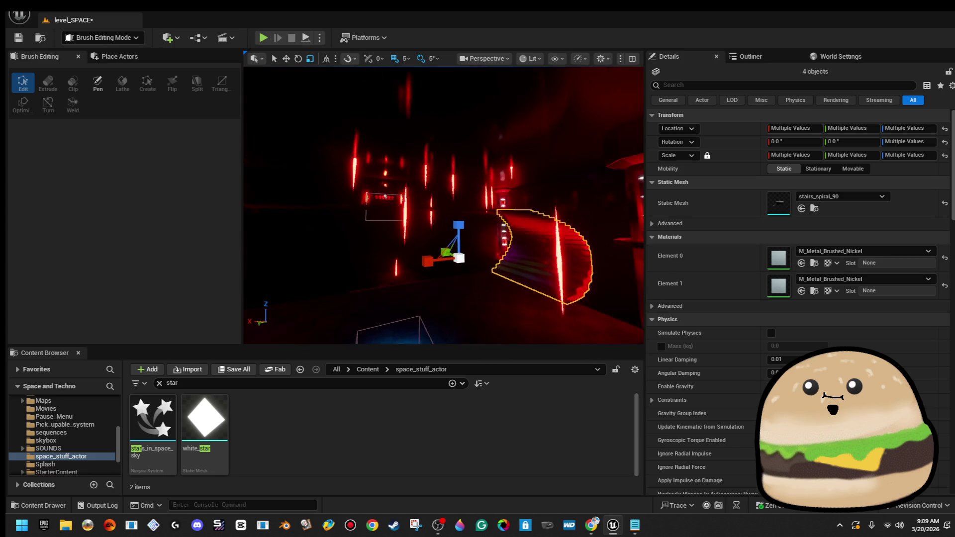
key("w")
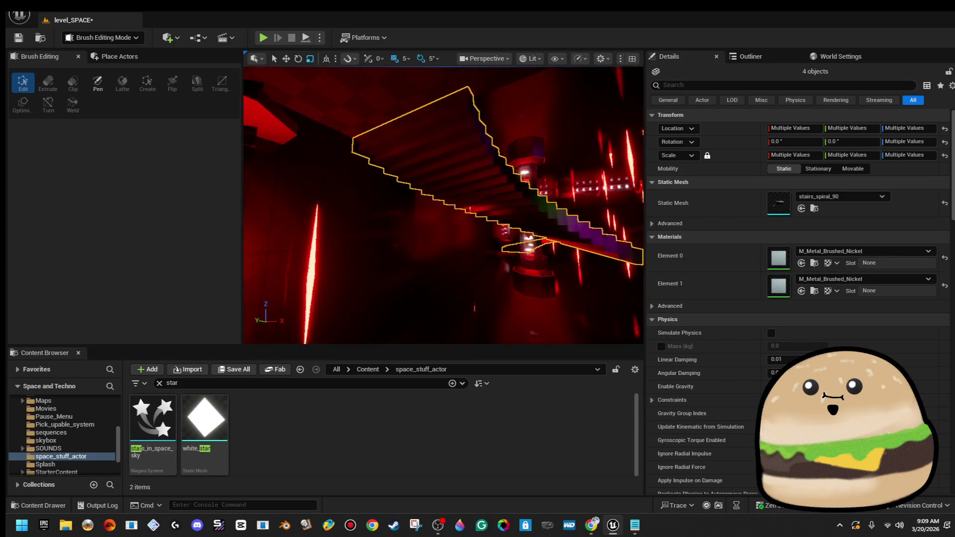
key("w")
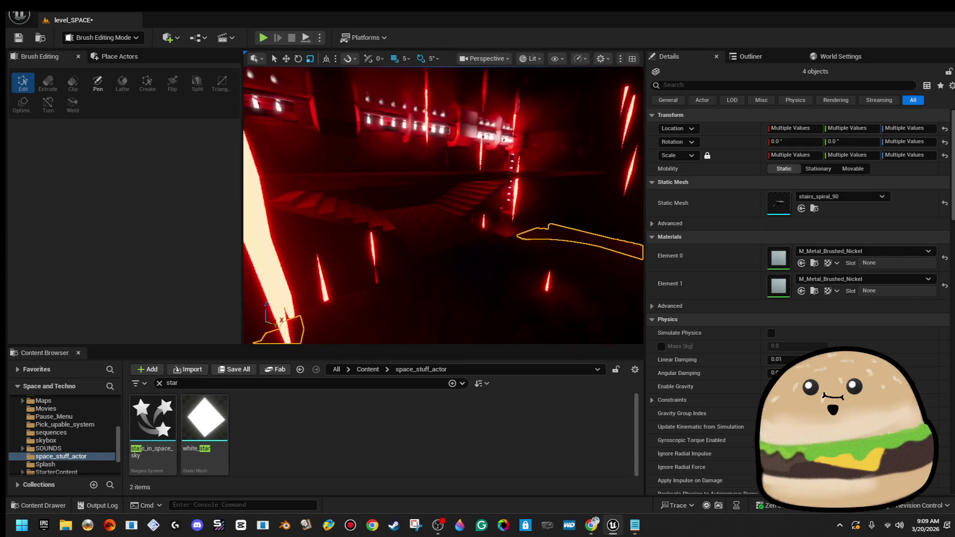
right_click(562, 239)
left_click(426, 246)
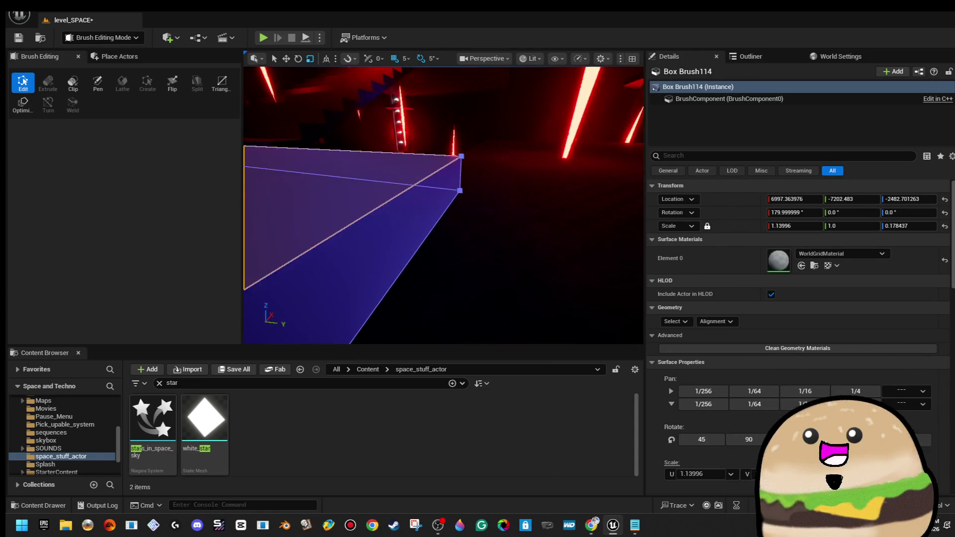
- Stretch one face of Box Brush114 outward to widen the platform
left_click(349, 224)
key("f")
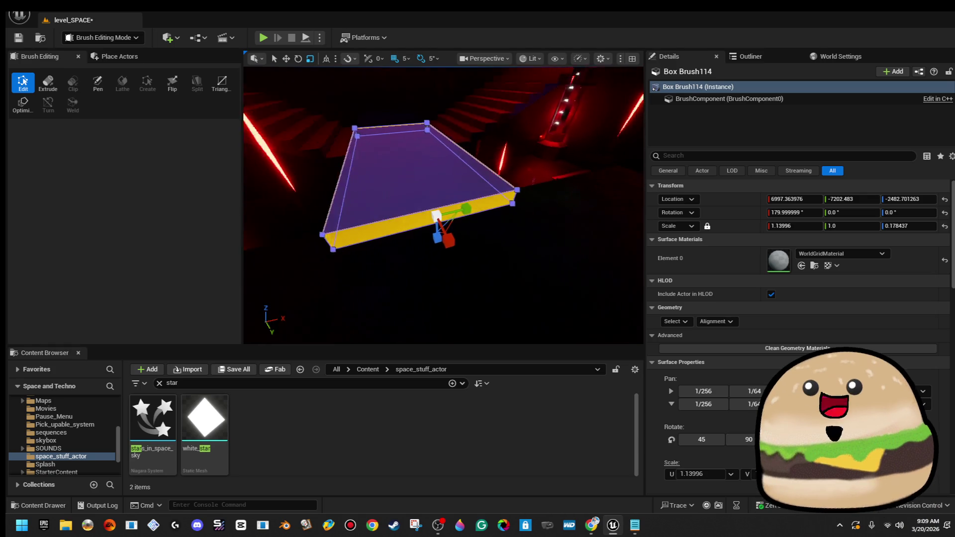
mouse_move(475, 205)
left_mouse_down()
mouse_move(507, 202)
mouse_move(495, 203)
left_mouse_up()
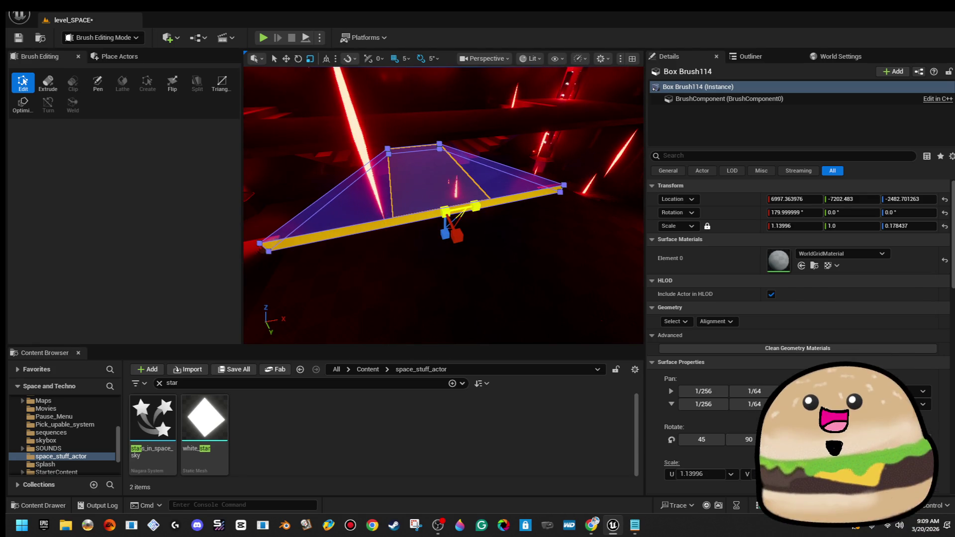
left_click(483, 203)
- Orbit around the platform to inspect its reshaped end, then target the Box Brush112 floor
mouse_move(475, 182)
left_mouse_down()
mouse_move(542, 185)
mouse_move(488, 170)
left_mouse_up()
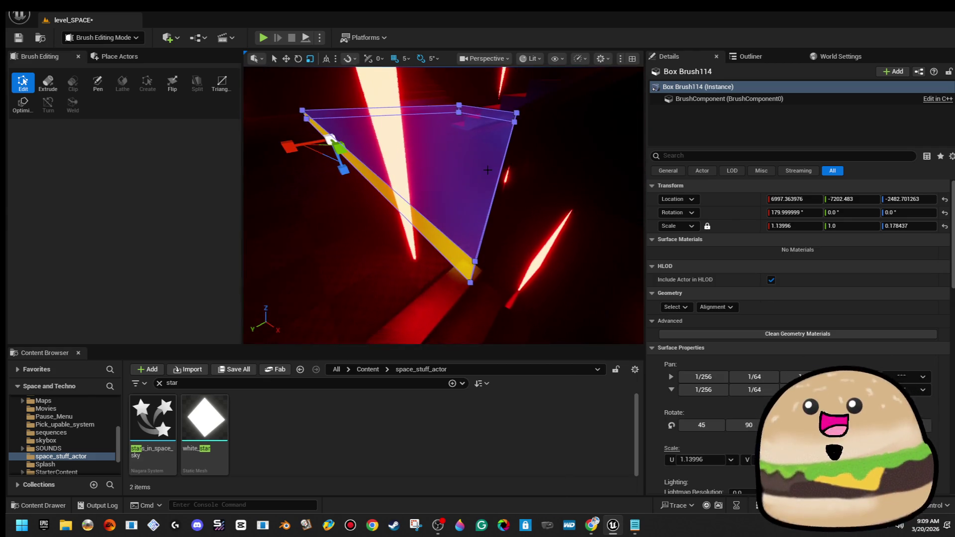
left_click_drag(363, 153, 351, 155)
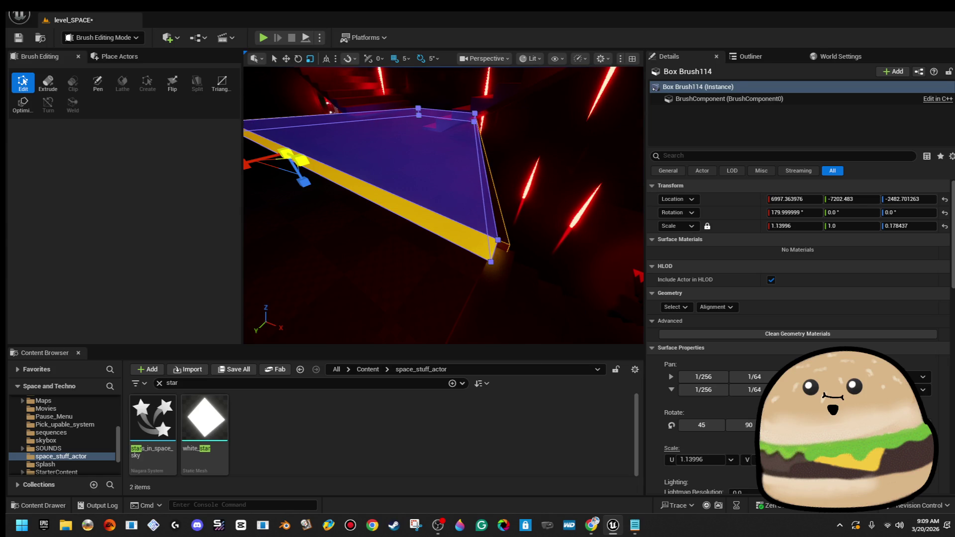
left_click_drag(349, 164, 279, 183)
right_click(278, 183)
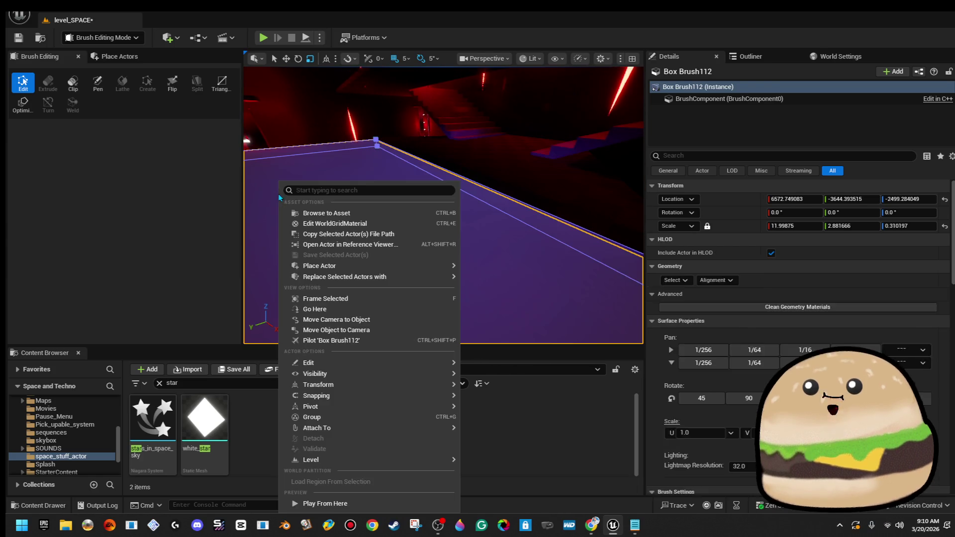
left_click(326, 504)
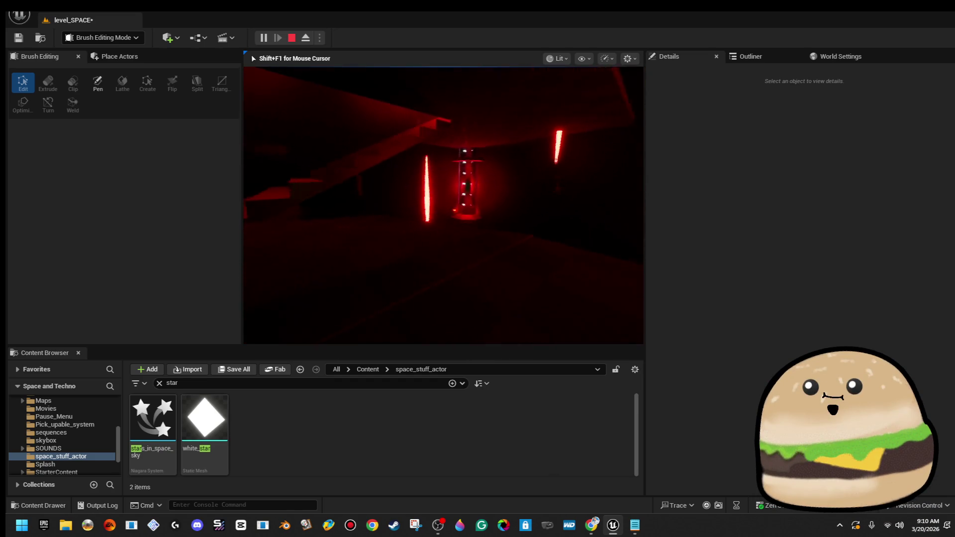
key("Escape")
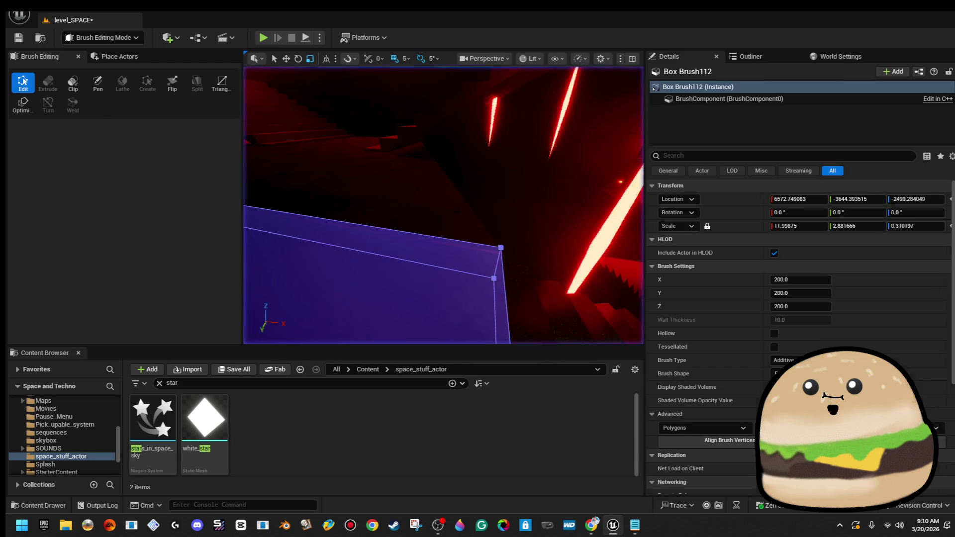
left_click(362, 202)
key("s")
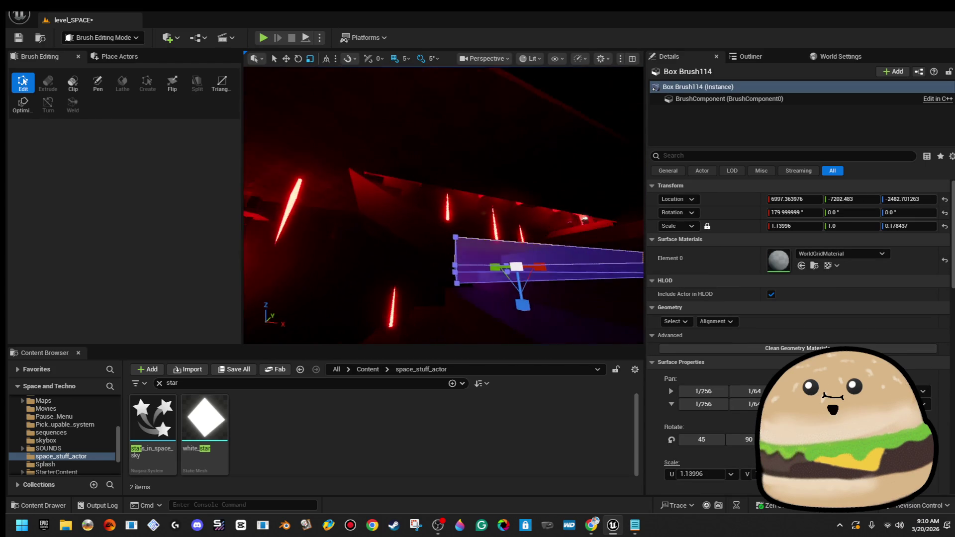
key("f")
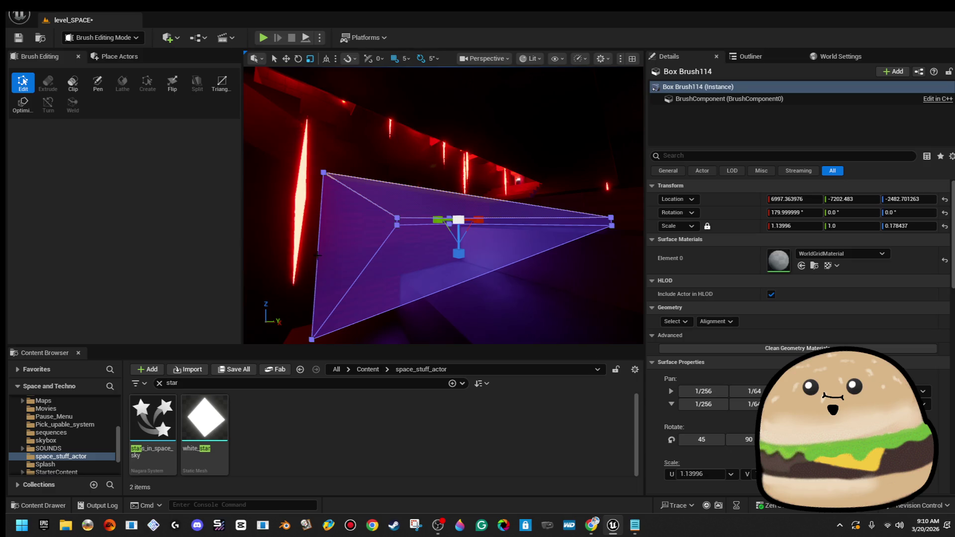
left_click_drag(318, 255, 243, 262)
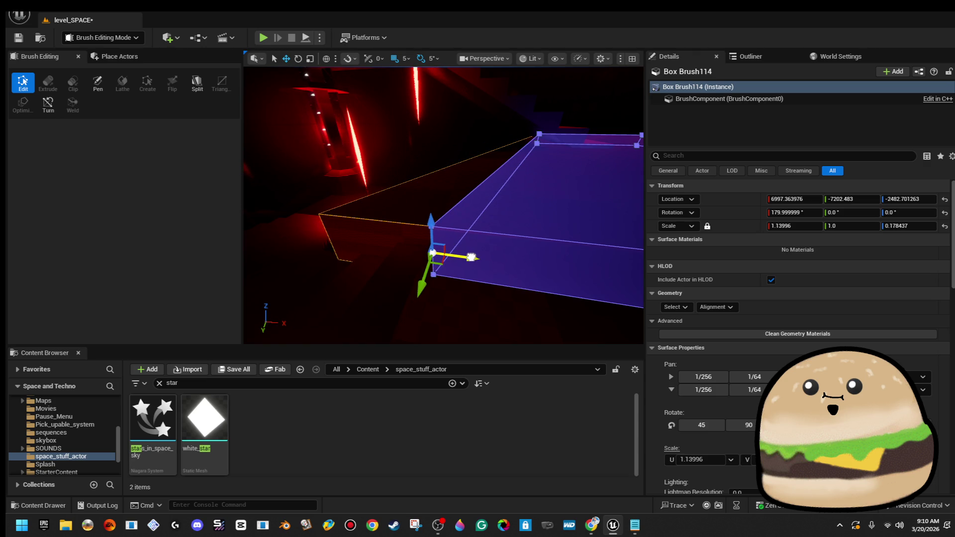
key("ctrl+z")
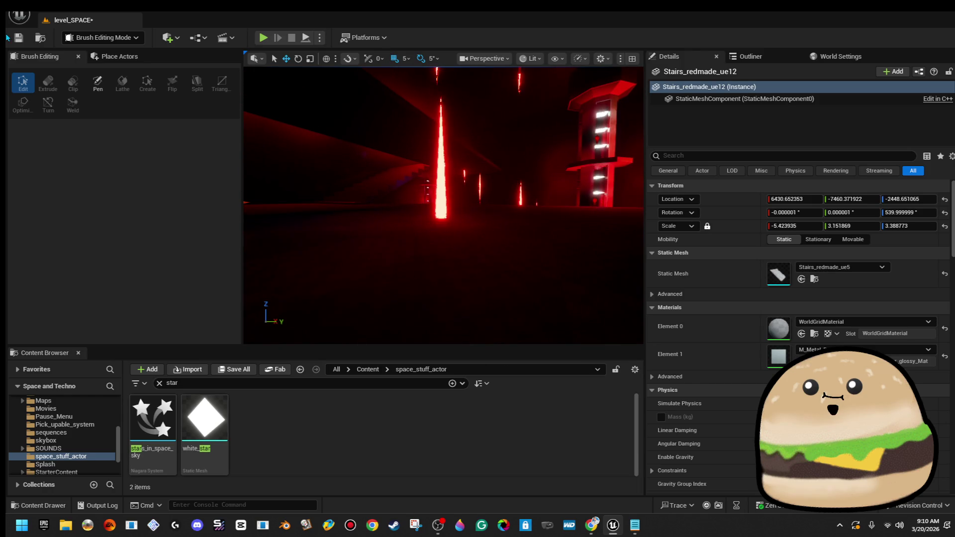
left_click(27, 38)
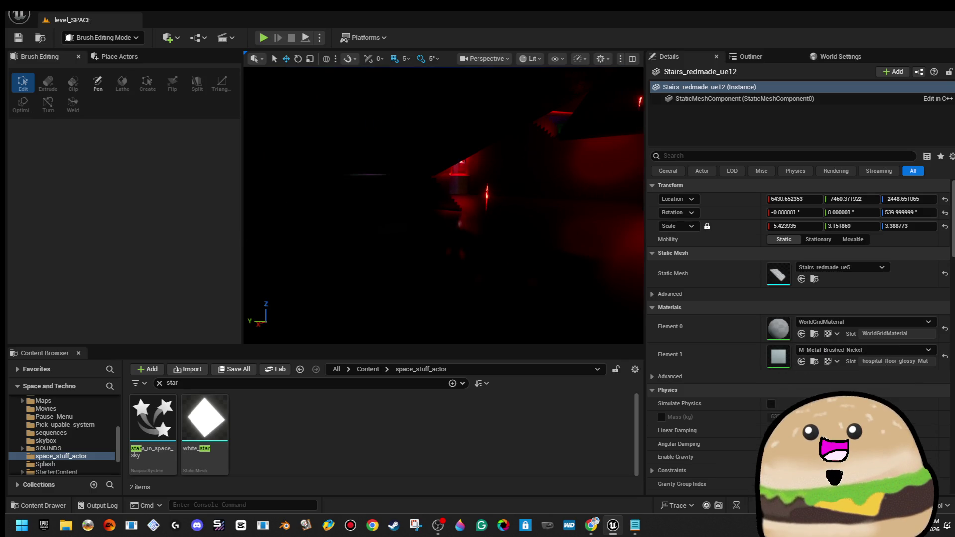
- Place a point light with intensity 33780.67 and save level_SPACE
left_click(554, 266)
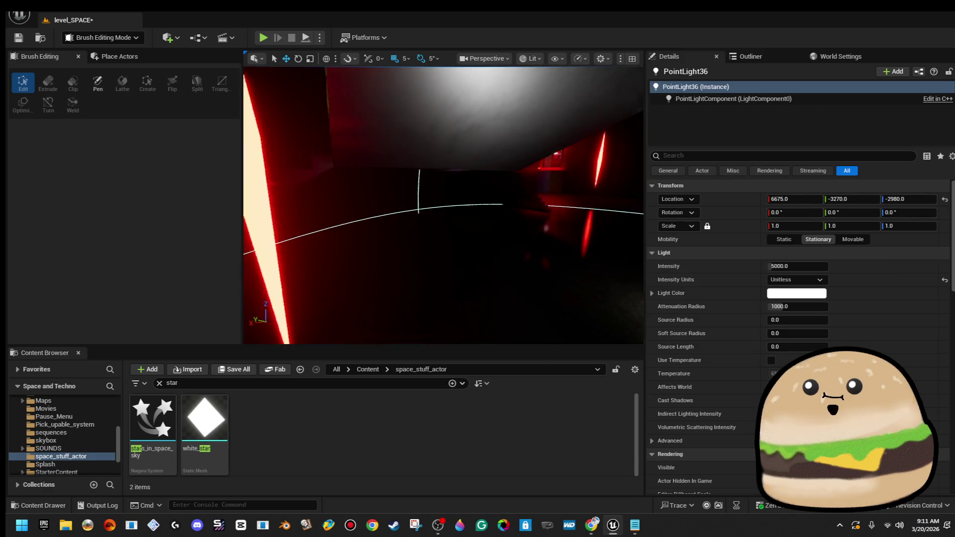
left_click_drag(813, 270, 801, 330)
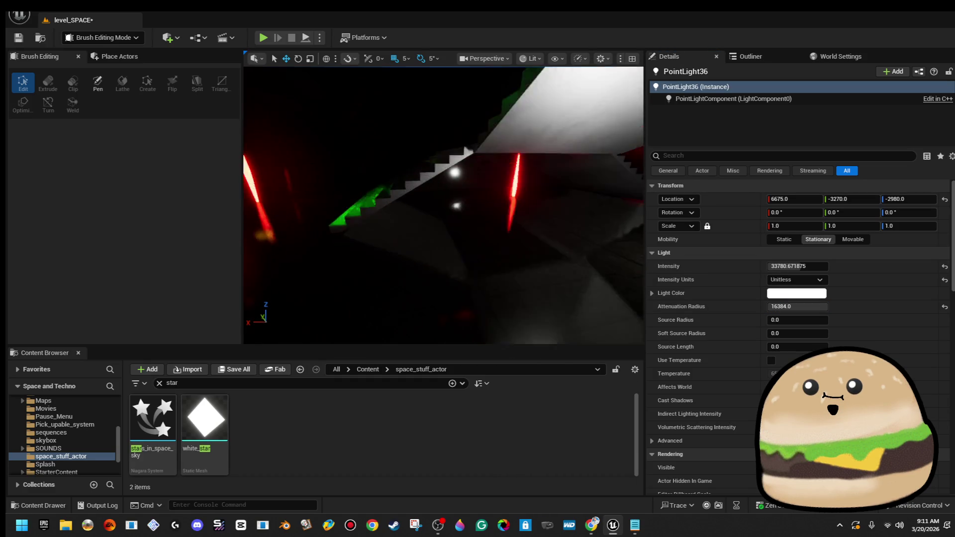
left_click(19, 38)
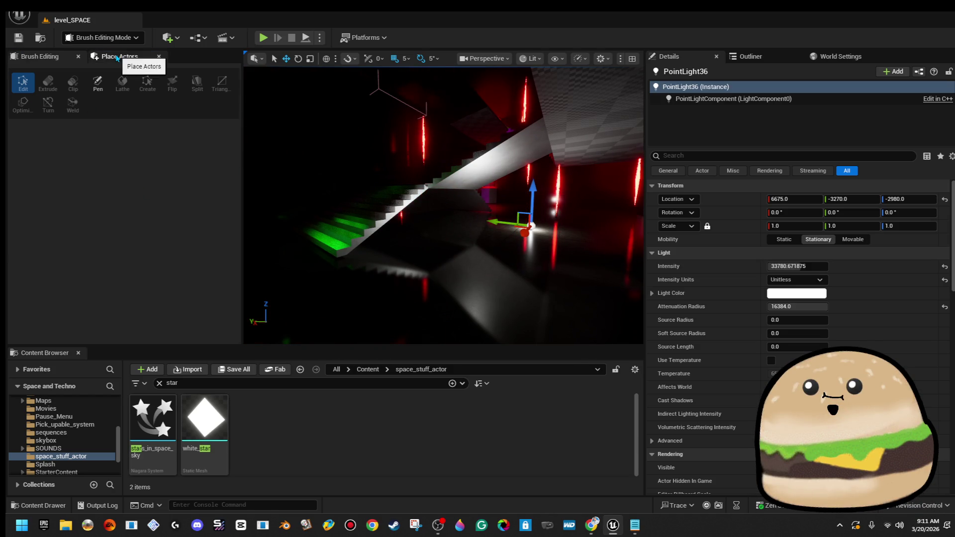
left_click(118, 59)
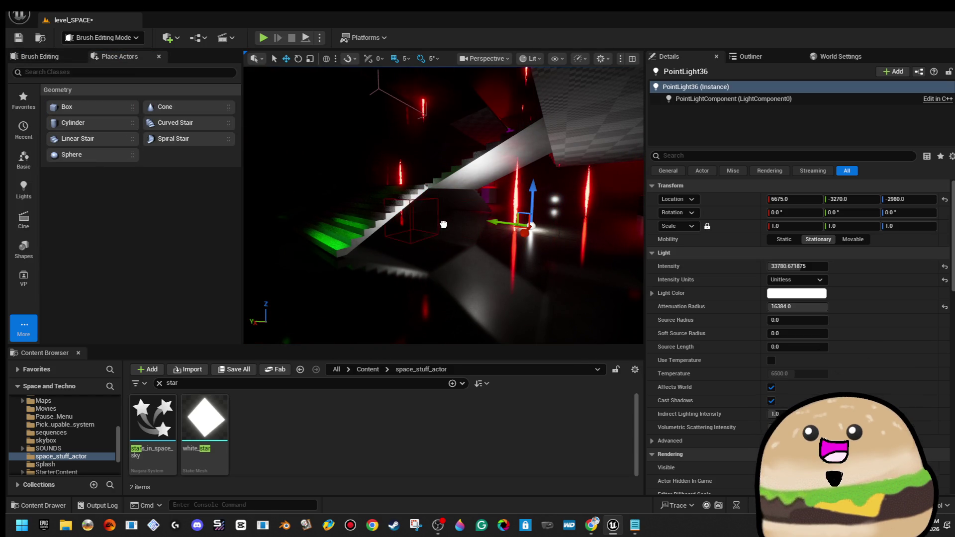
- Drop a 200×200×200 Box Brush into the room and play-test from the floor
left_click_drag(479, 232, 432, 227)
key("f")
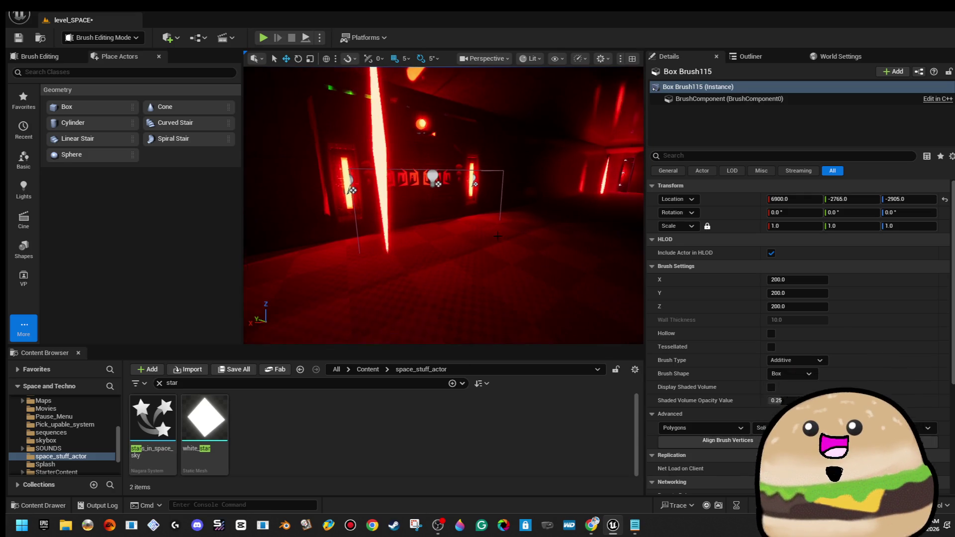
right_click(493, 184)
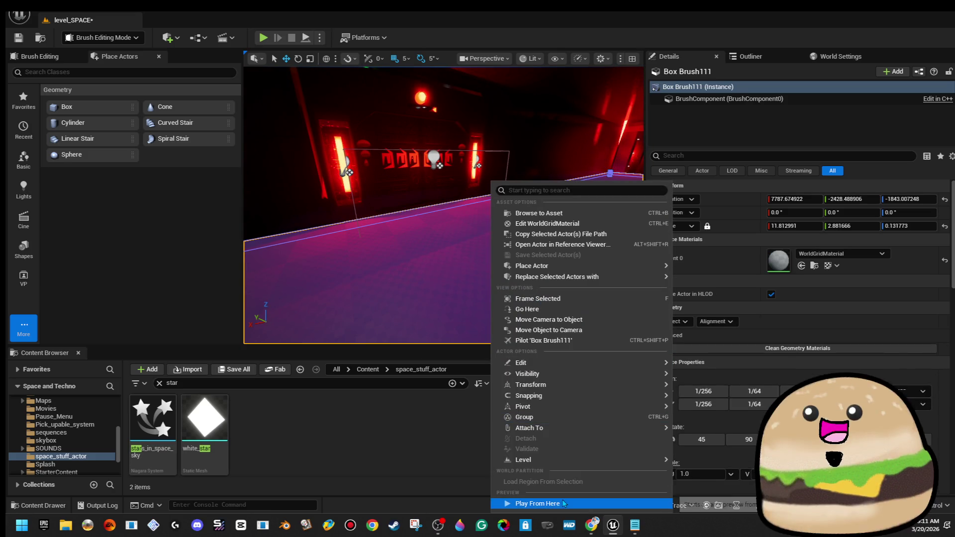
left_click(564, 504)
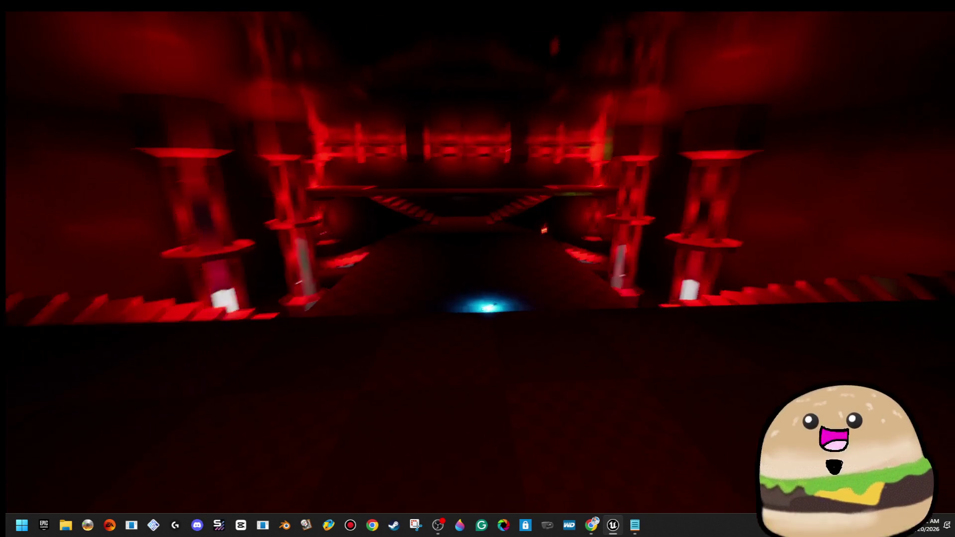
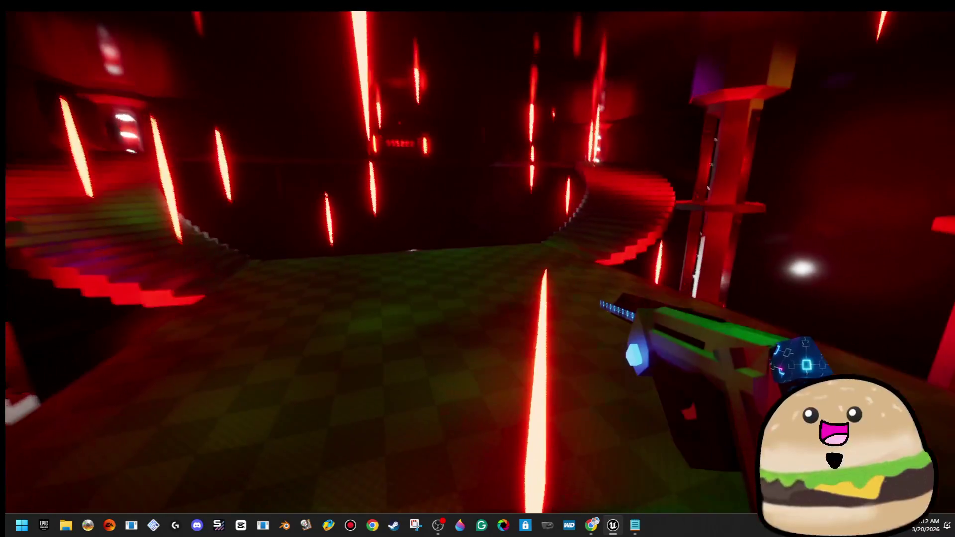
- Stop the level_SPACE play-test and restore the full editor panels
key("Escape")
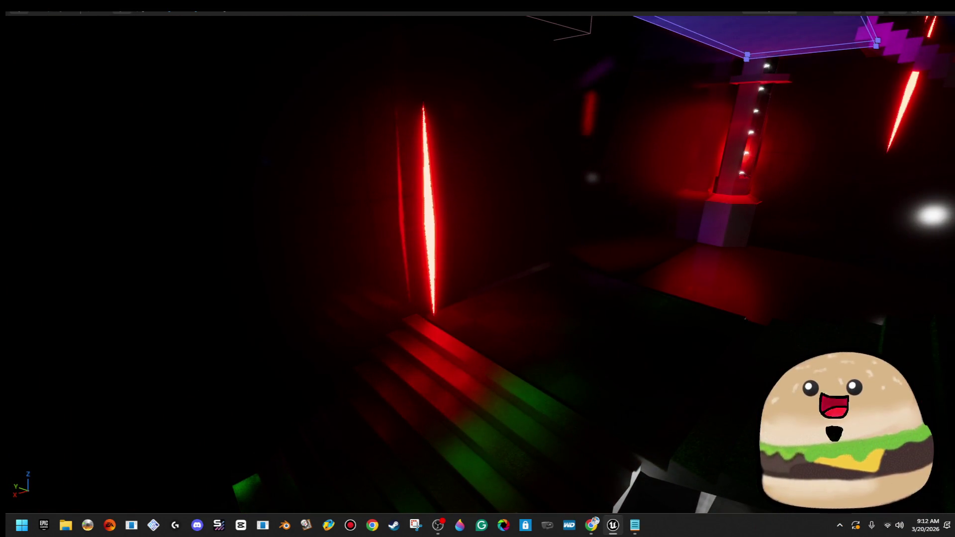
key("F11")
- Apply M_Metal_Brushed_Nickel to Box Brush113's Element 0 material slot
left_click(869, 253)
type("b")
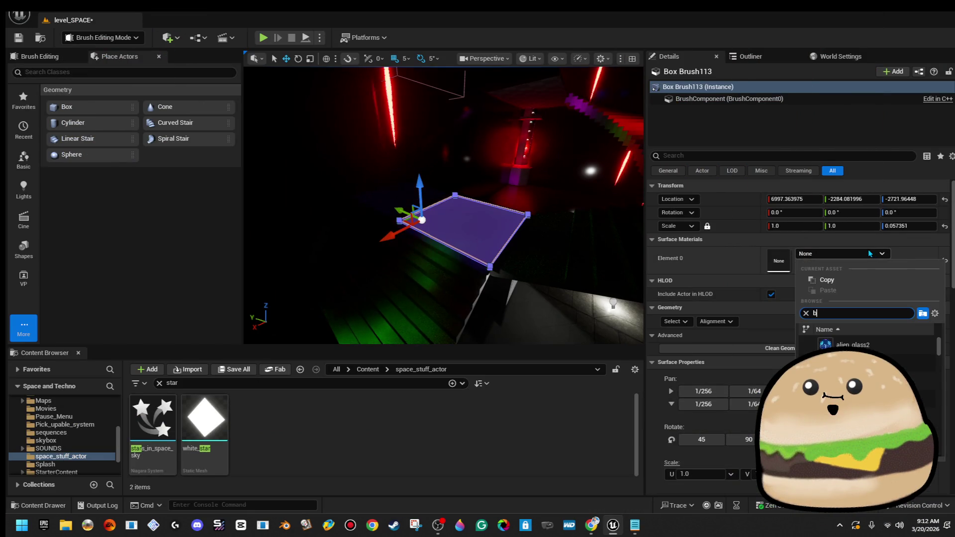
type("r")
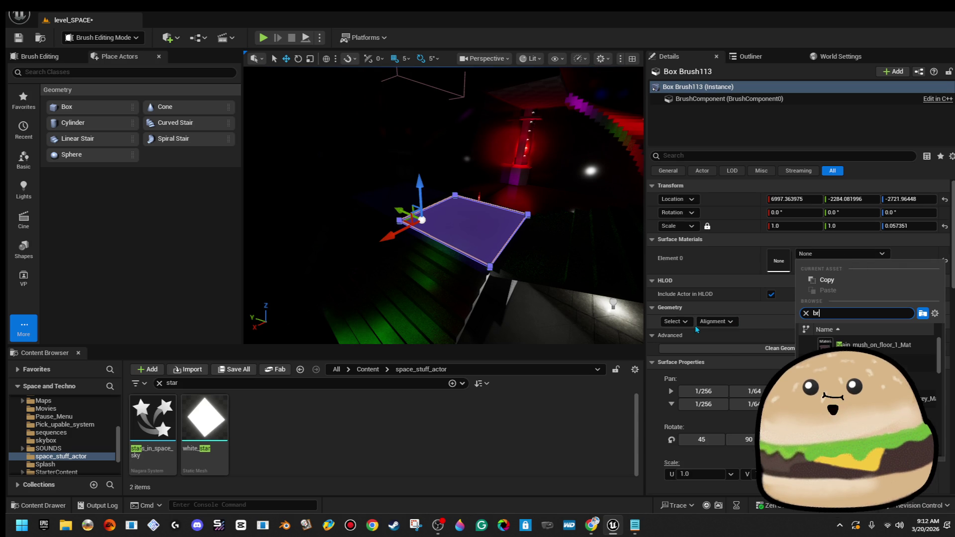
left_click(682, 322)
left_click(737, 347)
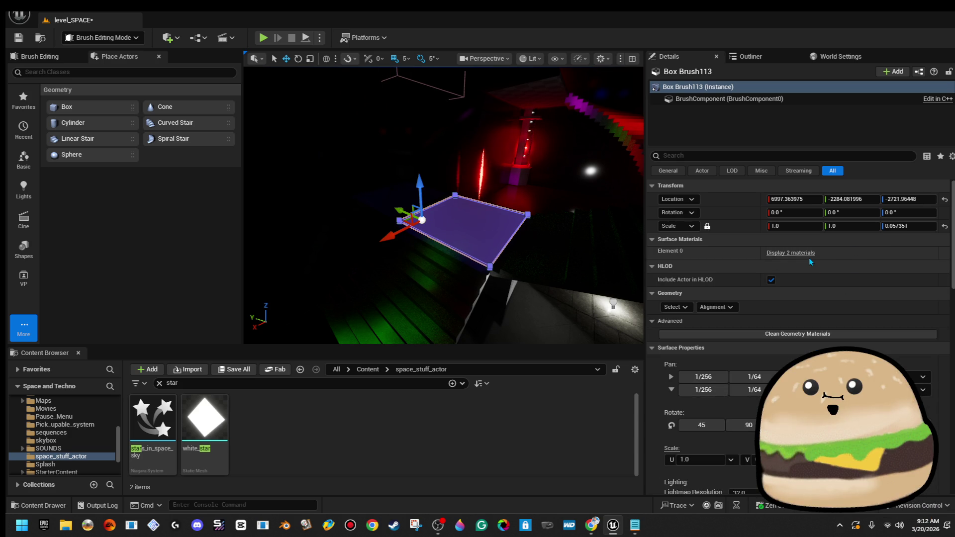
left_click(806, 254)
left_click(861, 267)
type("br")
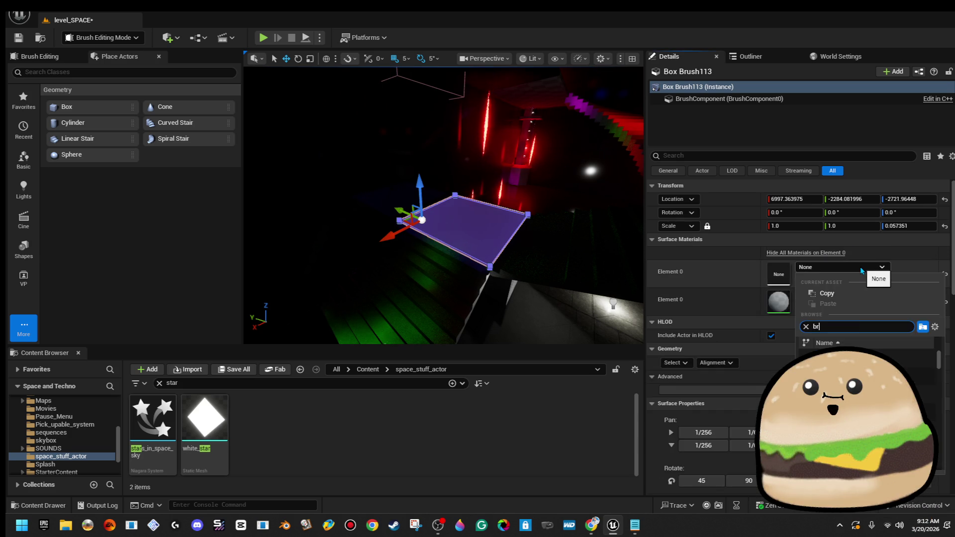
type("ushed")
key("Return")
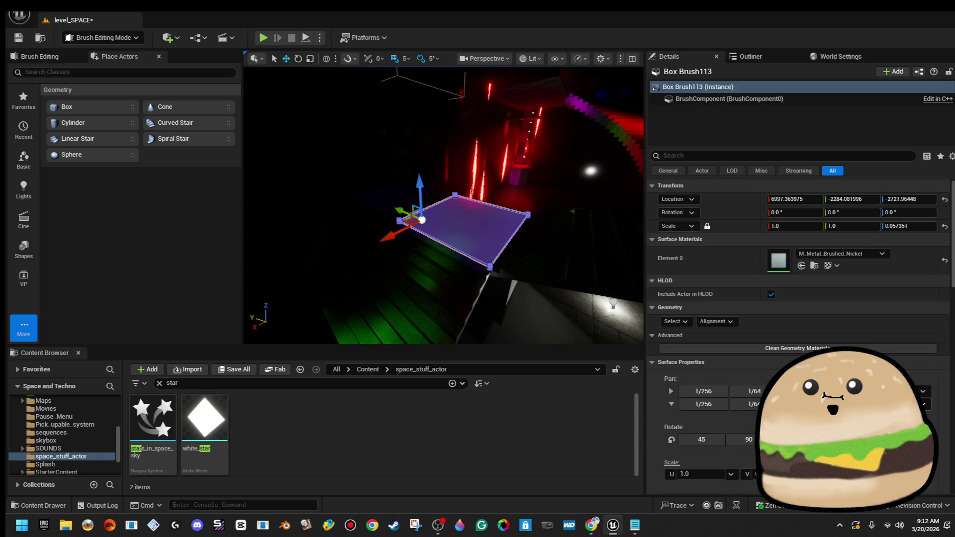
- Select another box brush and then the long purple floor brush in the corridor
left_click(532, 179)
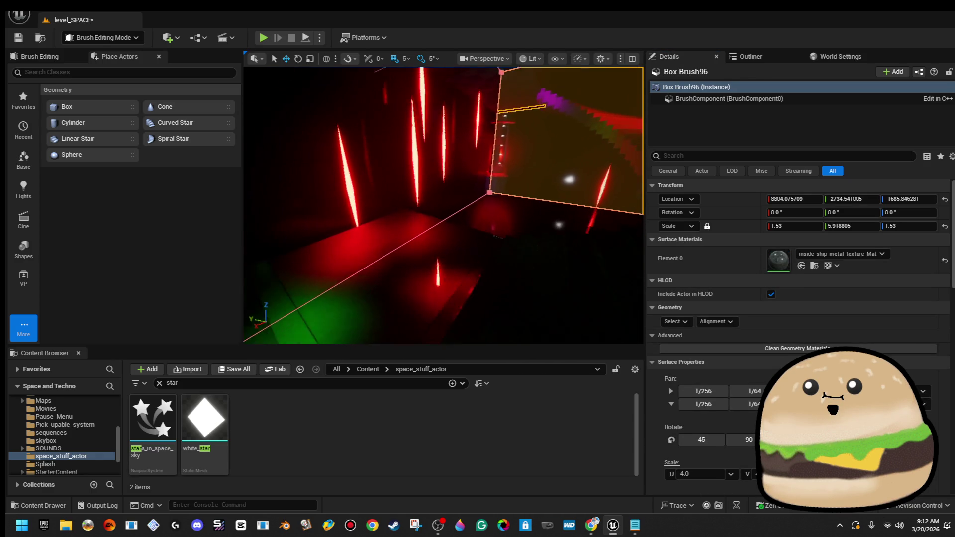
mouse_move(443, 205)
left_mouse_down()
mouse_move(403, 204)
mouse_move(358, 179)
mouse_move(388, 185)
left_mouse_up()
left_click(298, 299)
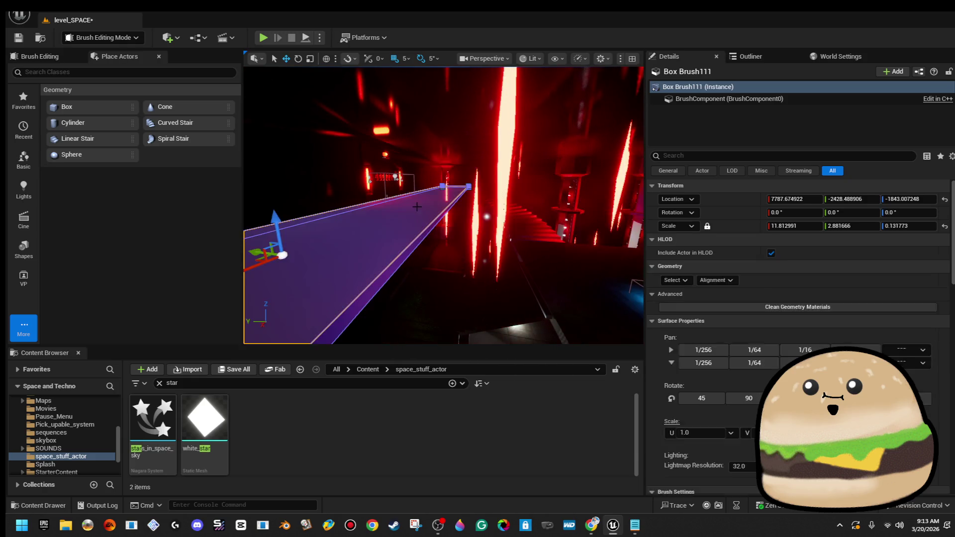
- Ctrl-select the purple platform and floor surfaces along the corridor
left_click_drag(298, 298, 304, 294)
mouse_move(528, 287)
left_mouse_down()
mouse_move(544, 288)
mouse_move(510, 284)
left_mouse_up()
left_click(532, 285, "ctrl")
left_click(506, 286, "ctrl")
left_click(507, 285, "ctrl")
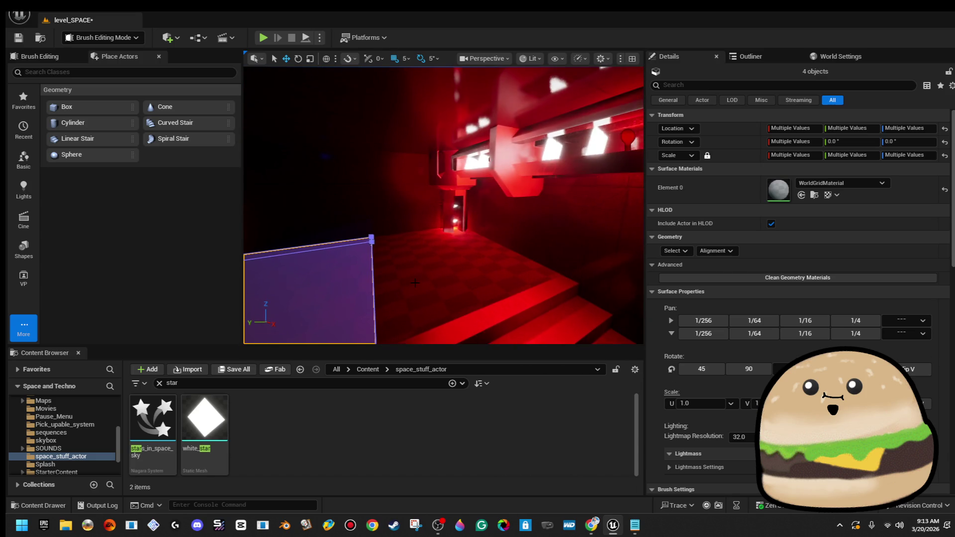
left_click(510, 284, "ctrl")
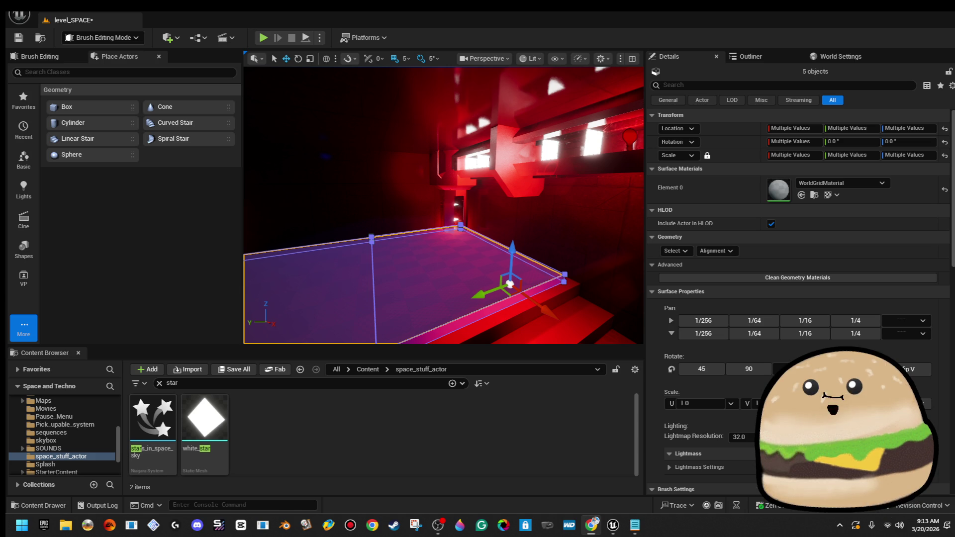
- Select all matching brush surfaces and apply a texture scale of 8
left_click_drag(442, 204, 413, 184)
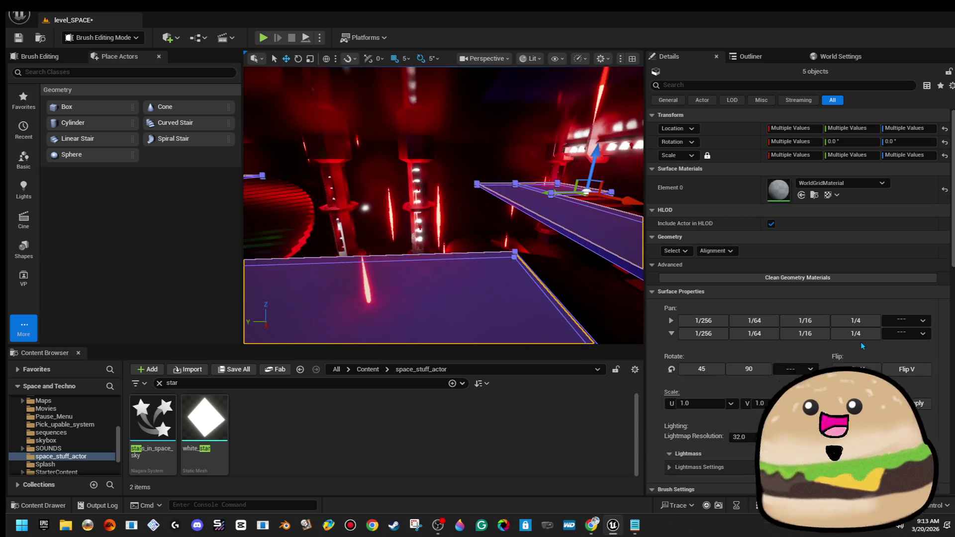
left_click(679, 251)
left_click(713, 282)
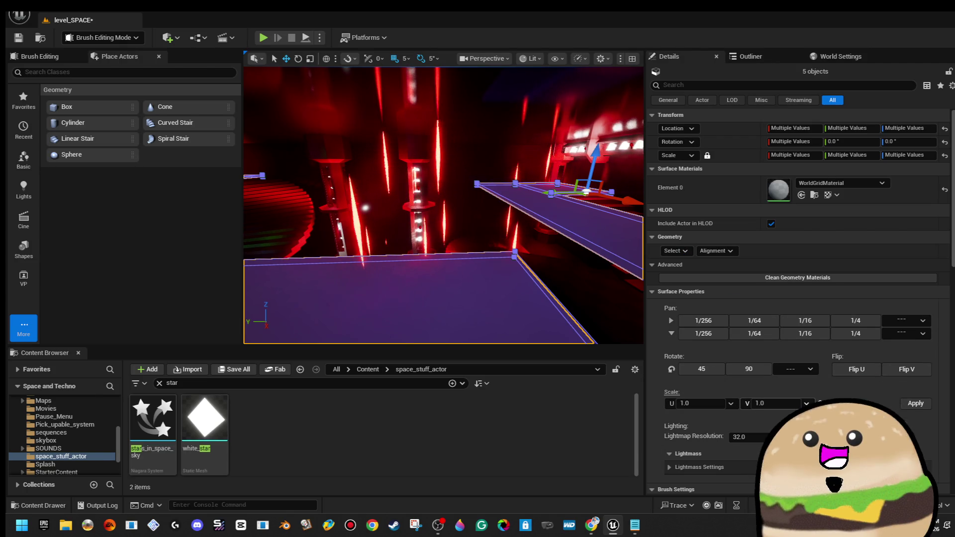
left_click(731, 403)
left_click(751, 465)
left_click(914, 404)
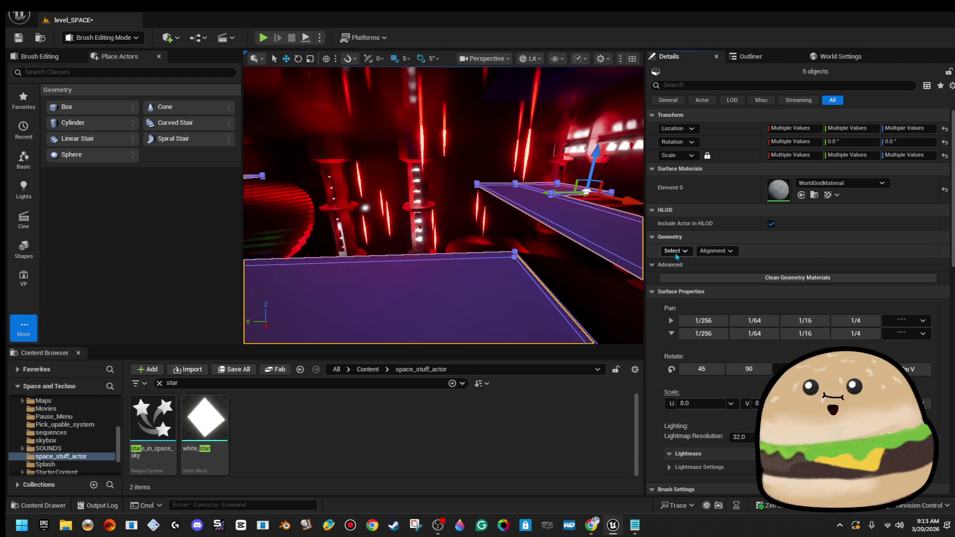
left_click(677, 252)
left_click(697, 277)
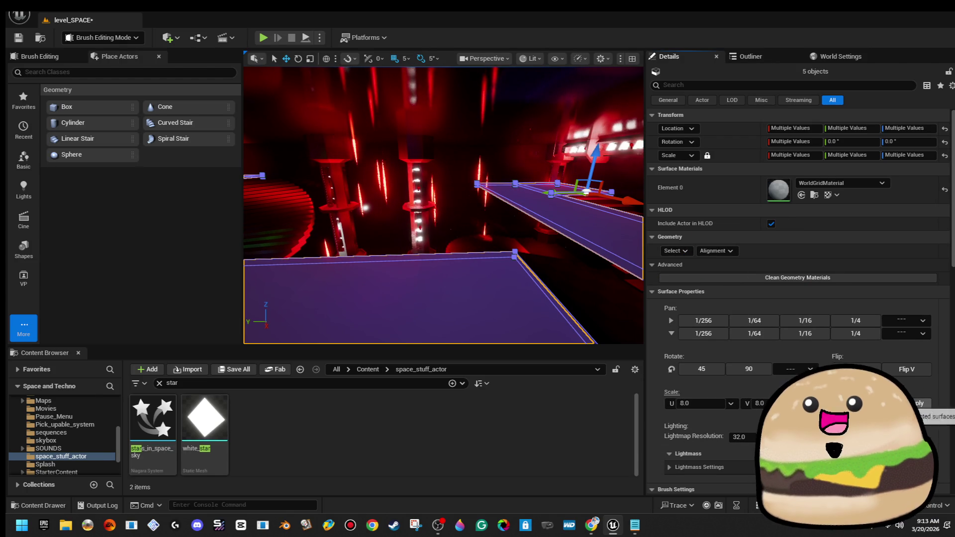
- Apply inside_ship_metal_texture_Mat to the selected platform surfaces
key("Up")
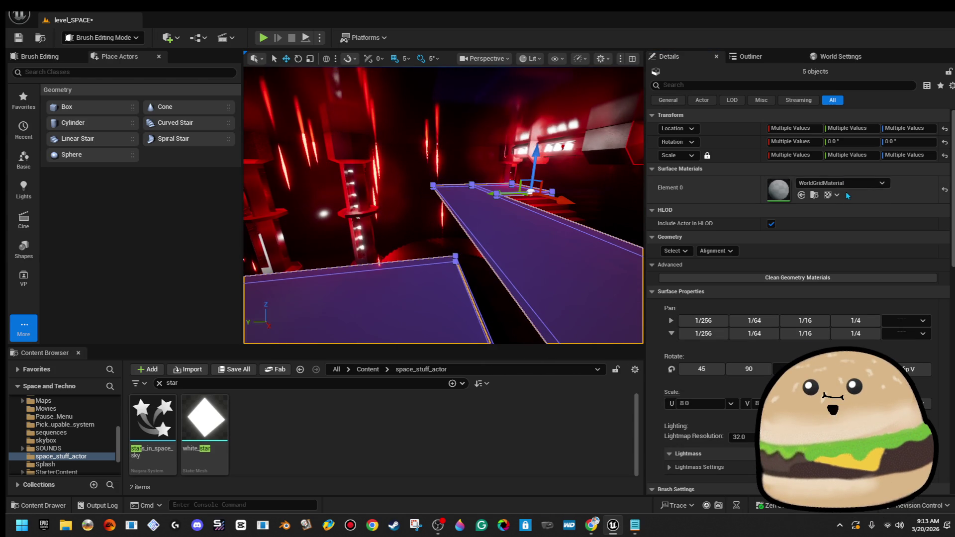
left_click(847, 188)
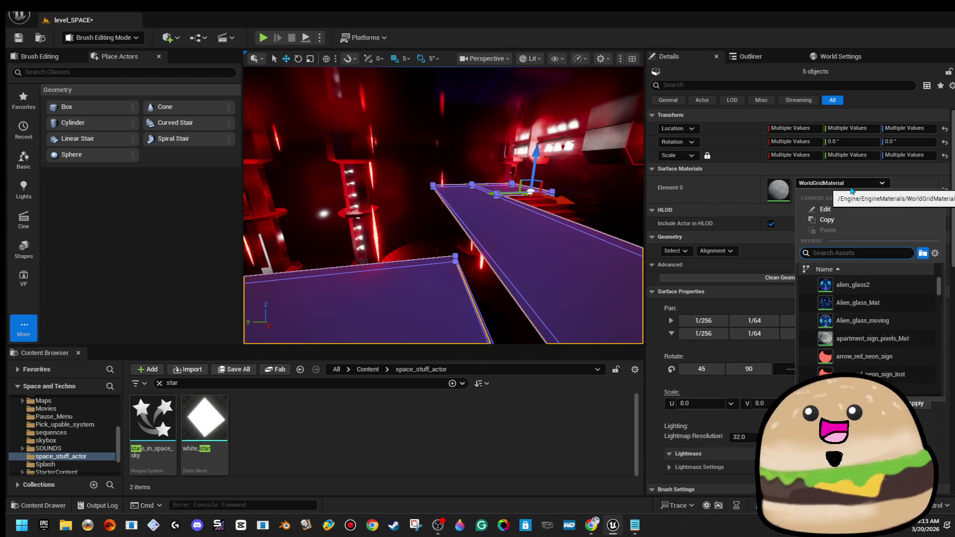
type("insidee")
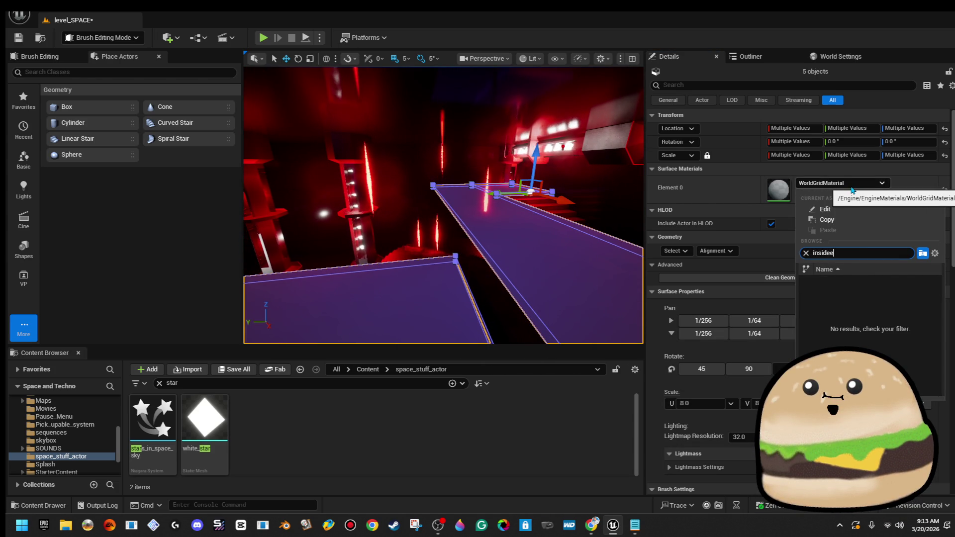
key("BackSpace")
key("BackSpace")
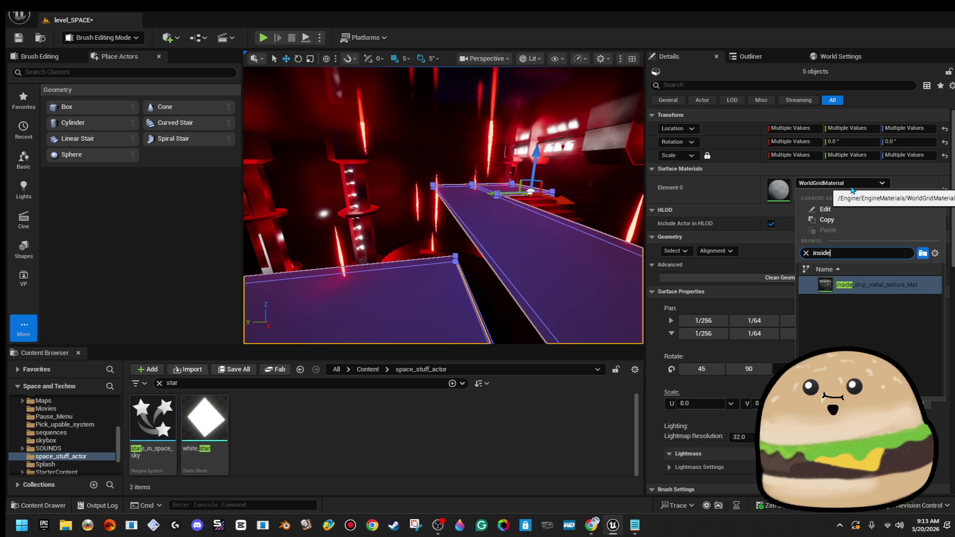
key("Return")
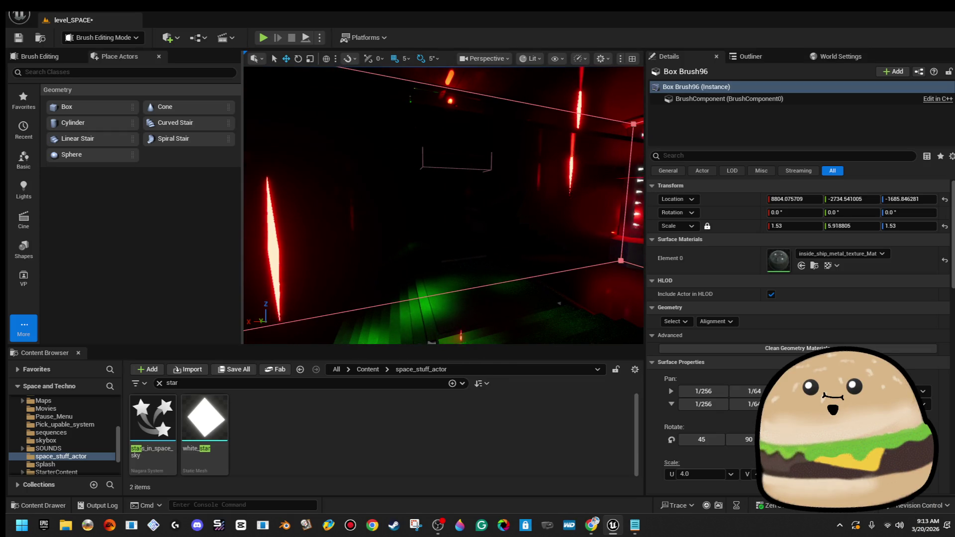
left_click(459, 213)
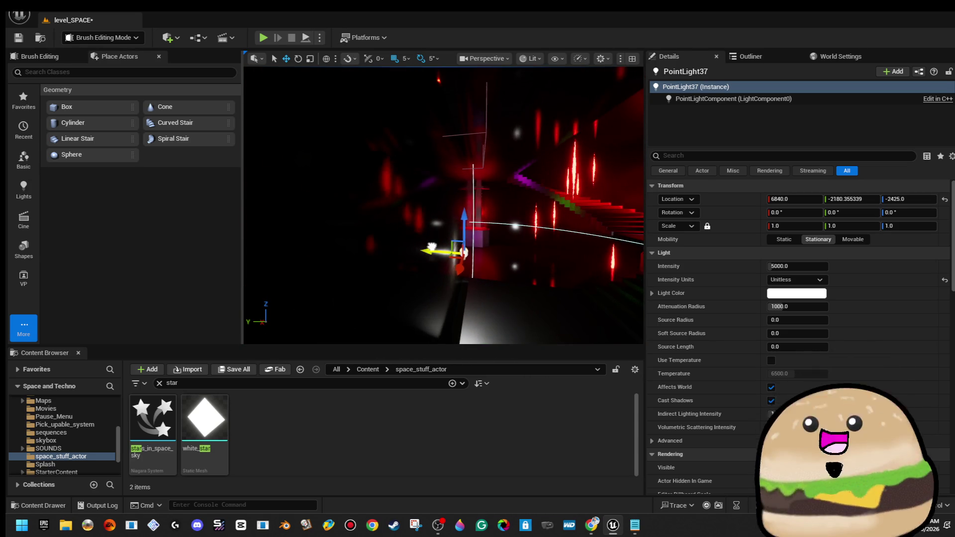
- Raise PointLight37's intensity to about 48000, trying red light colour before restoring white
left_click_drag(764, 266, 875, 266)
left_click(810, 295)
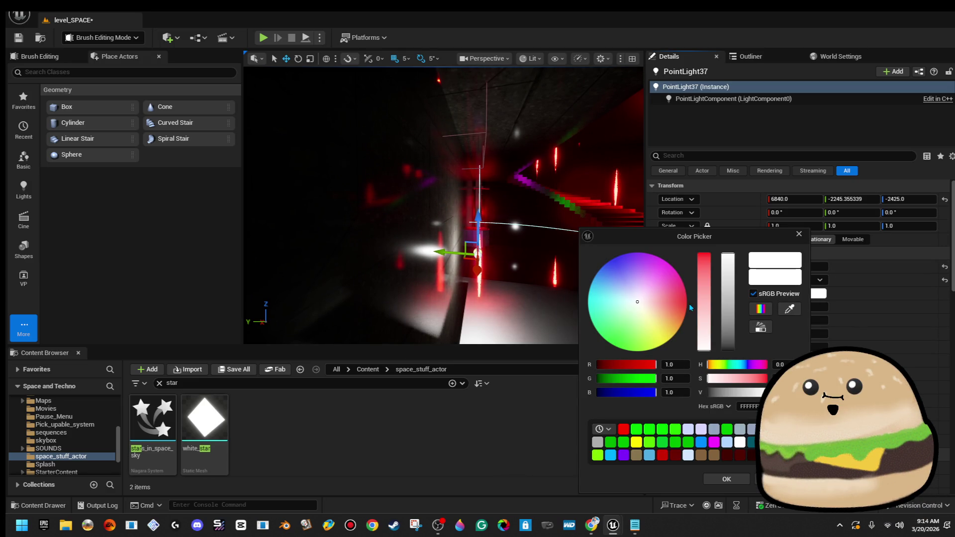
left_click_drag(706, 293, 704, 254)
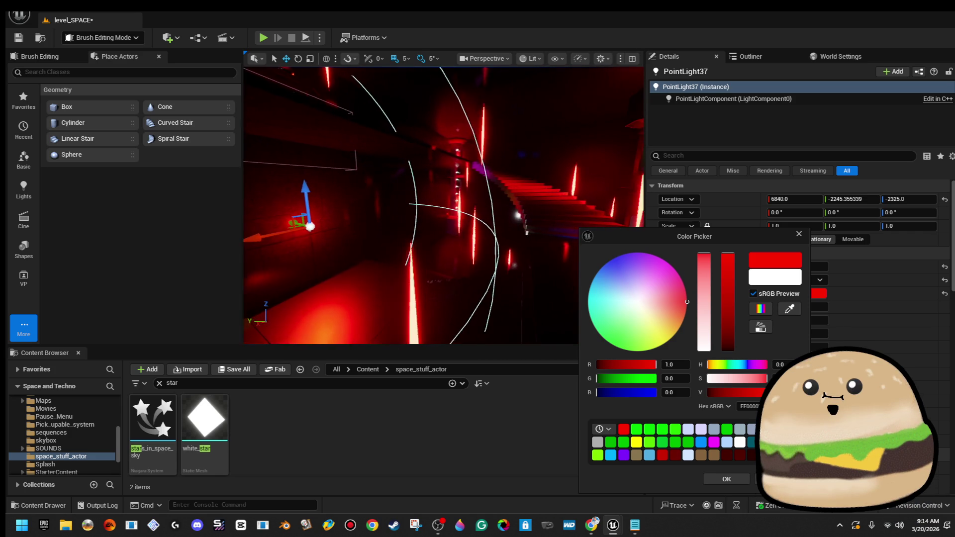
left_click_drag(704, 314, 704, 350)
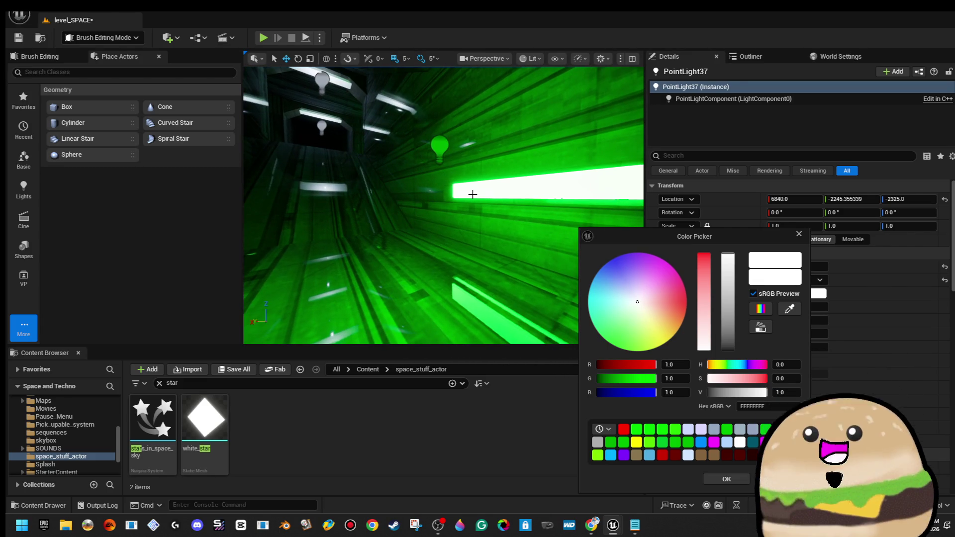
left_click(514, 181)
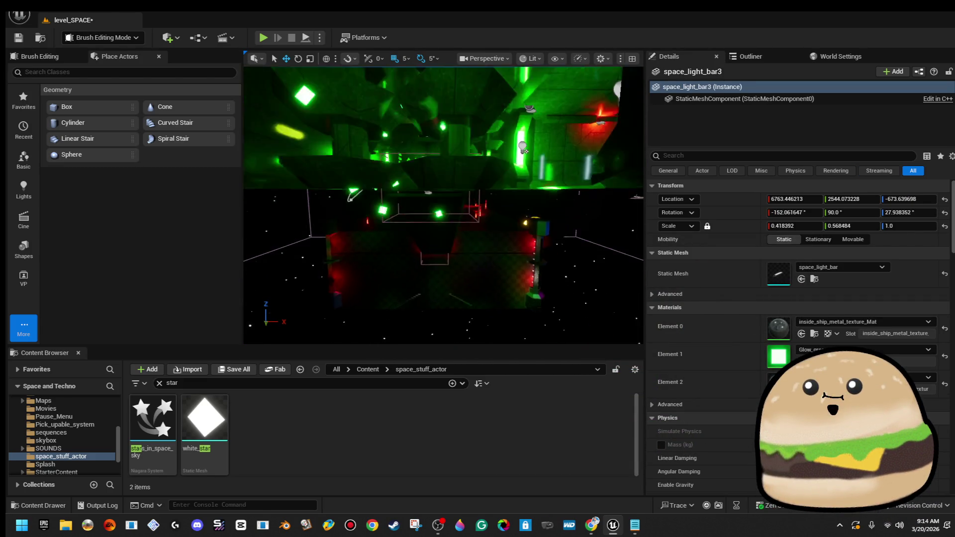
- Place the asterisk logo mesh by the stairwell wall, tilted about -80° and flattened to 0.44
key("f")
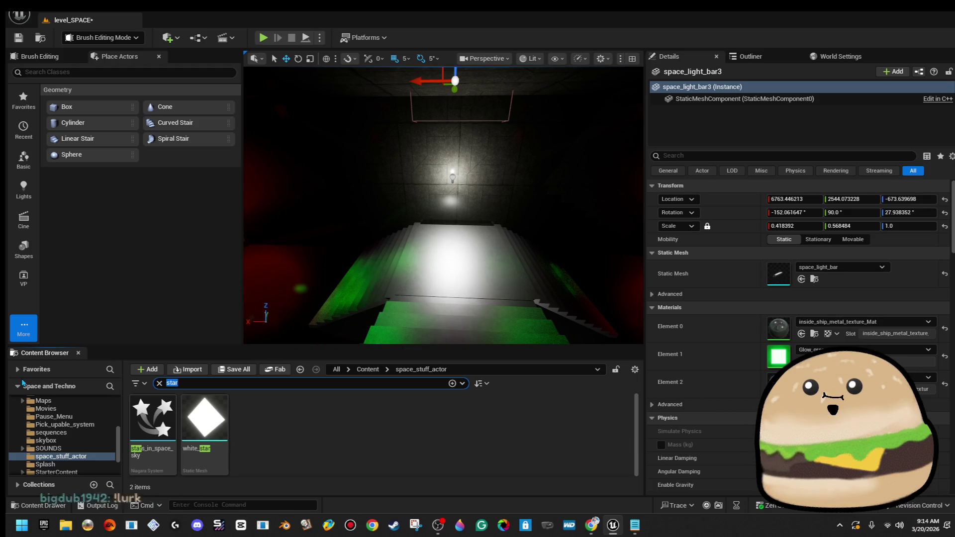
type("star")
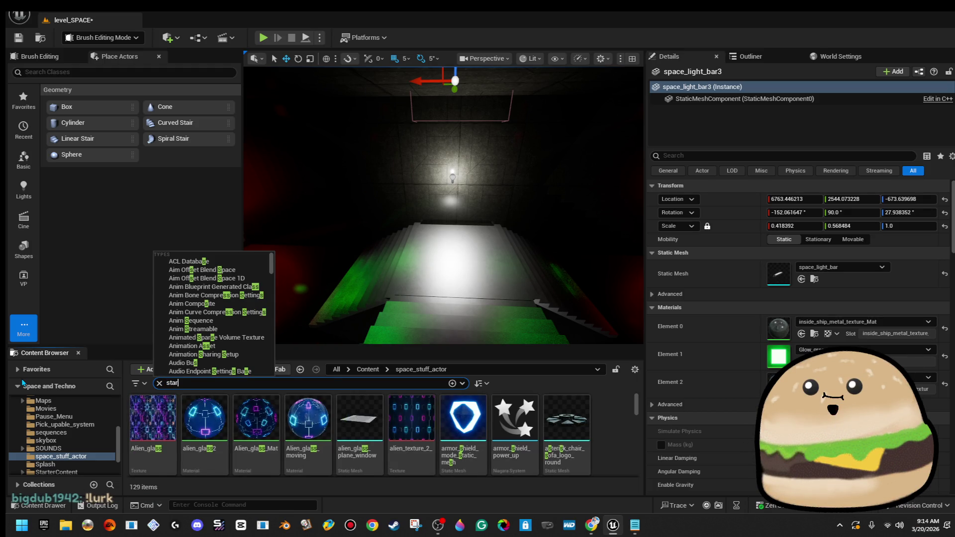
key("BackSpace")
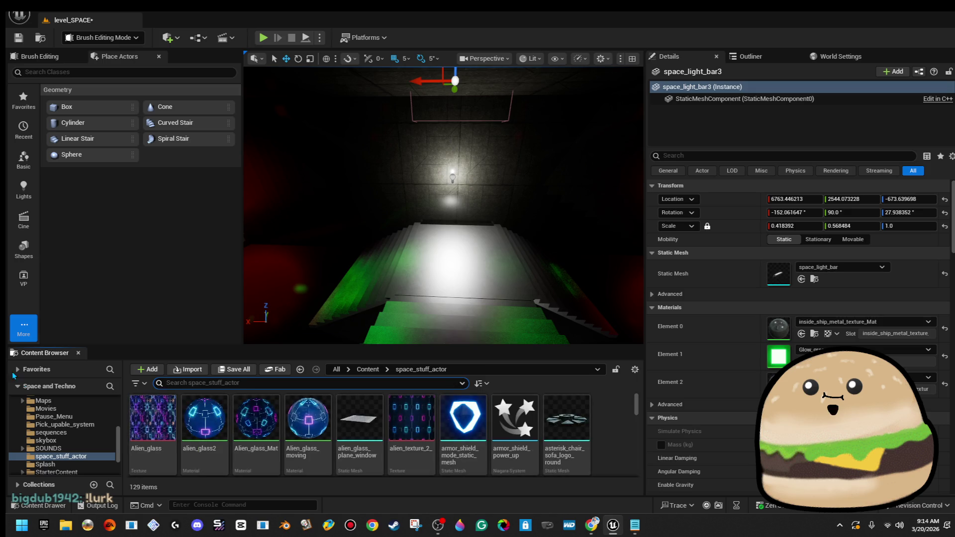
left_click_drag(587, 431, 518, 293)
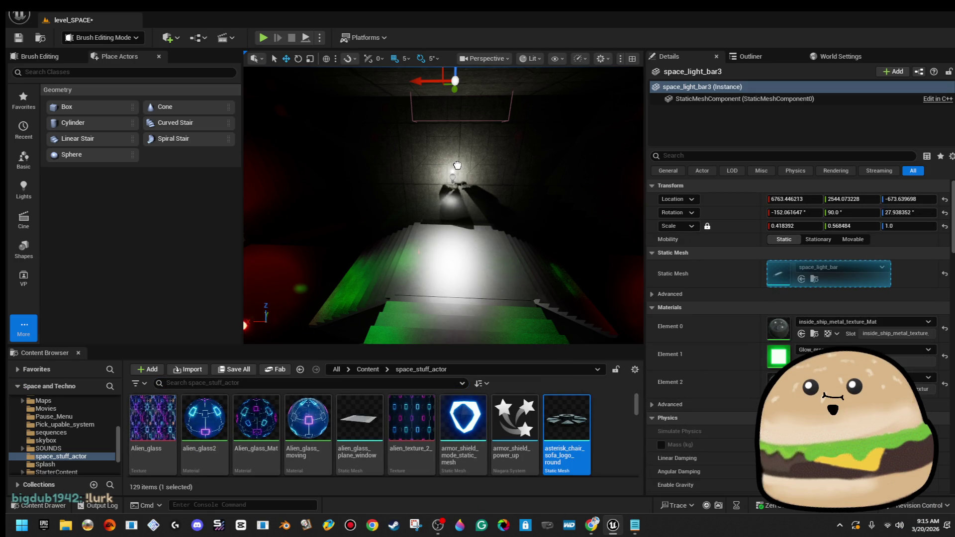
left_click_drag(456, 161, 455, 164)
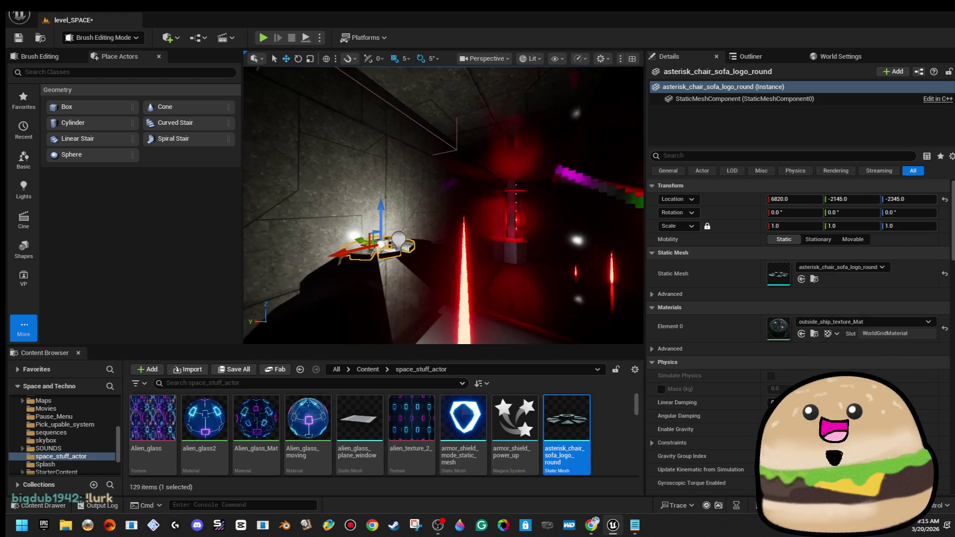
left_click_drag(418, 234, 427, 263)
key("r")
left_click_drag(381, 247, 380, 246)
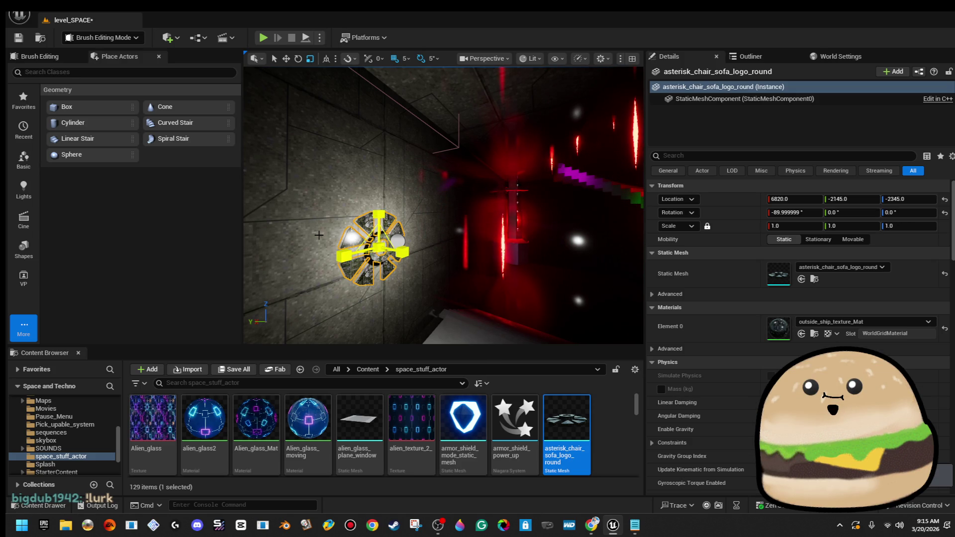
- Give the asterisk logo the Glow_dim material
left_click(887, 321)
type("glow di")
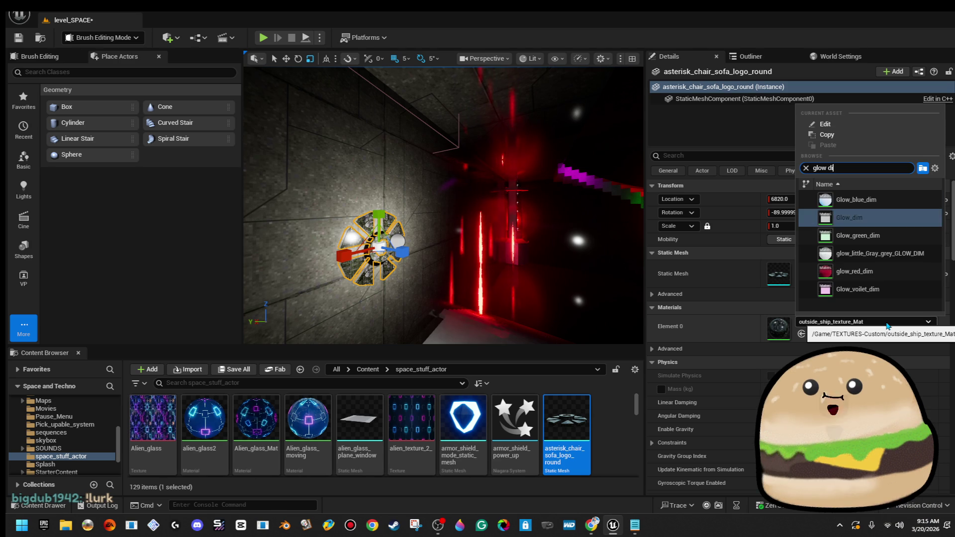
key("Return")
key("f")
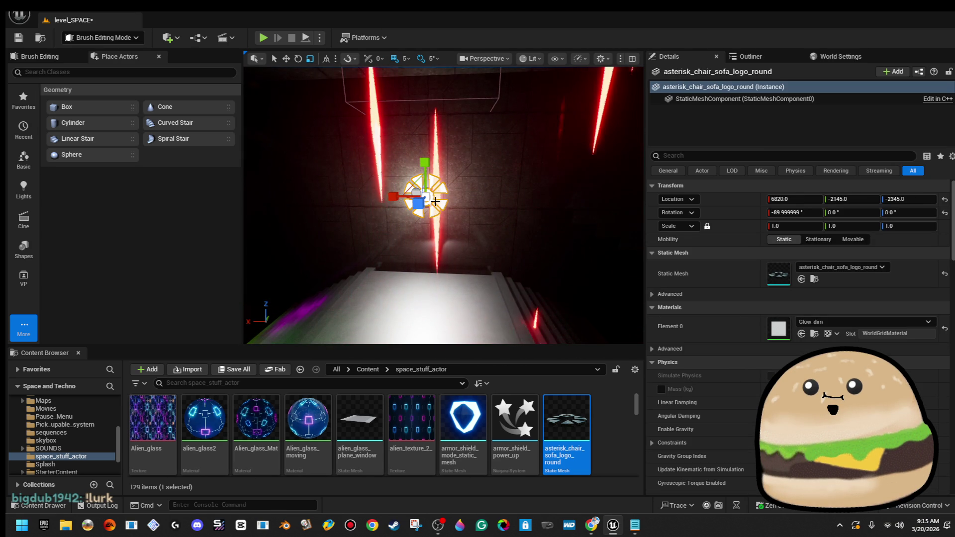
- Scale the emblem to about 2.99 and switch its material to glow_red_dim
scroll(437, 204, "up", 5)
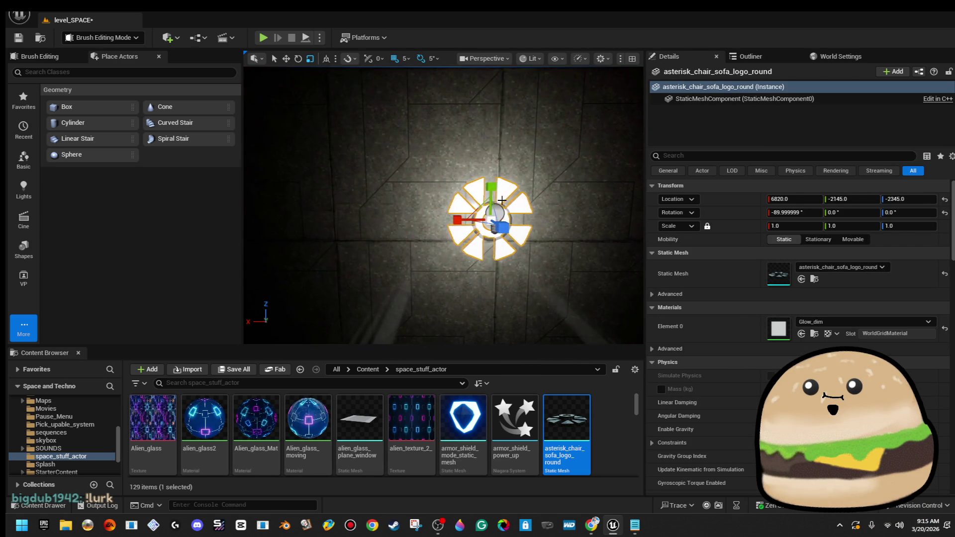
left_click_drag(478, 207, 517, 172)
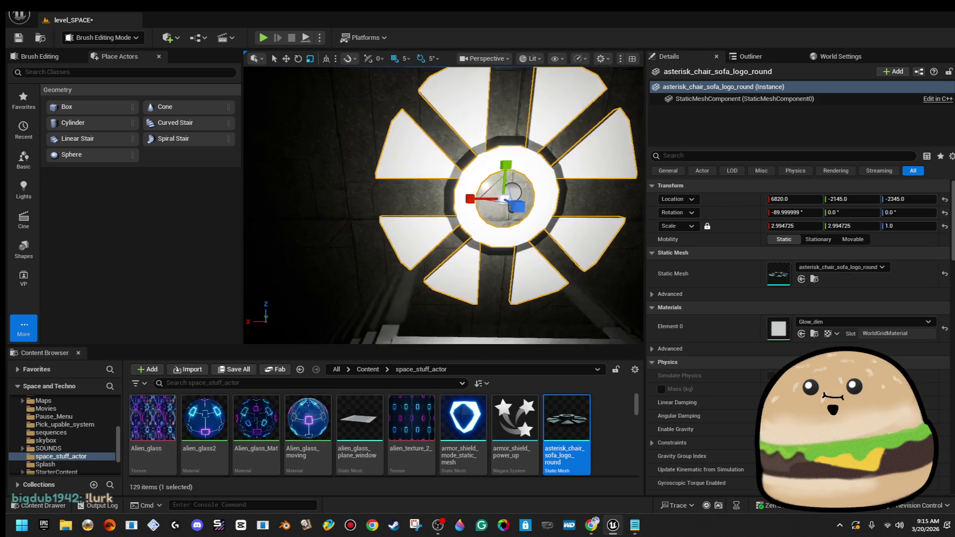
left_click(852, 322)
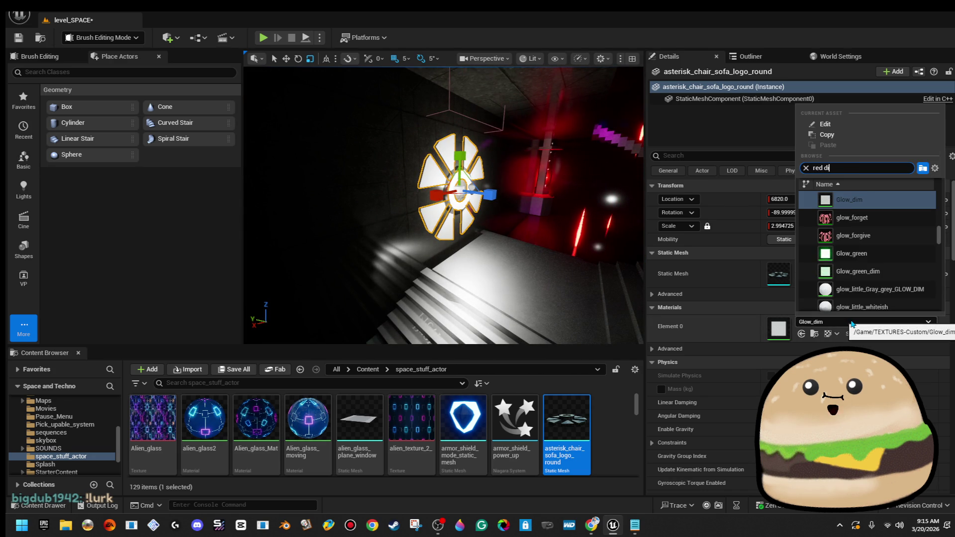
type("m")
key("Return")
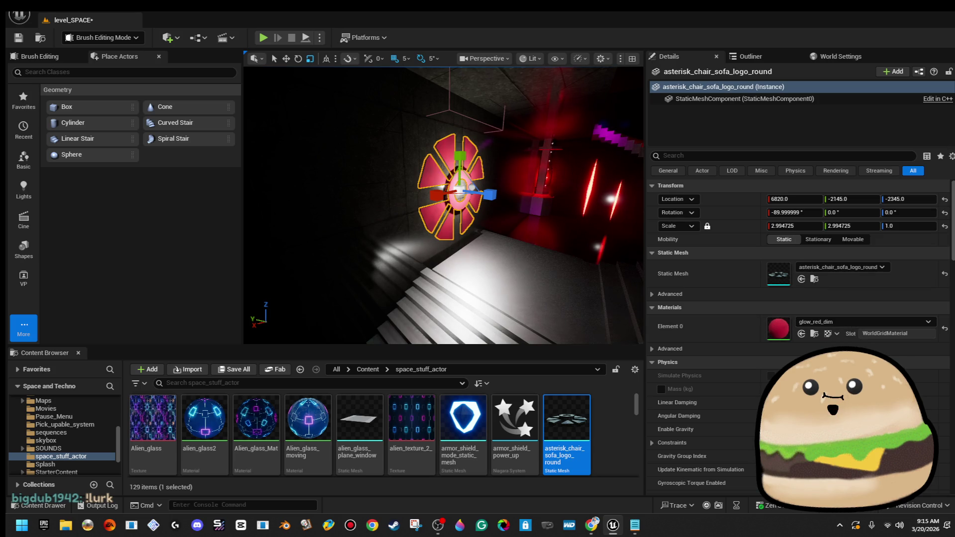
right_click(568, 249)
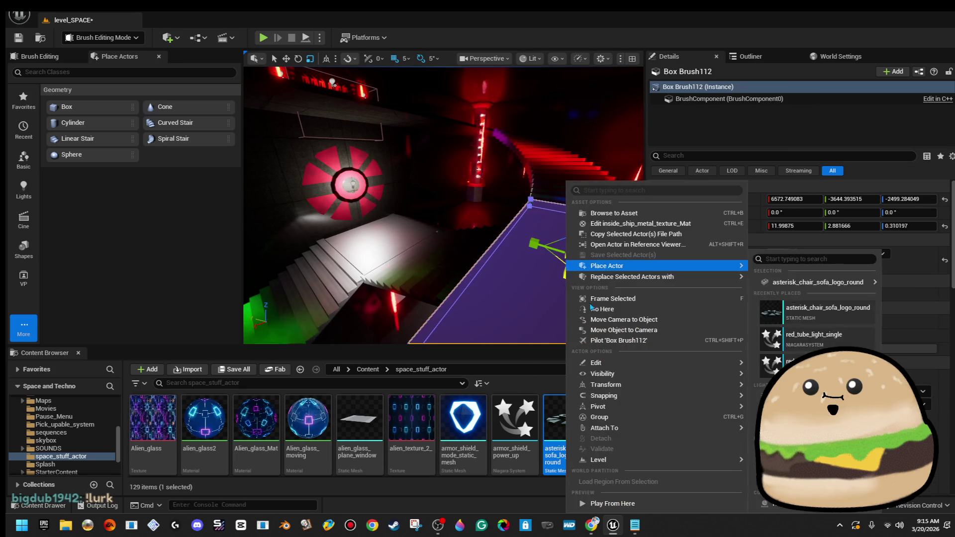
- Play-test from the corridor spot, then switch the emblem's material to Glow_voilet
left_click(633, 504)
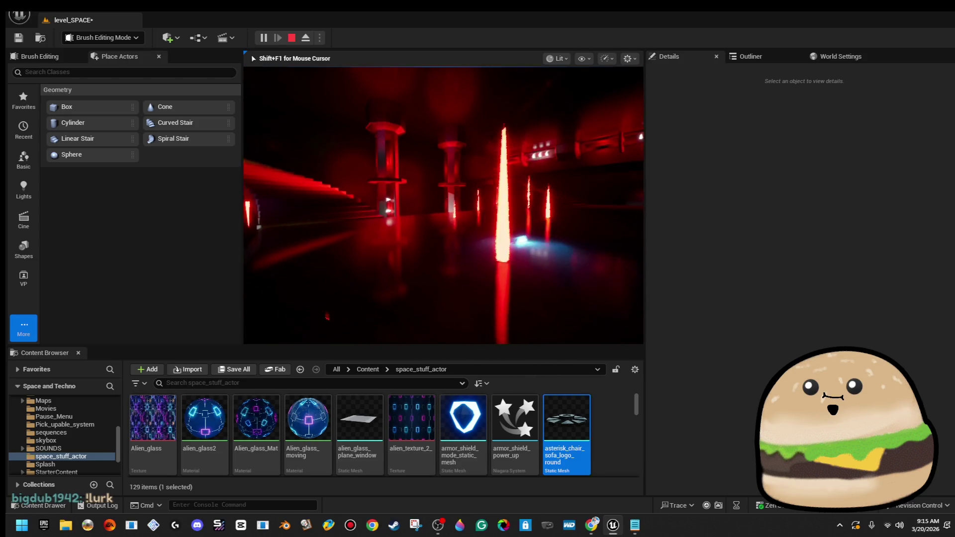
key("Escape")
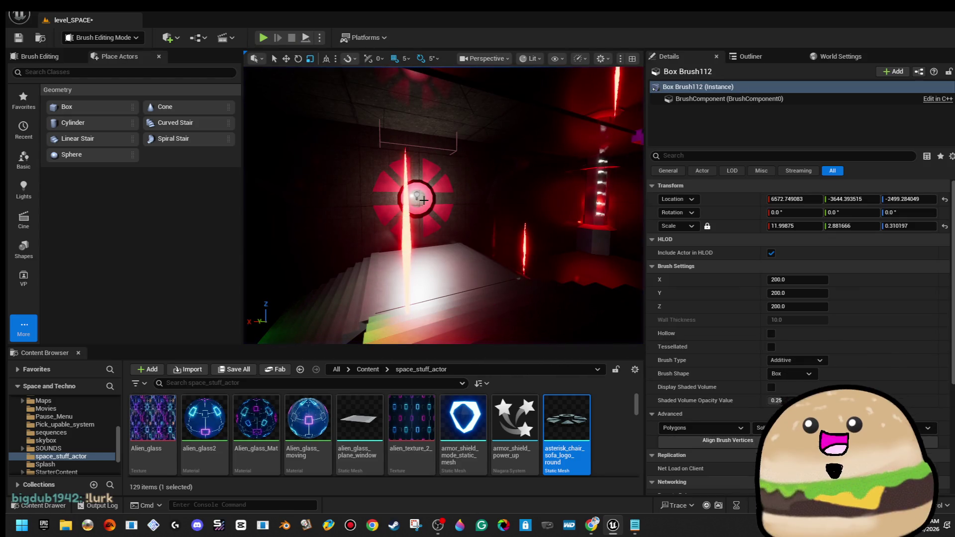
left_click(418, 196)
left_click(425, 194)
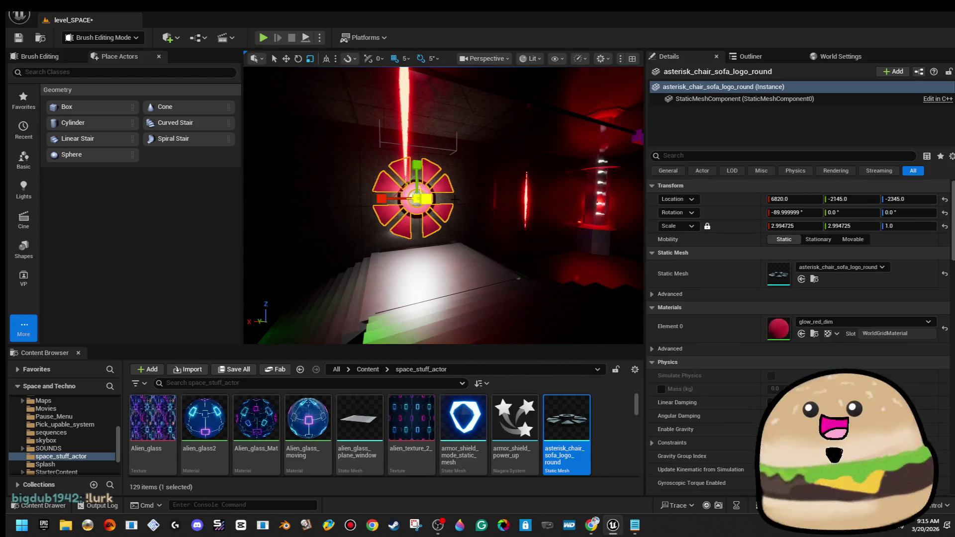
left_click(872, 321)
left_click(891, 264)
- Delete the violet asterisk emblem and the point light behind it
key("w")
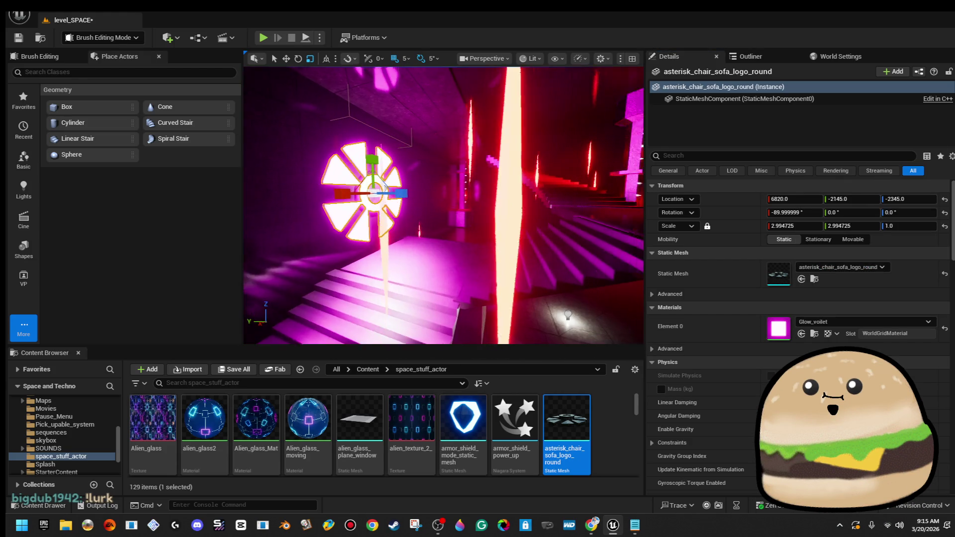
key("f")
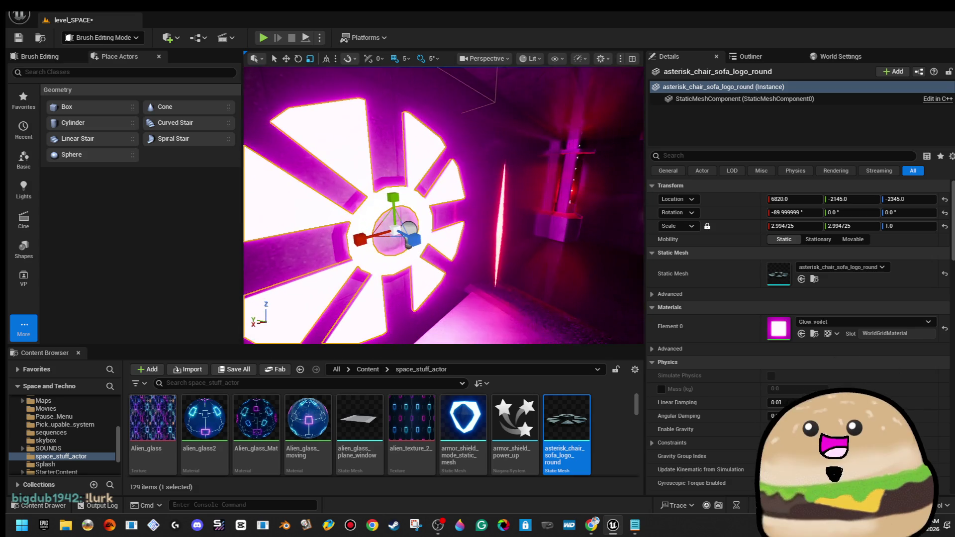
key("Delete")
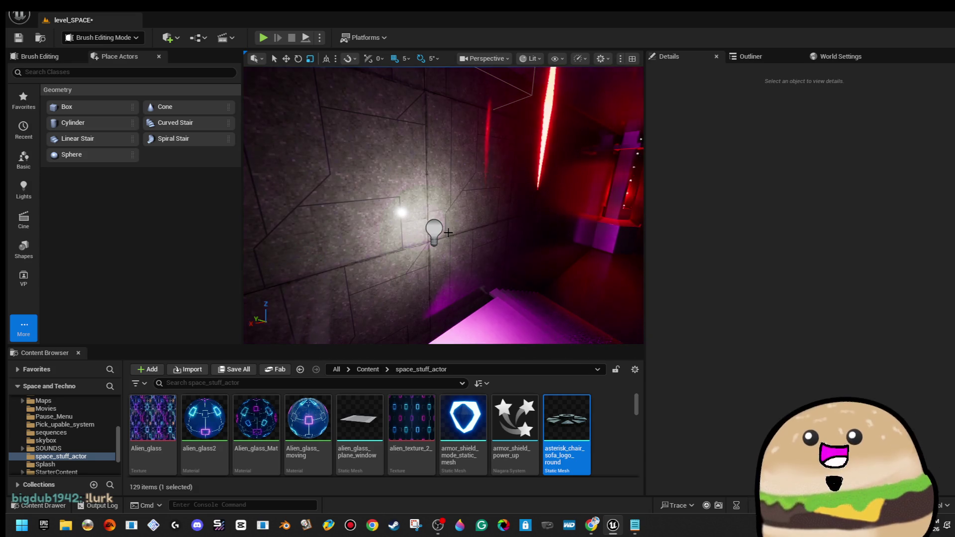
left_click(428, 225)
key("Delete")
- Place armor_shield_mode_static_mesh in the corridor and scale it to about 3.355
key("a")
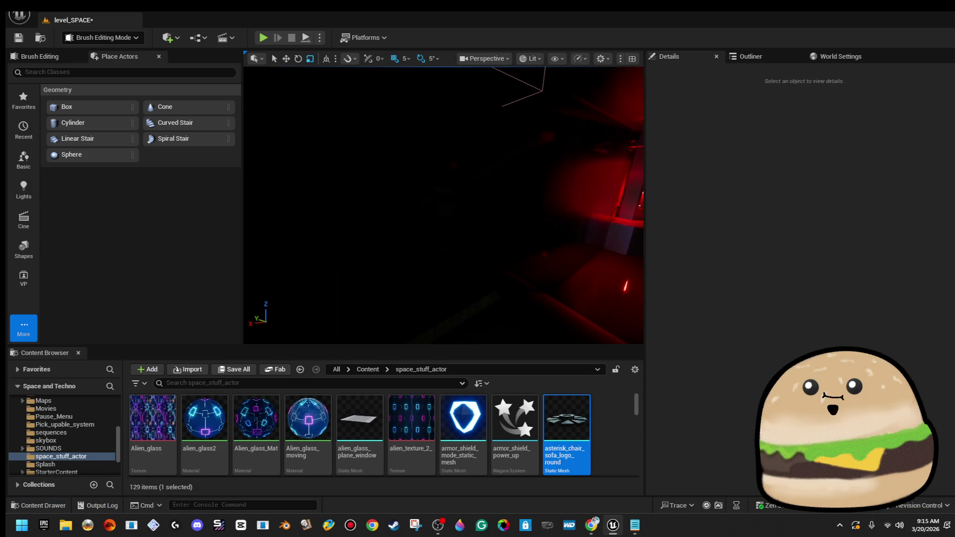
mouse_move(558, 394)
left_mouse_down()
mouse_move(446, 313)
mouse_move(427, 324)
mouse_move(544, 433)
mouse_move(565, 423)
left_mouse_up()
mouse_move(475, 413)
left_mouse_down()
mouse_move(409, 271)
mouse_move(399, 258)
mouse_move(394, 265)
left_mouse_up()
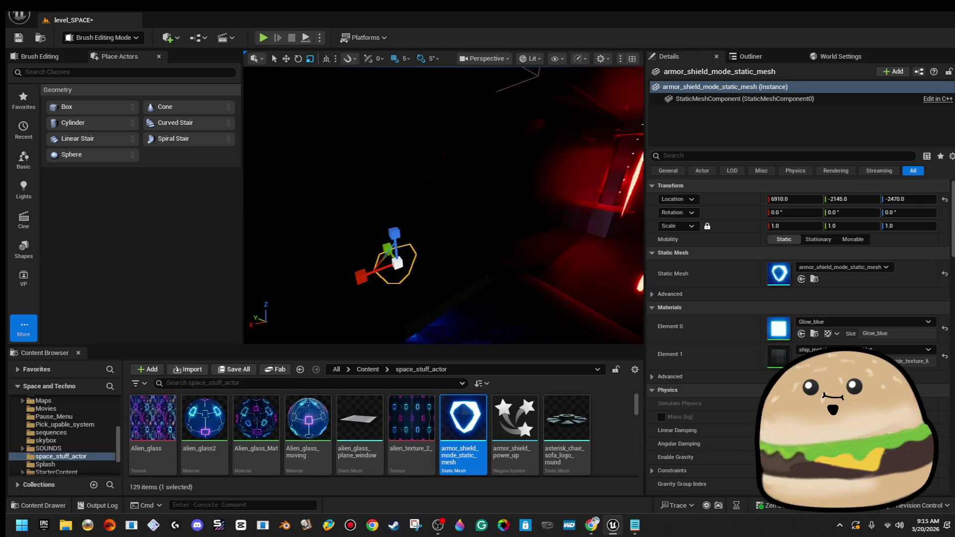
left_click_drag(467, 247, 431, 249)
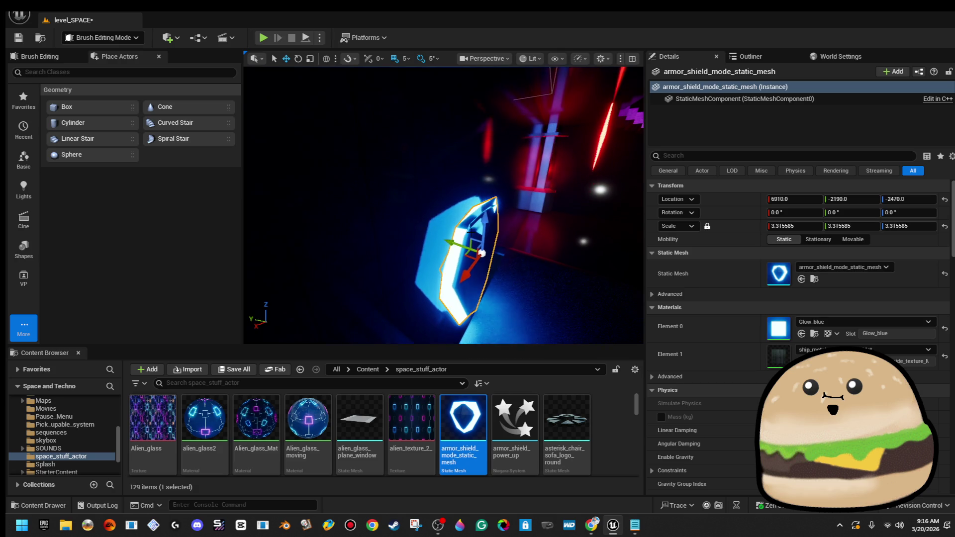
key("f")
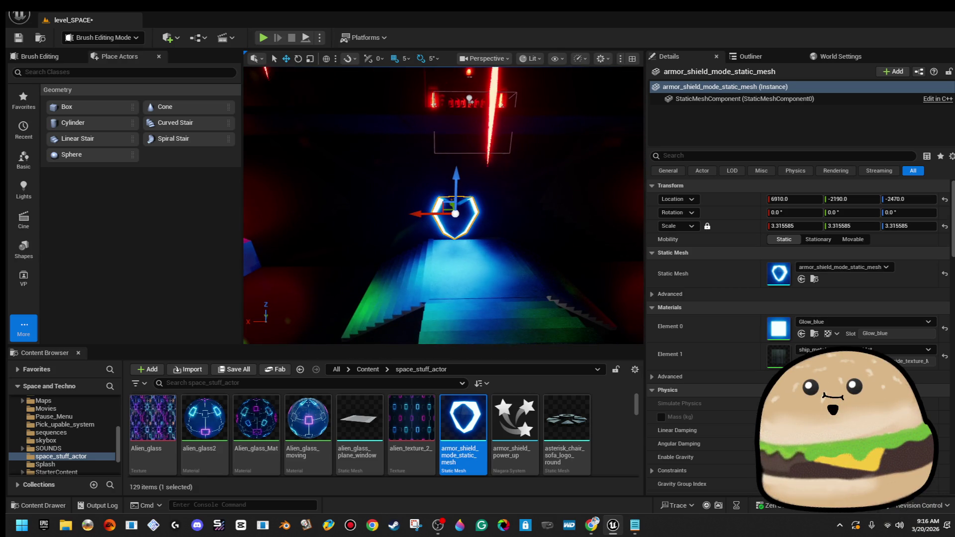
scroll(479, 230, "up", 5)
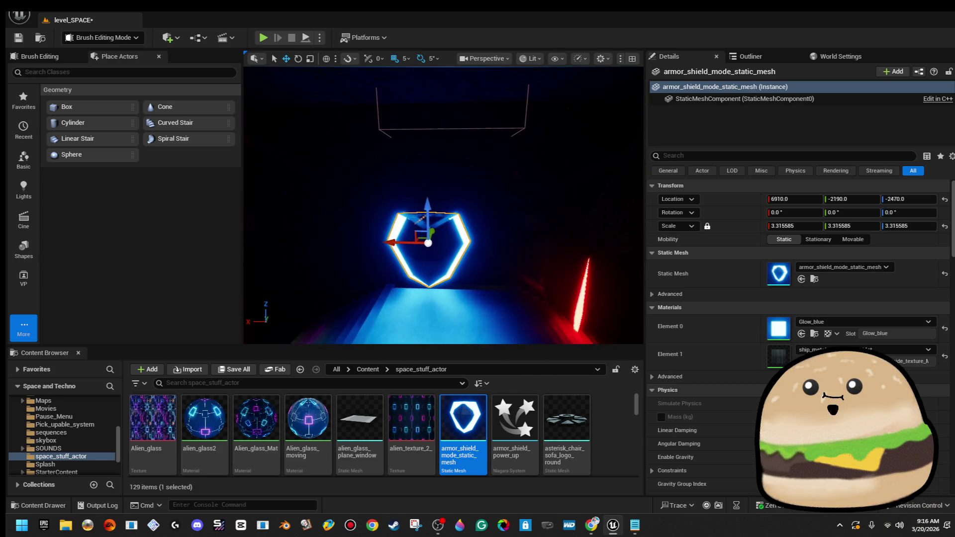
scroll(480, 231, "up", 3)
key("r")
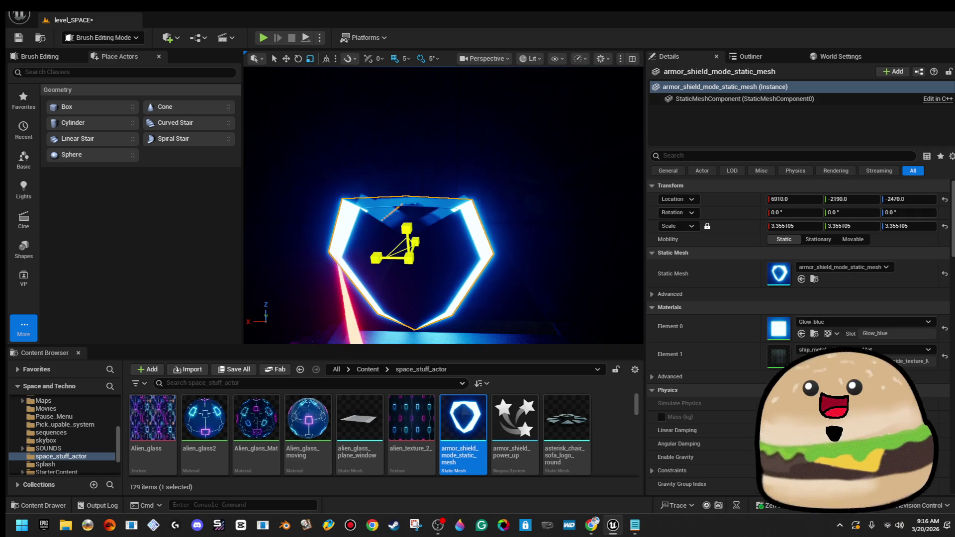
left_click_drag(411, 260, 396, 245)
scroll(396, 245, "down", 4)
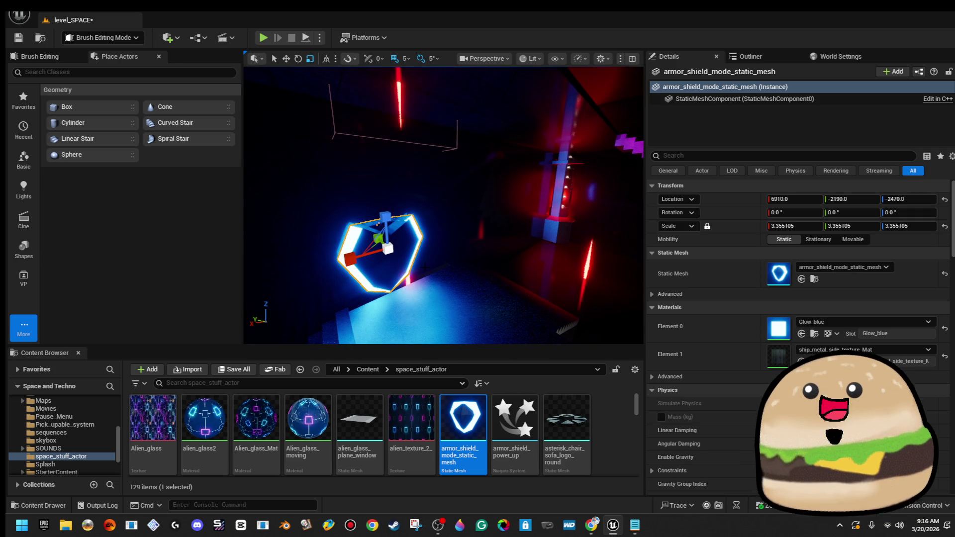
- Delete the armor shield and save the level_SPACE map
key("Delete")
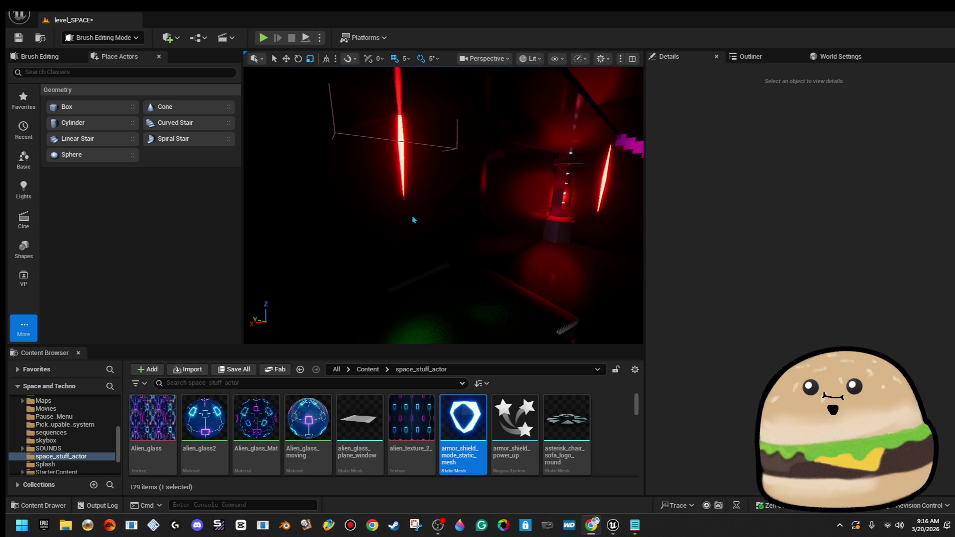
key("ctrl+s")
left_click(20, 16)
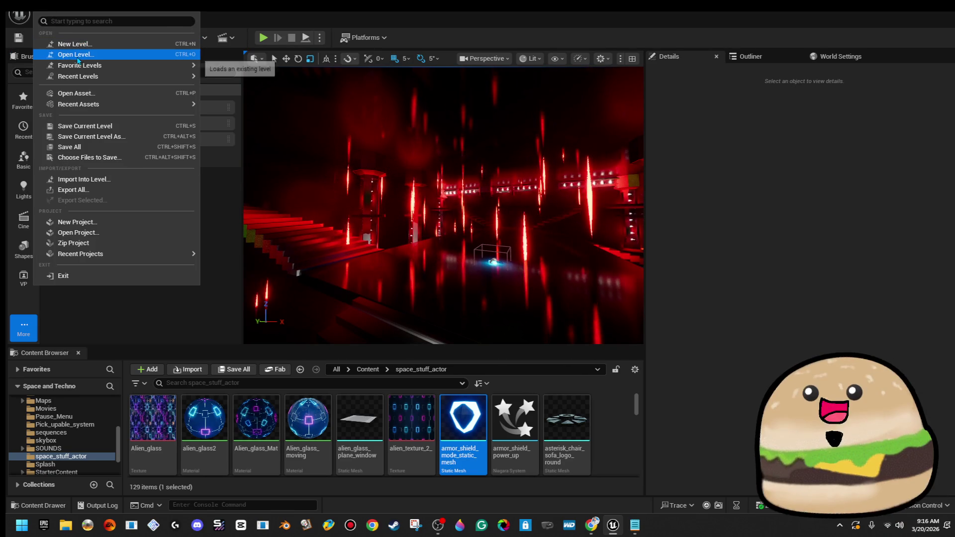
- Open the SPACE_Model level, saving the three pending assets first
left_click(78, 56)
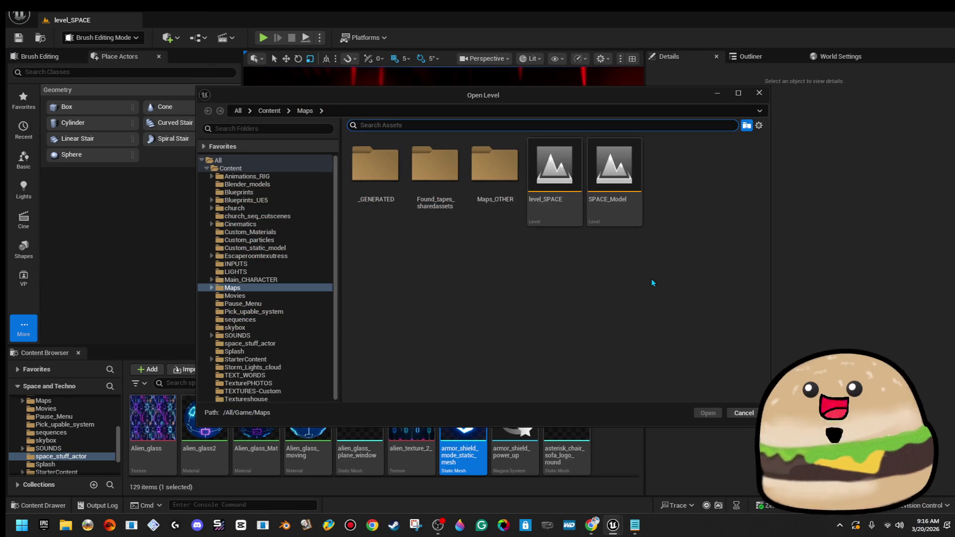
double_click(624, 204)
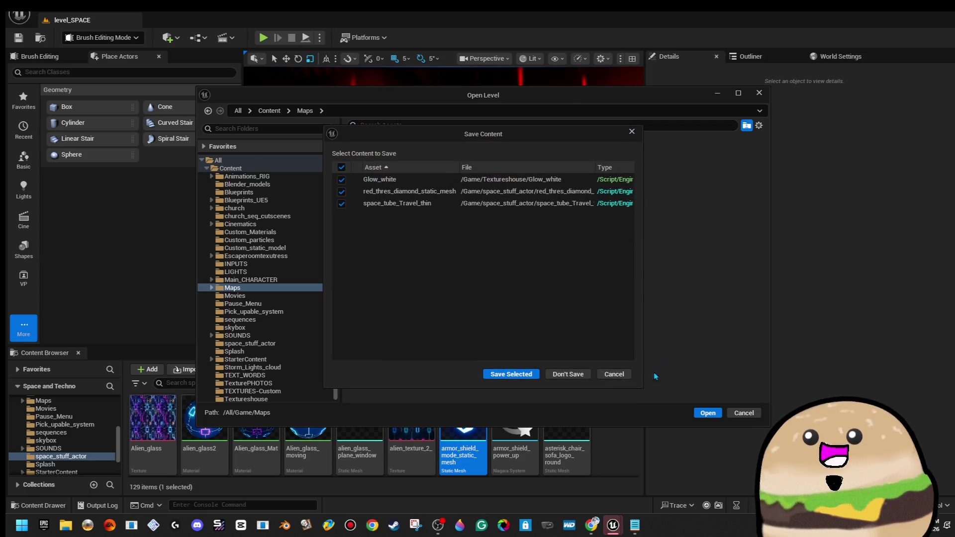
left_click(524, 379)
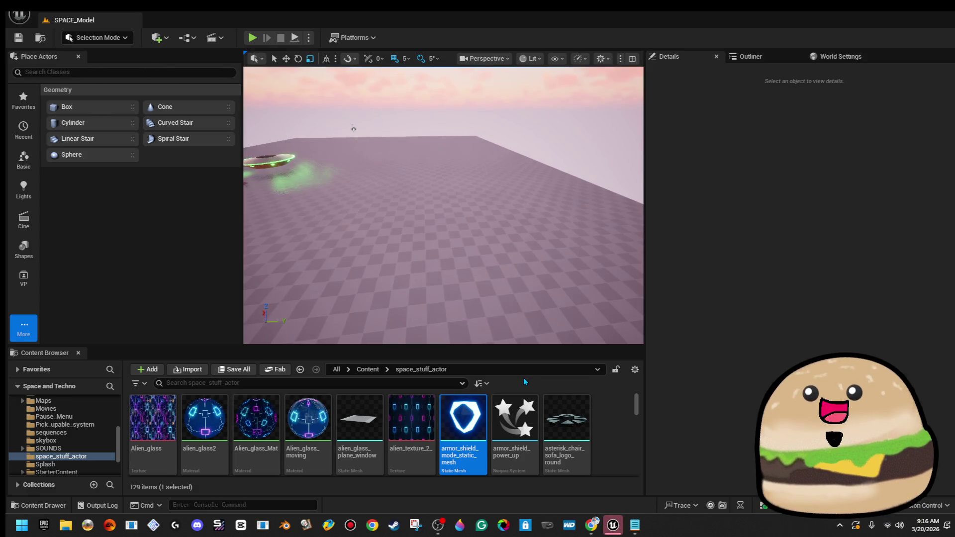
- Look around SPACE_Model's floor, lights and brushes, selecting the small cylinder brush
left_click_drag(546, 293, 520, 300)
mouse_move(521, 244)
left_mouse_down()
mouse_move(520, 259)
mouse_move(520, 244)
left_mouse_up()
left_click_drag(441, 229, 455, 229)
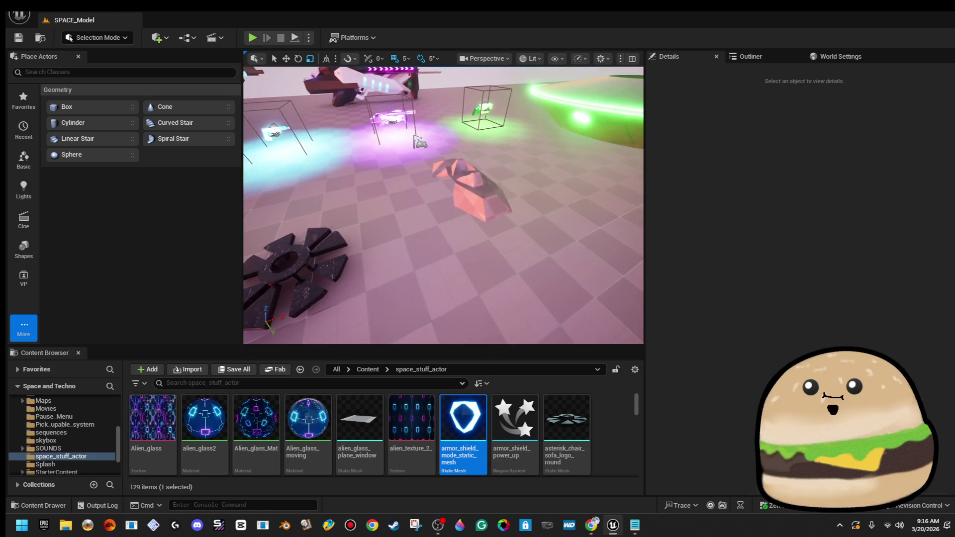
left_click(465, 172)
left_click_drag(466, 172, 468, 172)
left_click_drag(461, 210, 420, 227)
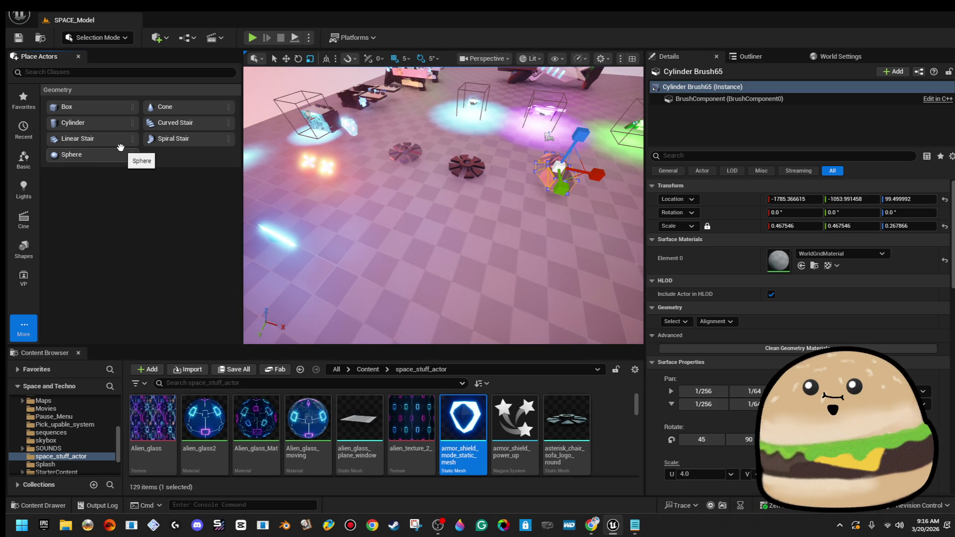
- Add a tessellation-1 sphere brush scaled to 0.1 and stretched to about 0.94 in Y
mouse_move(91, 150)
left_mouse_down()
mouse_move(441, 249)
mouse_move(405, 226)
left_mouse_up()
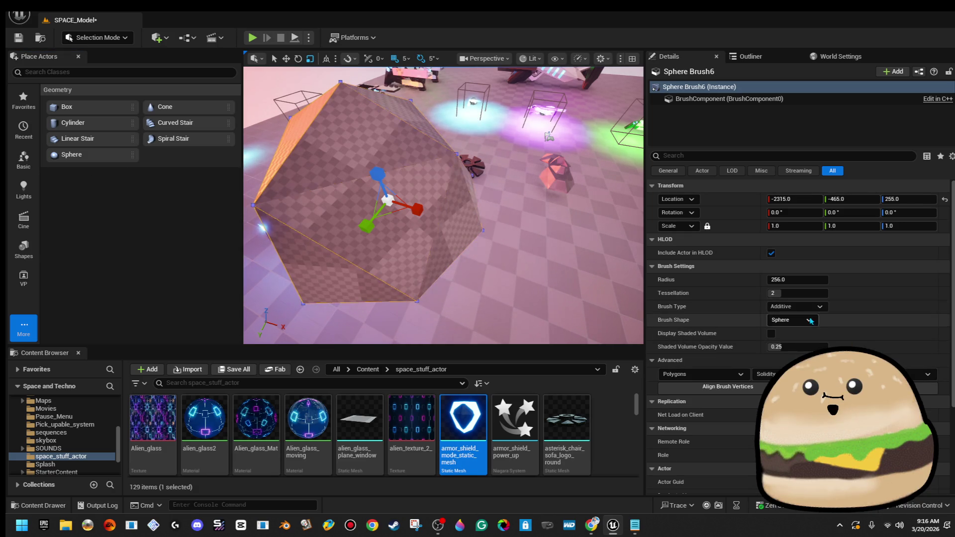
type("1")
key("Return")
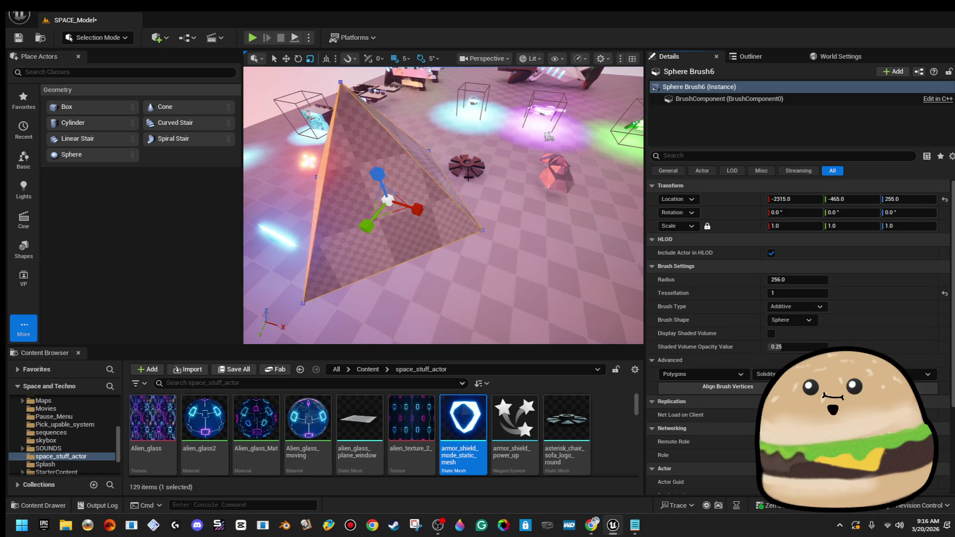
left_click_drag(409, 177, 431, 184)
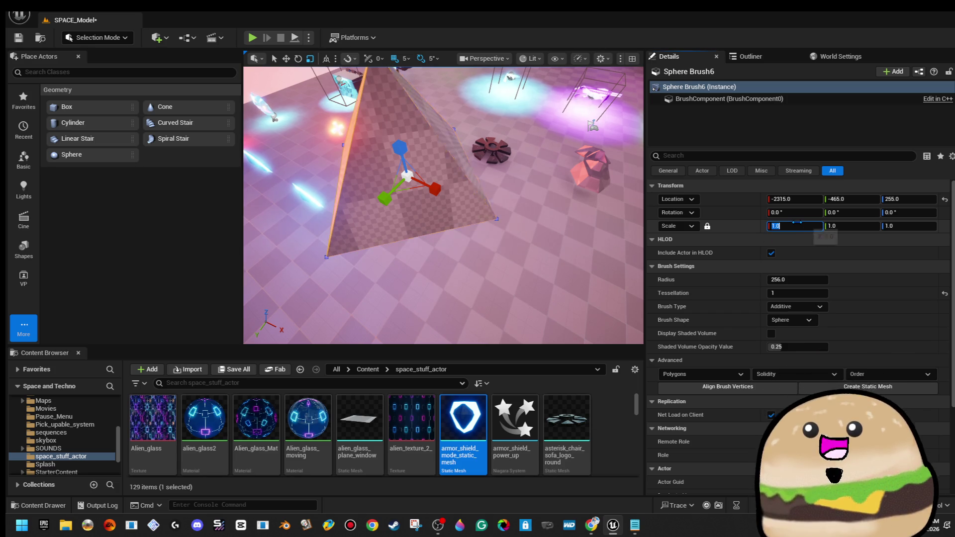
type(".1")
type("0.1")
key("Return")
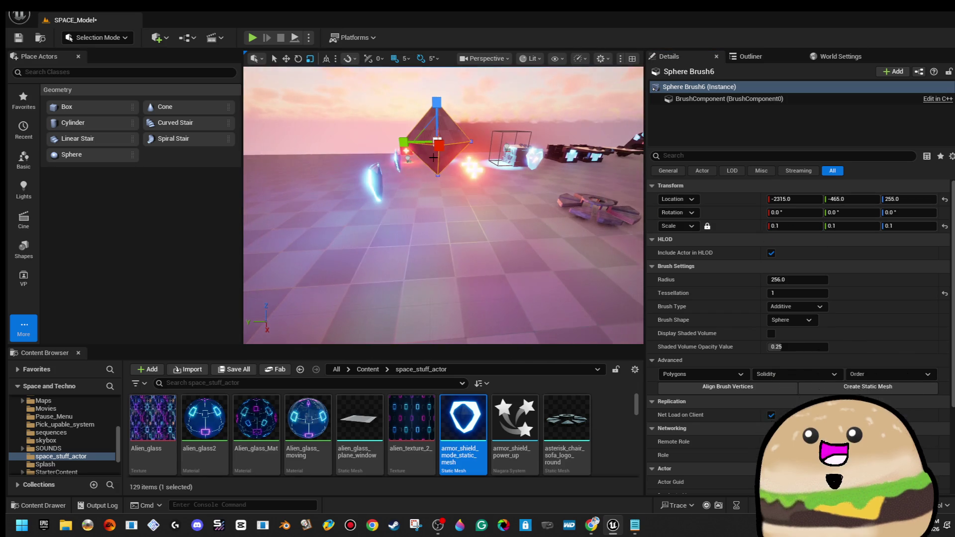
left_click_drag(403, 143, 380, 144)
left_click_drag(438, 199, 423, 164)
- Alt-rotate copies of the spike brush around Z to form the eight-pointed star
key("e")
left_click_drag(465, 194, 452, 228)
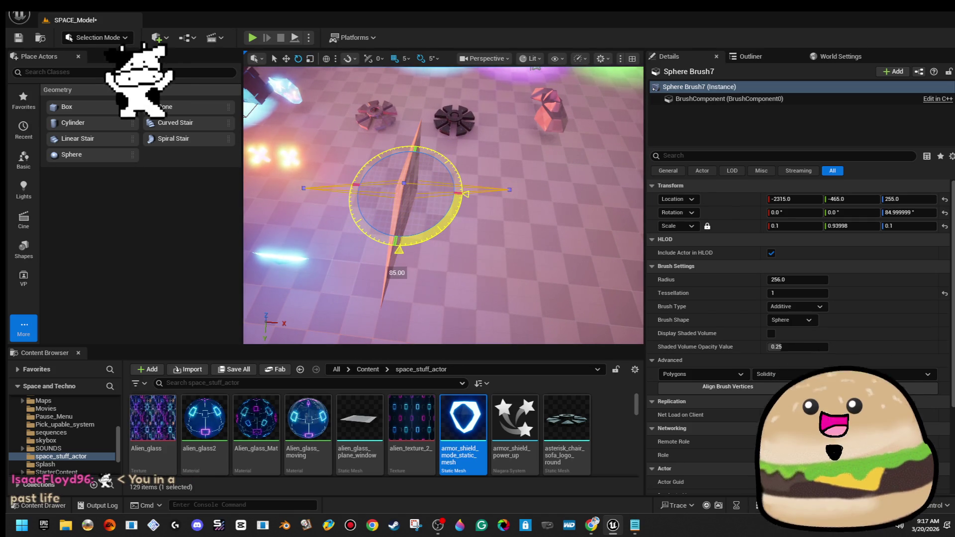
left_click_drag(465, 194, 504, 196)
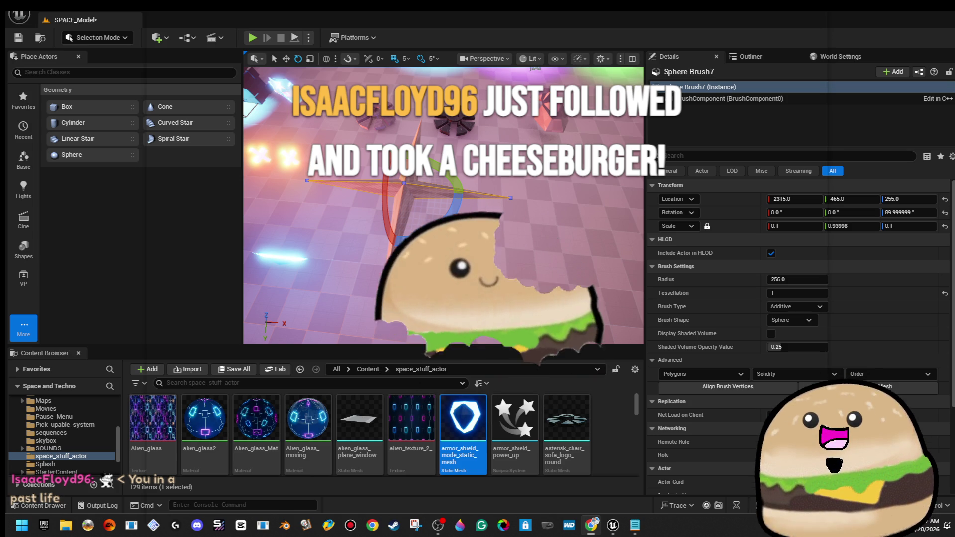
scroll(572, 187, "up", 5)
mouse_move(500, 213)
left_mouse_down()
mouse_move(419, 219)
mouse_move(518, 264)
left_mouse_up()
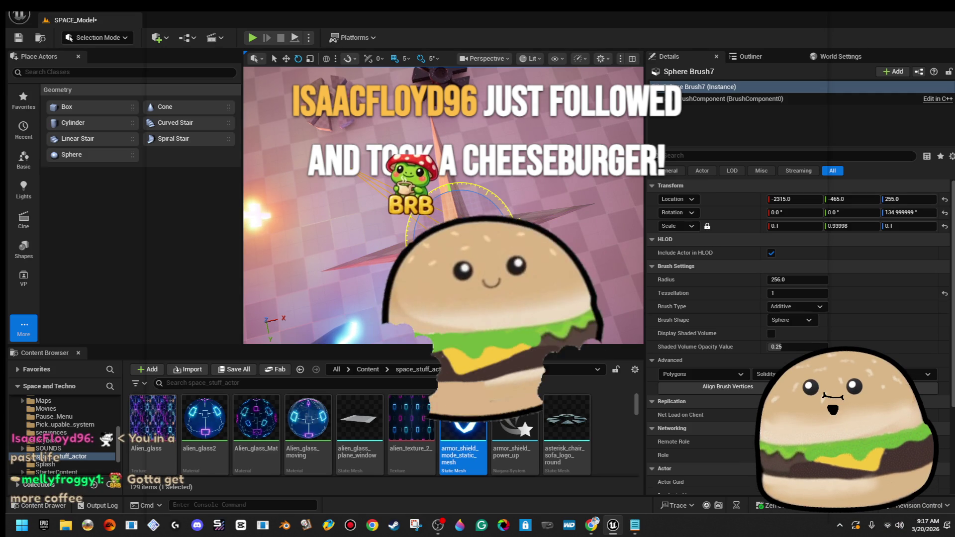
left_click_drag(417, 218, 426, 230)
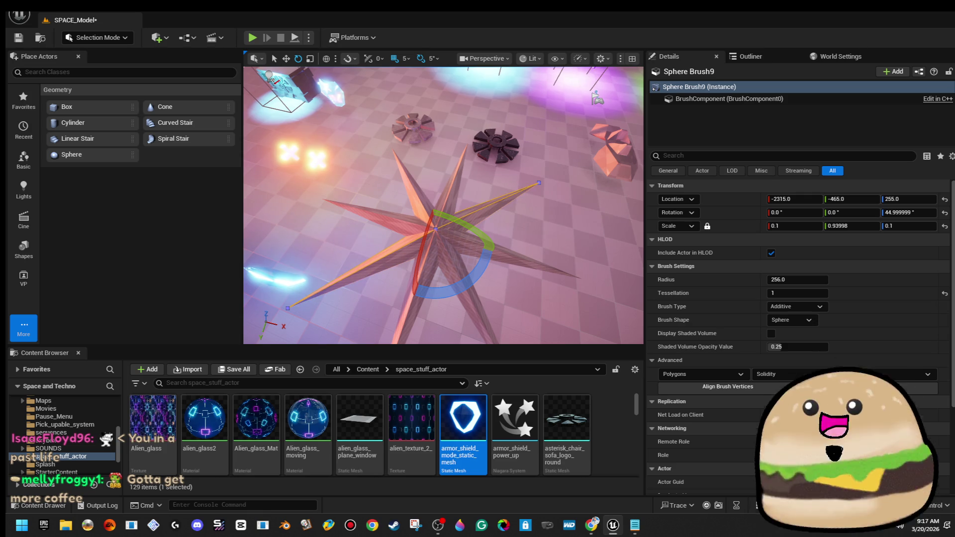
left_click_drag(443, 209, 452, 172)
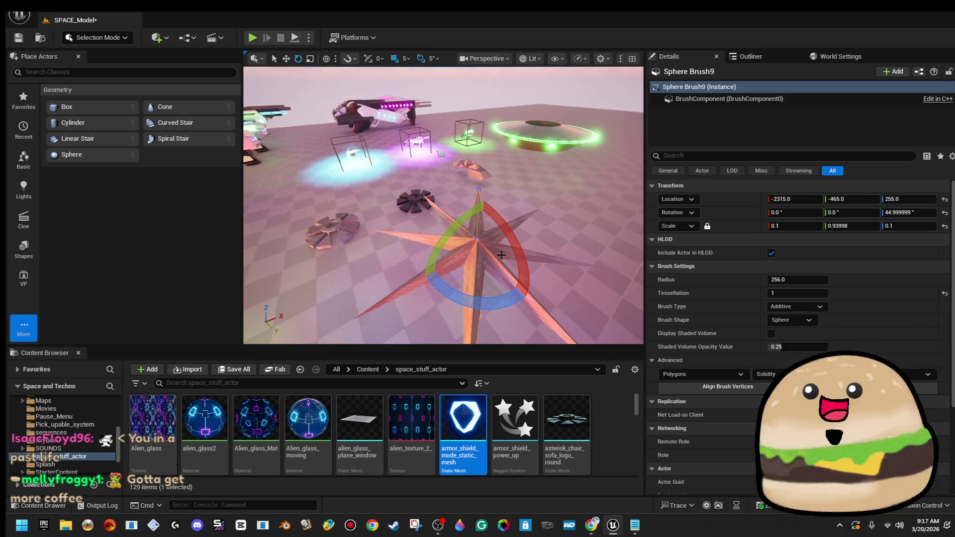
- Duplicate a spike brush upright at 90°, shrink it, and set its Brush Type to Subtractive
left_click_drag(502, 254, 456, 214)
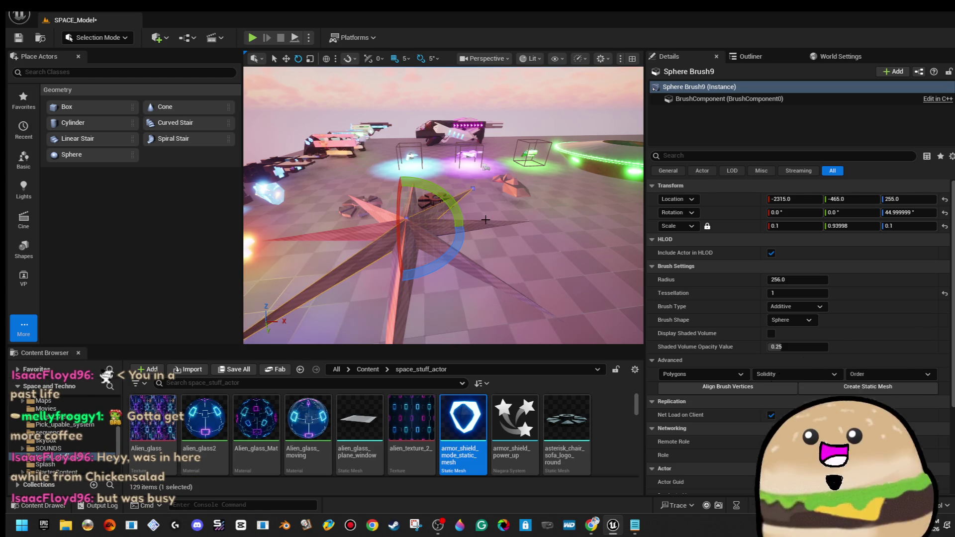
left_click(468, 219)
left_click(456, 206)
left_click_drag(457, 206, 458, 197)
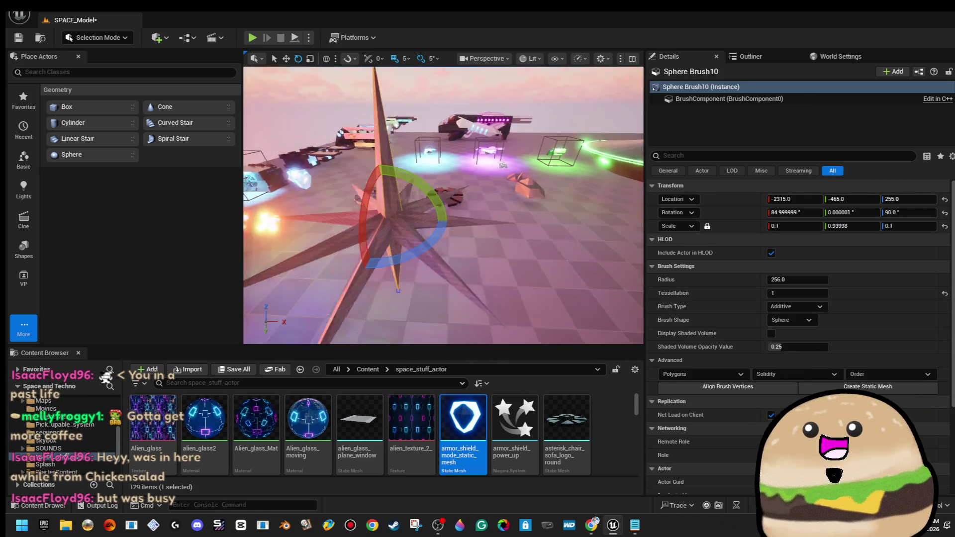
key("r")
key("w")
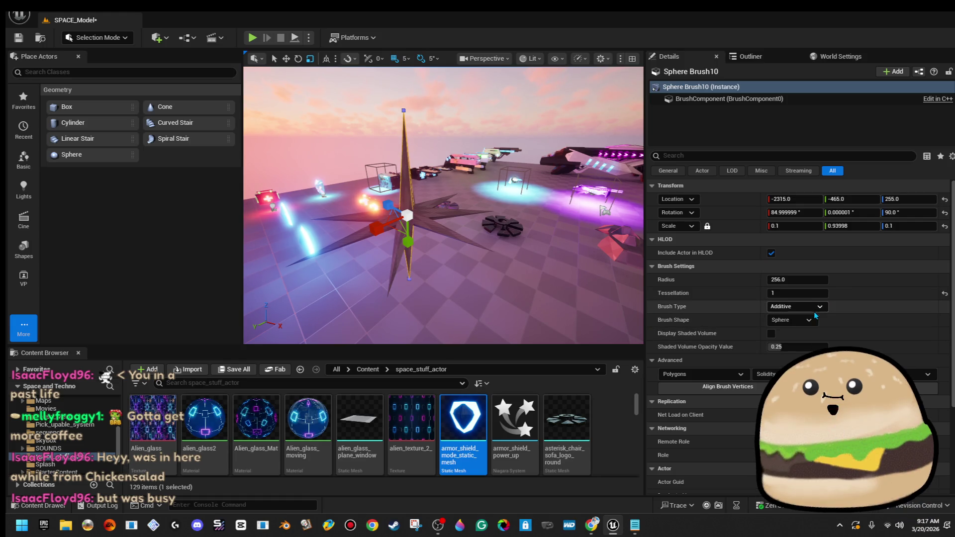
left_click(816, 309)
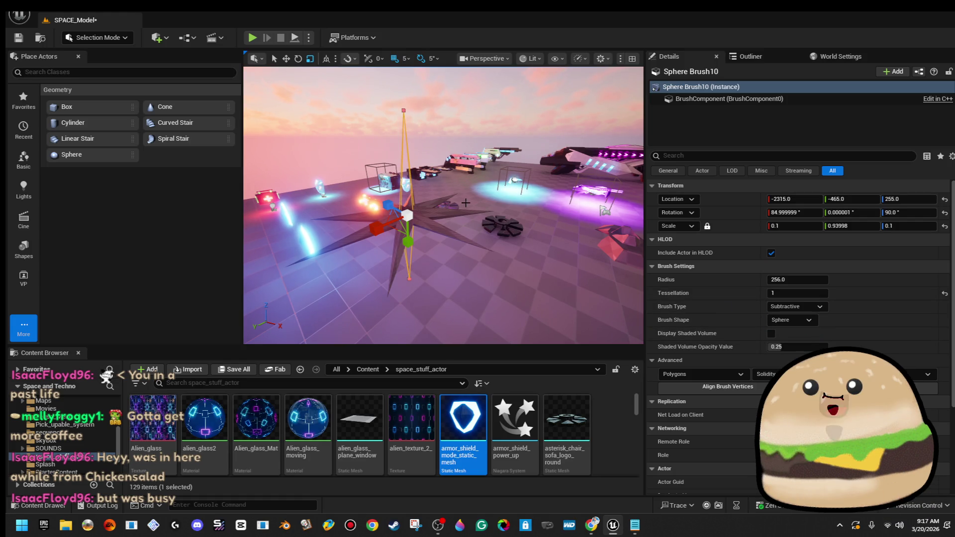
scroll(515, 210, "down", 8)
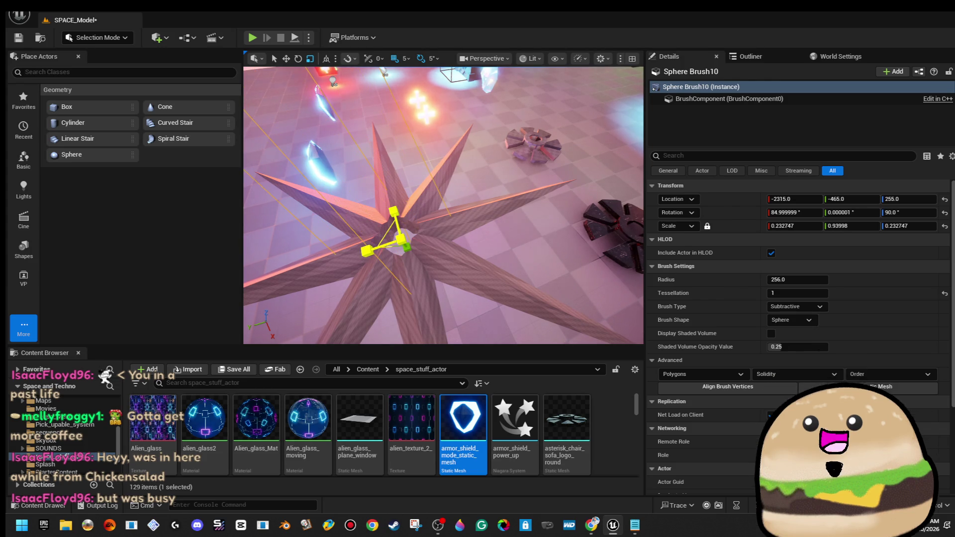
- Inspect the star from among its arms and frame the upright subtractive brush
left_click_drag(385, 234, 411, 212)
left_click(411, 213)
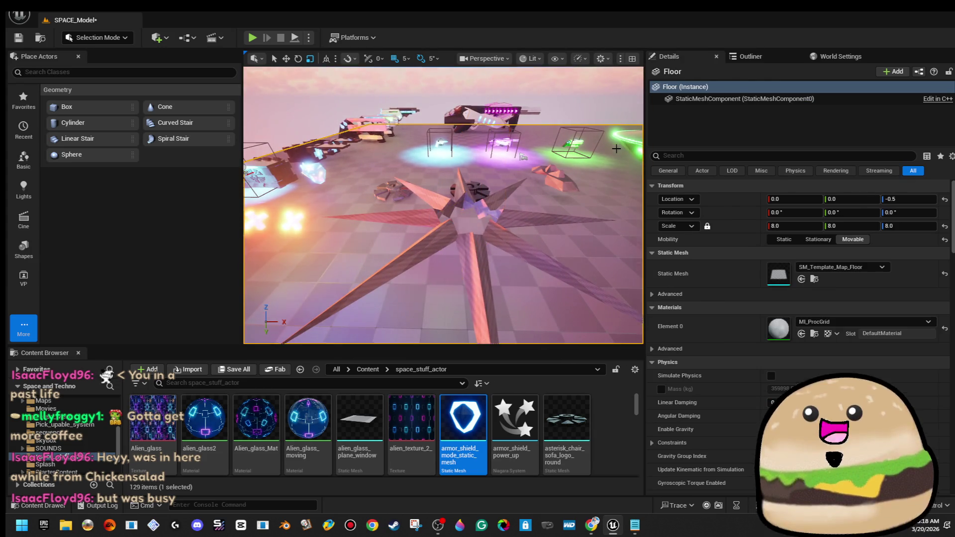
scroll(443, 205, "up", 5)
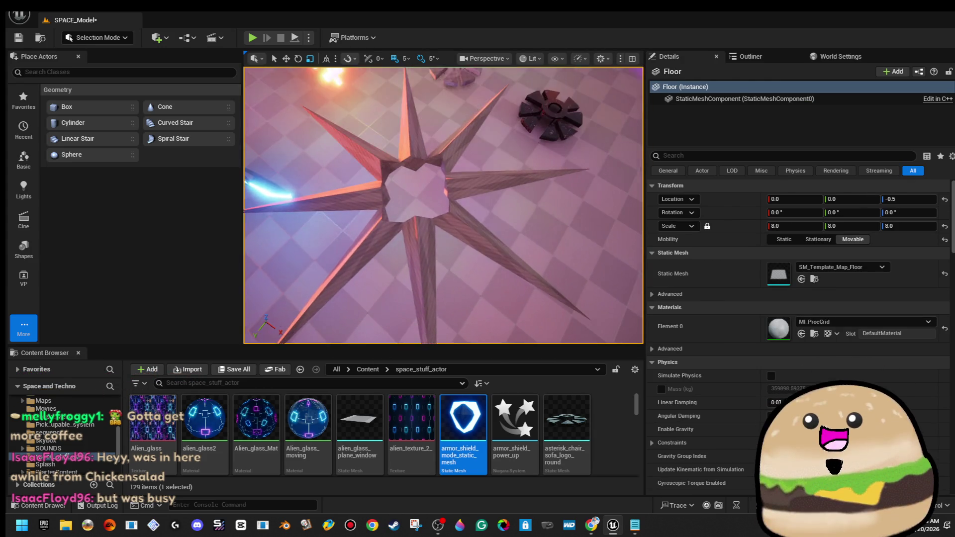
scroll(443, 205, "down", 3)
scroll(443, 205, "up", 4)
left_click_drag(443, 205, 444, 134)
left_click(432, 156)
key("f")
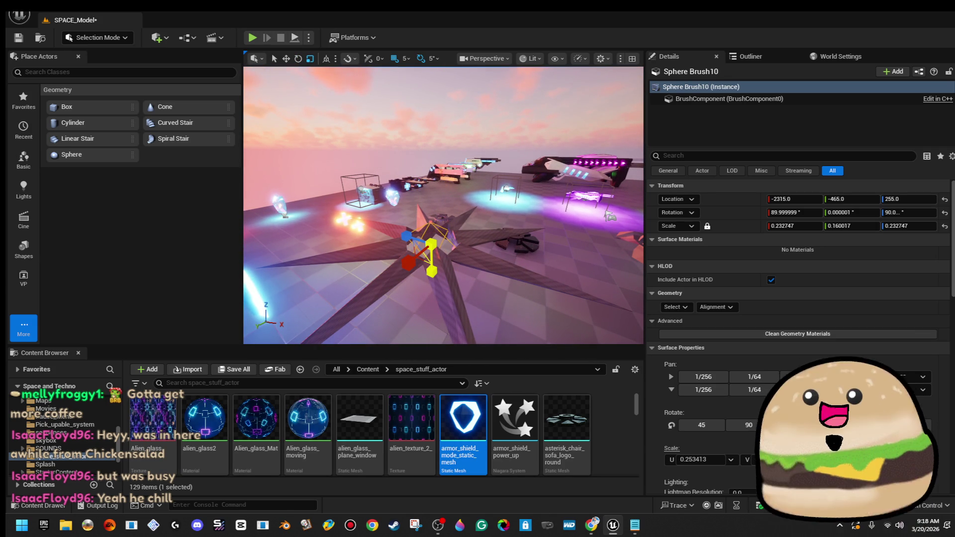
- Scale up the central cut-out Sphere Brush10 and Alt-rotate a spike to add another arm
left_click_drag(426, 271, 512, 175)
left_click(492, 195)
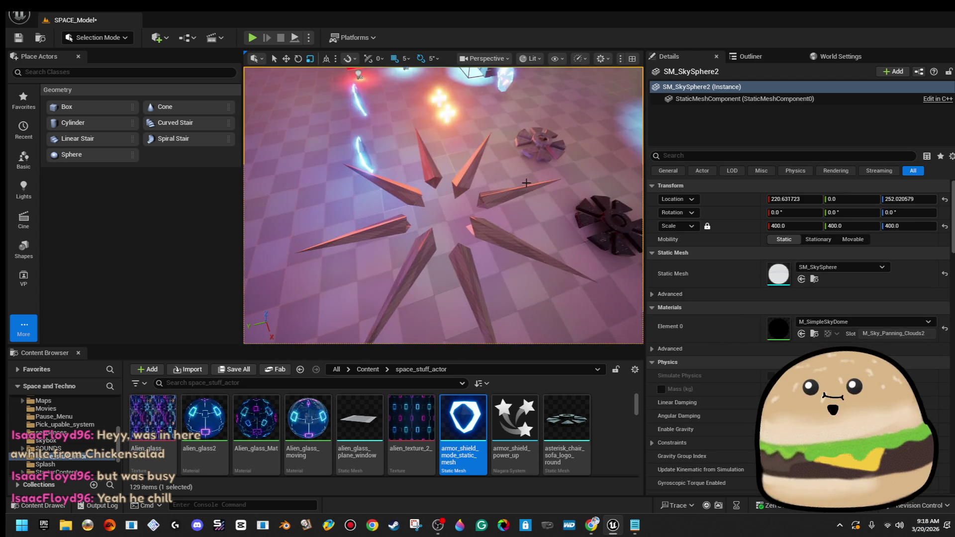
left_click(512, 175)
left_click(517, 188)
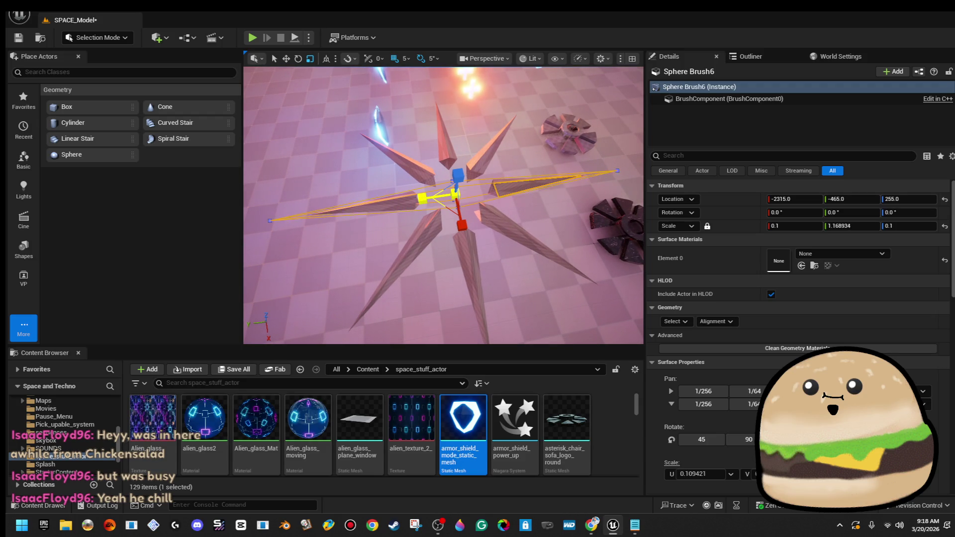
left_click(418, 199)
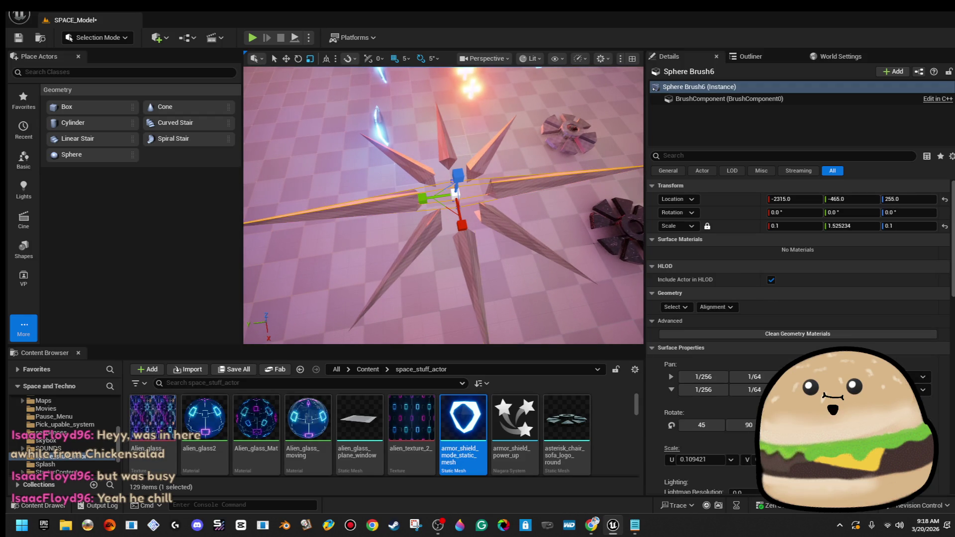
key("Delete")
key("ctrl+z")
key("f")
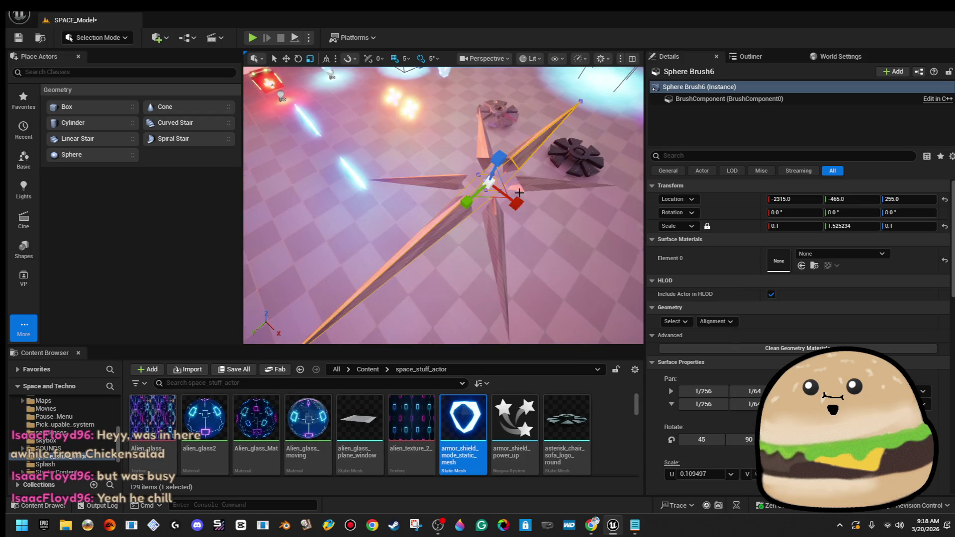
mouse_move(548, 221)
left_mouse_down()
mouse_move(537, 231)
mouse_move(517, 224)
left_mouse_up()
left_click_drag(601, 198, 572, 209)
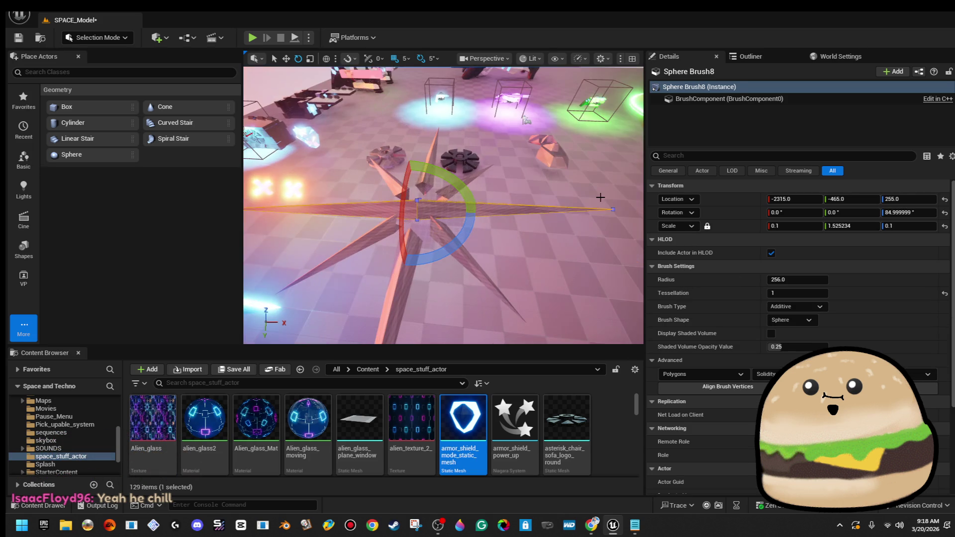
- Alt-drag a copy of the central cut-out brush up to Z 265
left_click(348, 274)
left_click(438, 181)
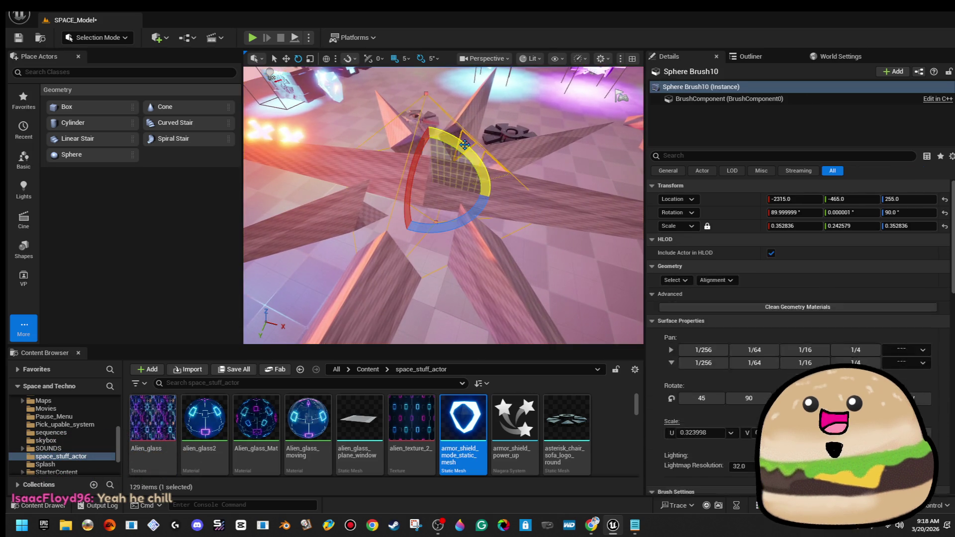
key("f")
key("w")
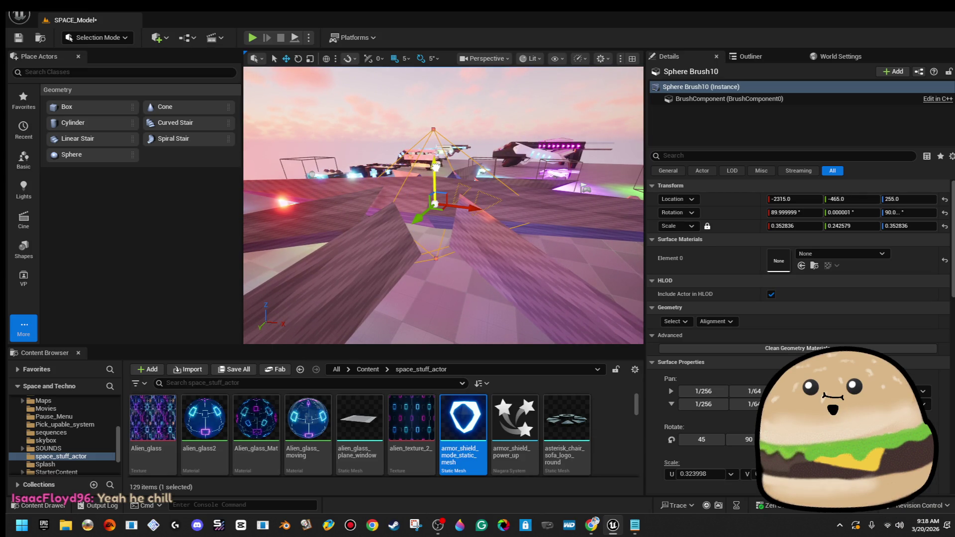
left_click_drag(436, 164, 435, 151)
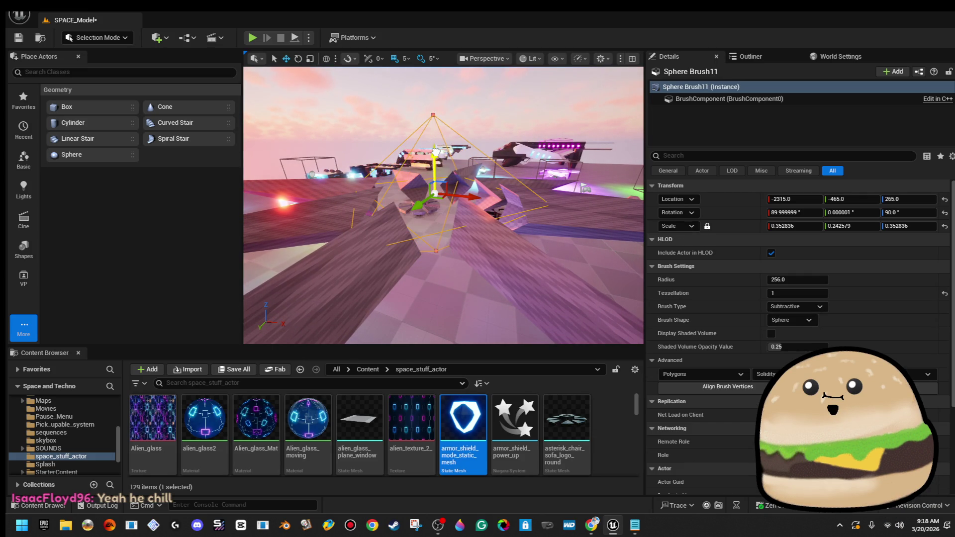
- Lower the copied cut-out brush, Sphere Brush11, to Z 255
mouse_move(501, 204)
left_mouse_down()
mouse_move(384, 209)
mouse_move(435, 221)
left_mouse_up()
left_click(384, 209)
key("ctrl+z")
key("f")
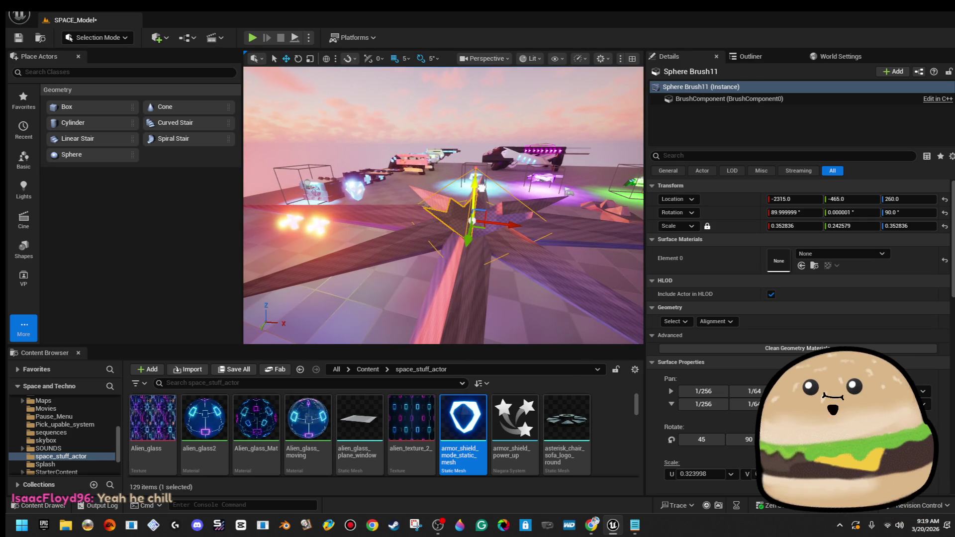
key("ctrl+z")
key("f")
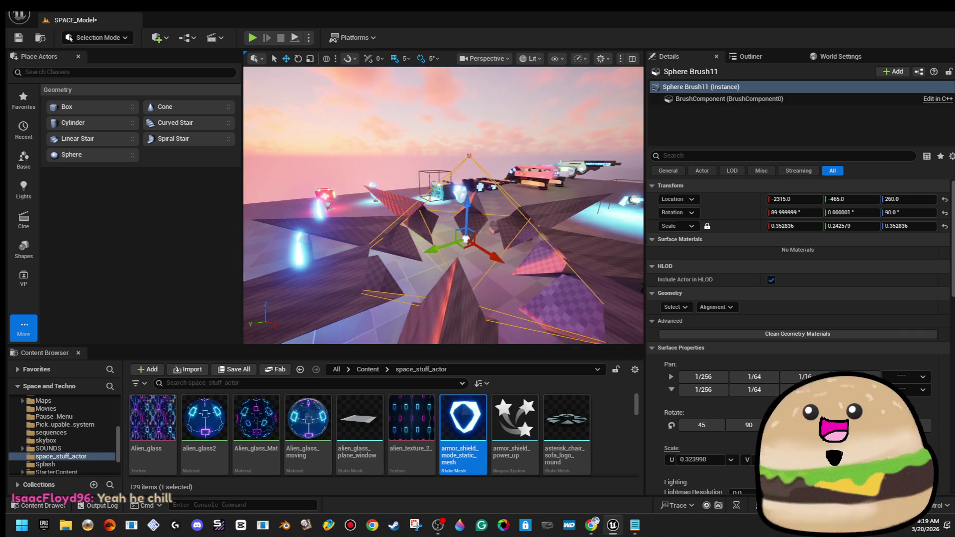
left_click_drag(460, 204, 460, 204)
left_click_drag(423, 229, 423, 236)
left_click_drag(483, 171, 469, 176)
left_click(483, 170)
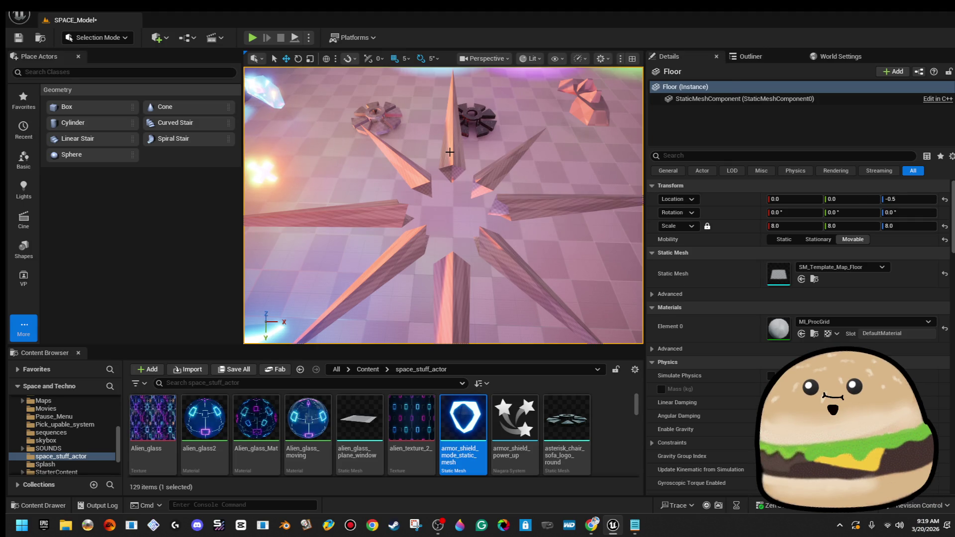
- Select the star's spike brushes and move them down to Z 40 and along X
left_click(450, 152)
left_click(500, 177, "ctrl")
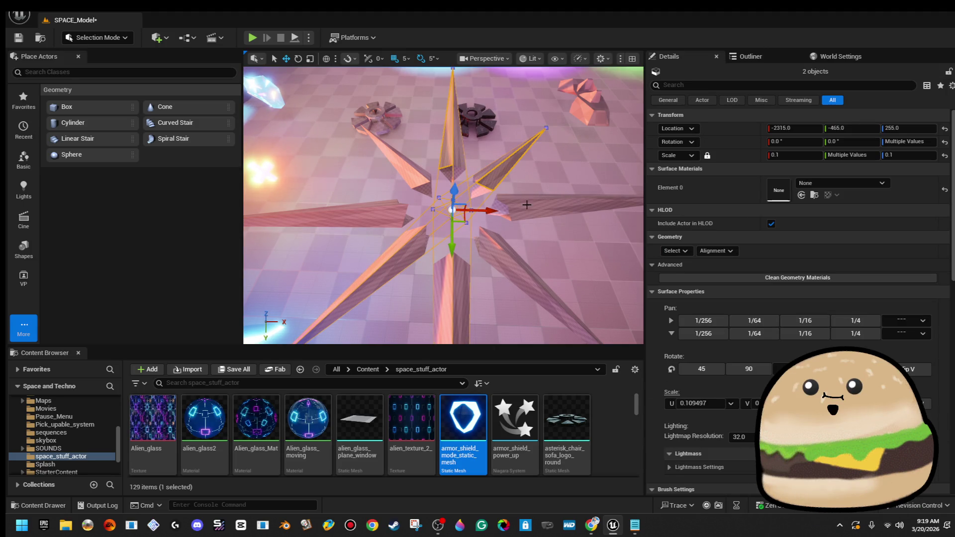
left_click(491, 260, "ctrl")
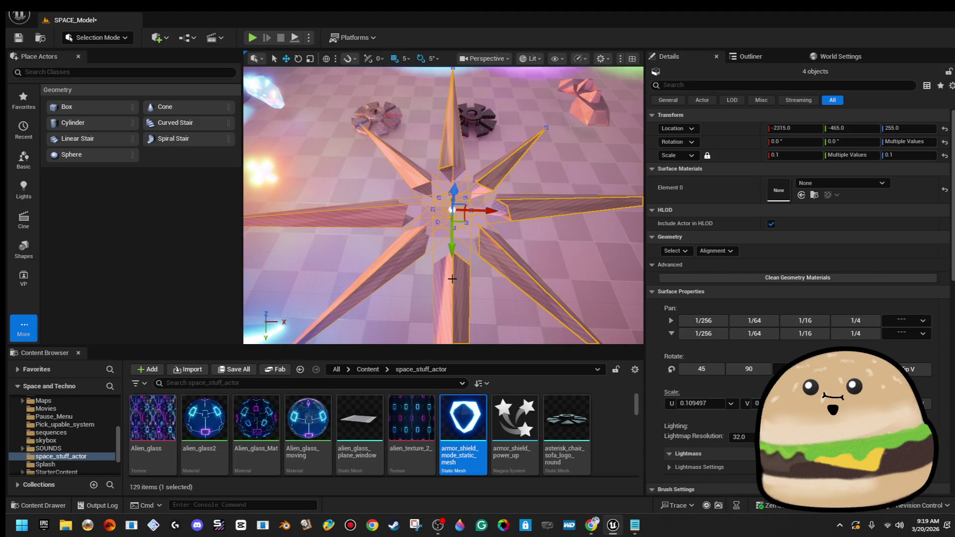
left_click(378, 219)
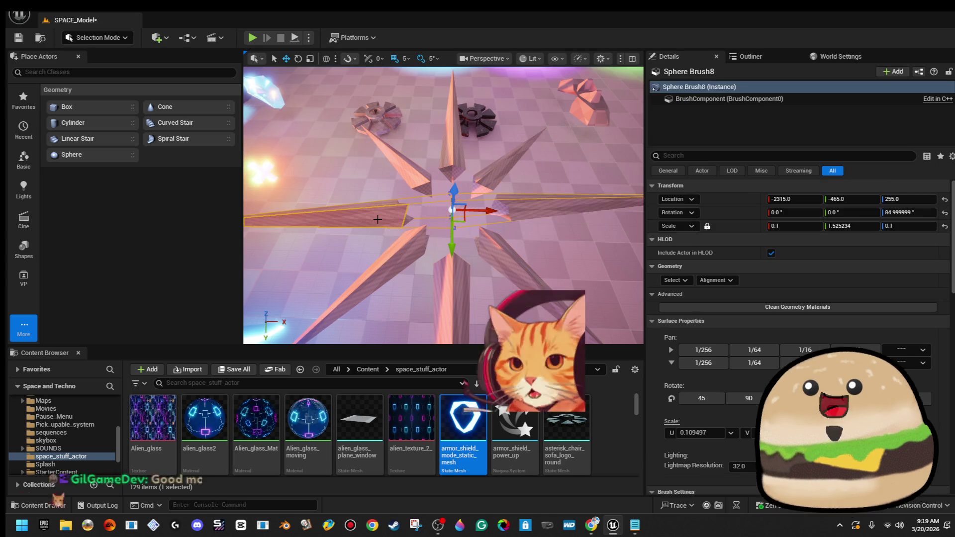
key("ctrl+z")
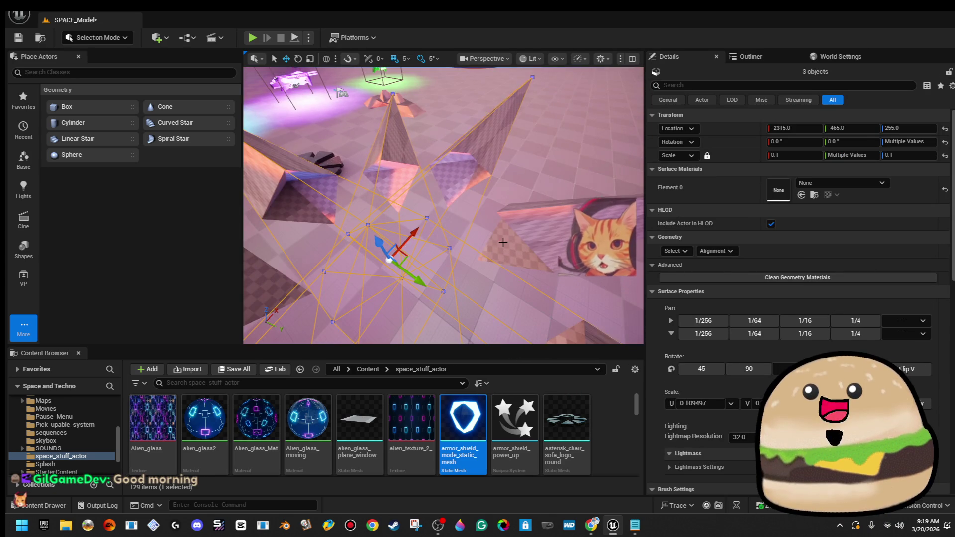
key("ctrl+z")
key("f")
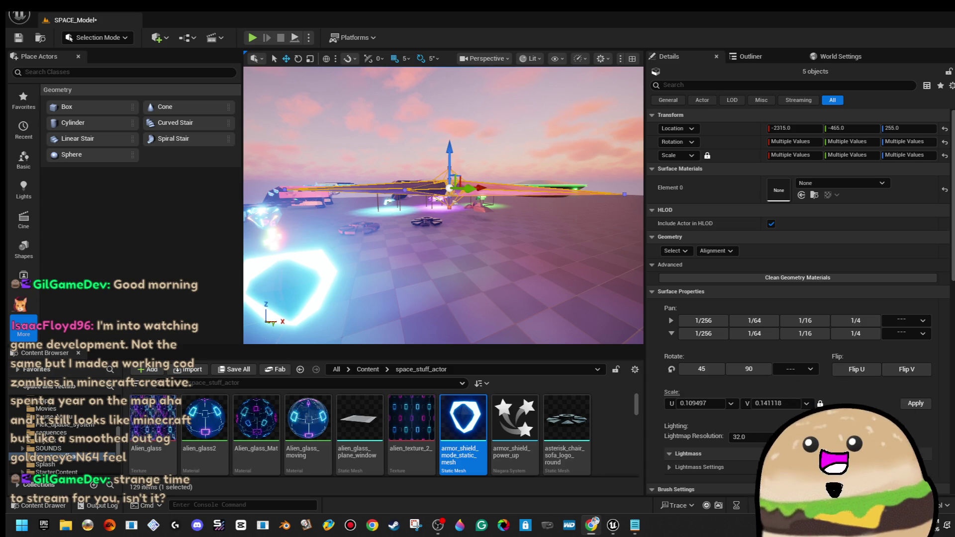
mouse_move(529, 188)
left_mouse_down()
mouse_move(529, 249)
mouse_move(529, 181)
left_mouse_up()
mouse_move(413, 187)
left_mouse_down()
mouse_move(437, 214)
mouse_move(437, 314)
mouse_move(437, 259)
left_mouse_up()
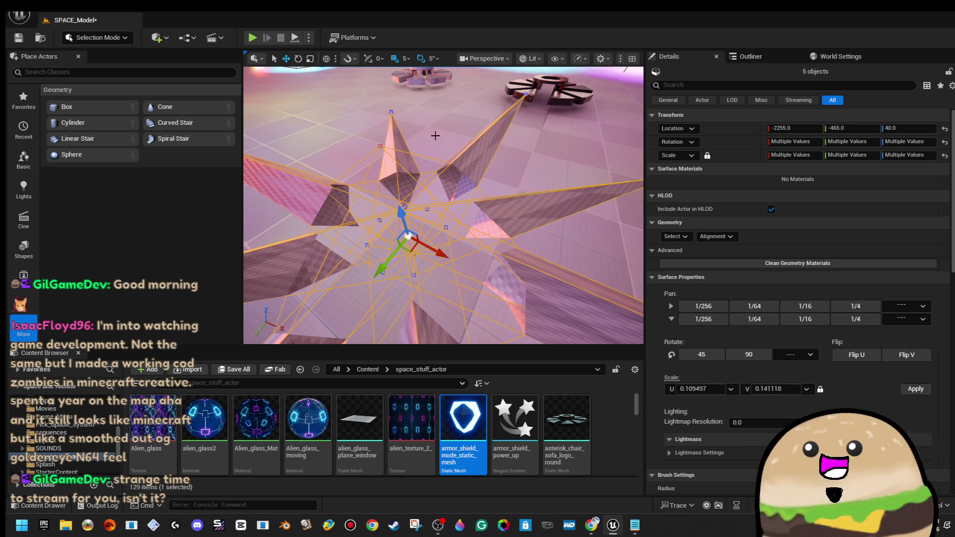
key("f")
mouse_move(448, 222)
left_mouse_down()
mouse_move(437, 216)
mouse_move(522, 208)
mouse_move(547, 238)
mouse_move(577, 327)
left_mouse_up()
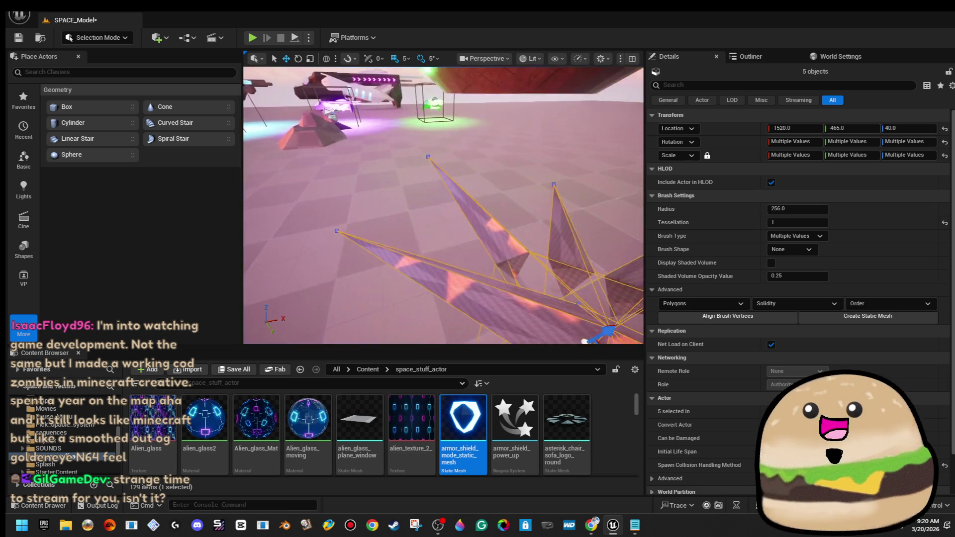
key("f")
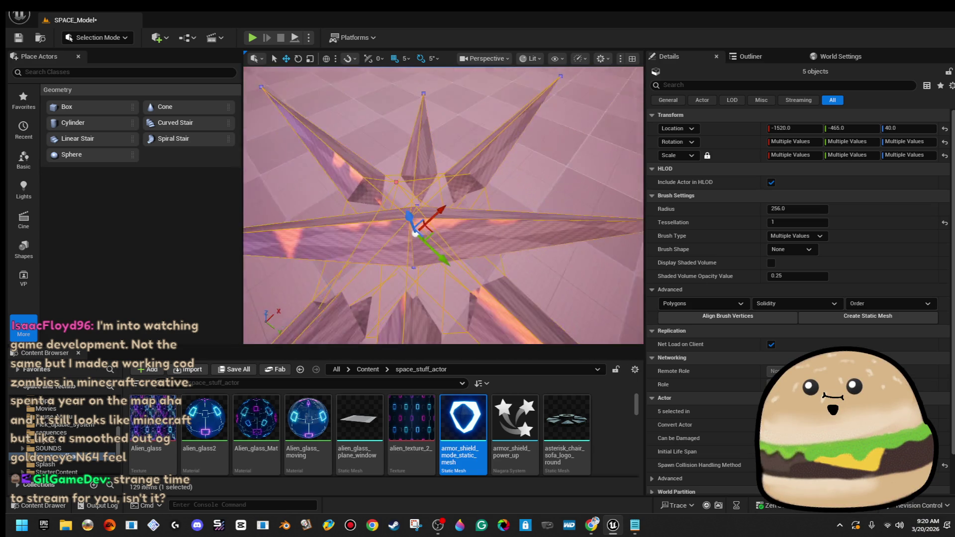
- Delete one star brush and paste a new spike brush, Sphere Brush14, via Edit
left_click(468, 224)
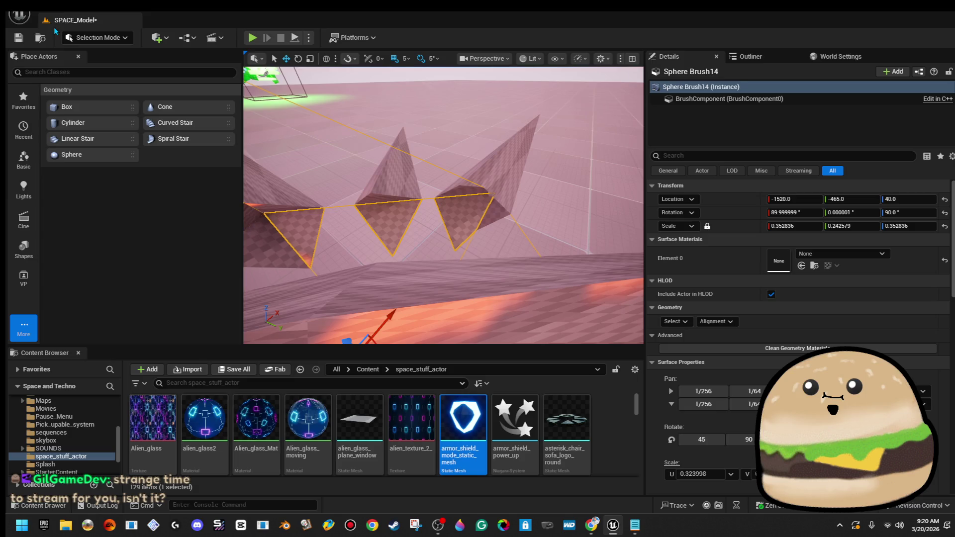
left_click(66, 14)
left_click(82, 121)
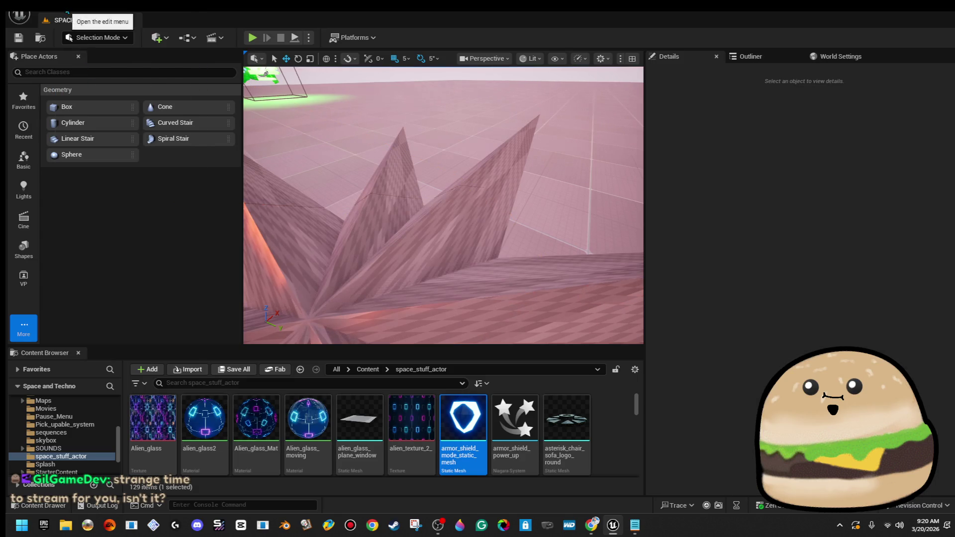
left_click(66, 13)
left_click(109, 110)
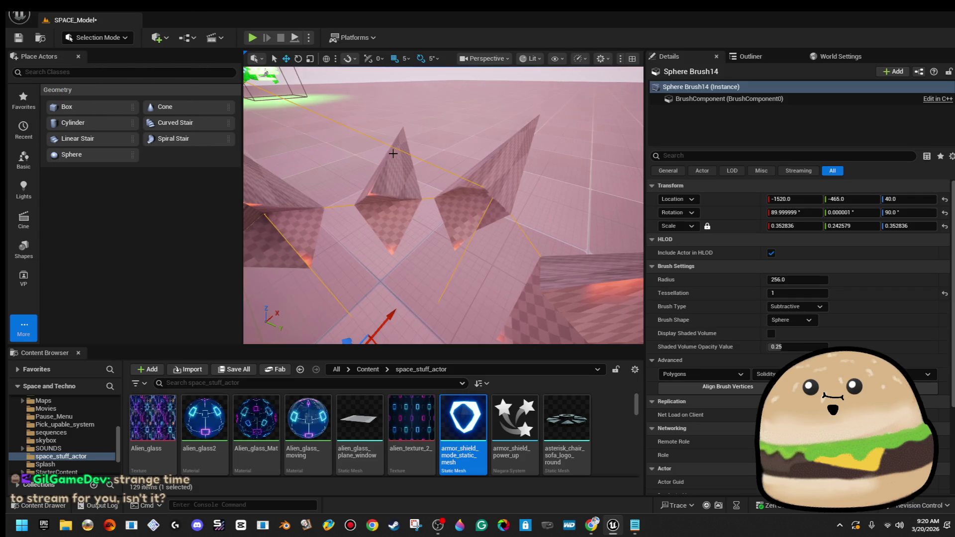
key("f")
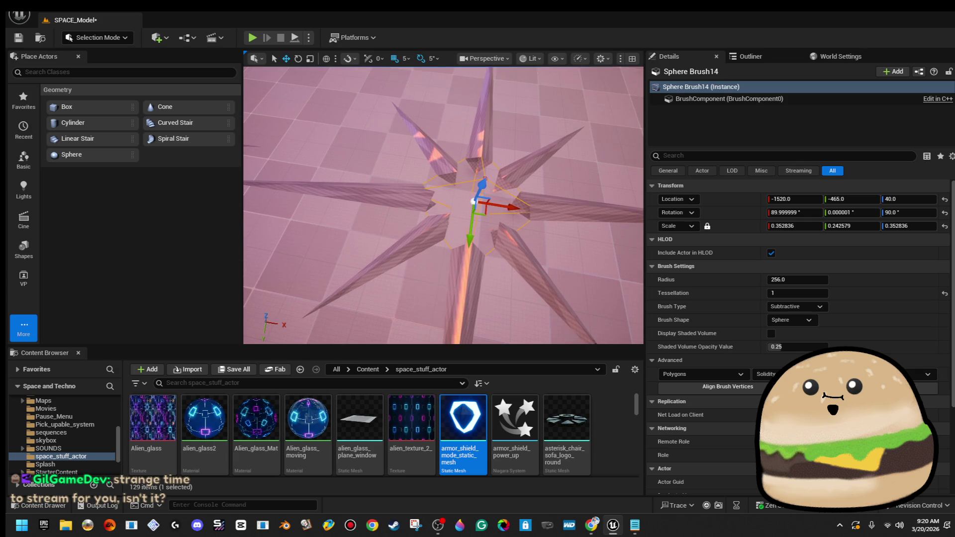
- Shift-select the star's five spike brushes
left_click(525, 176)
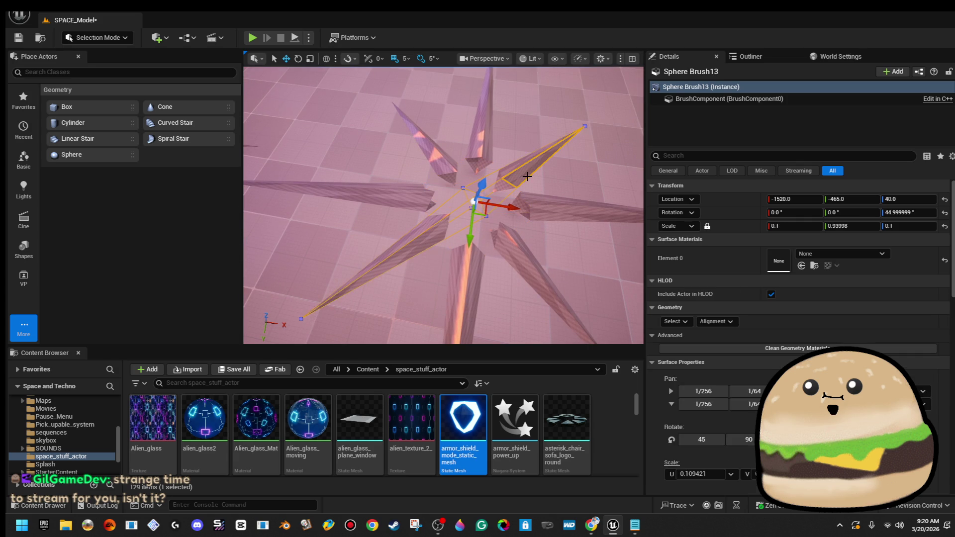
left_click(486, 145, "ctrl")
left_click(430, 147, "ctrl")
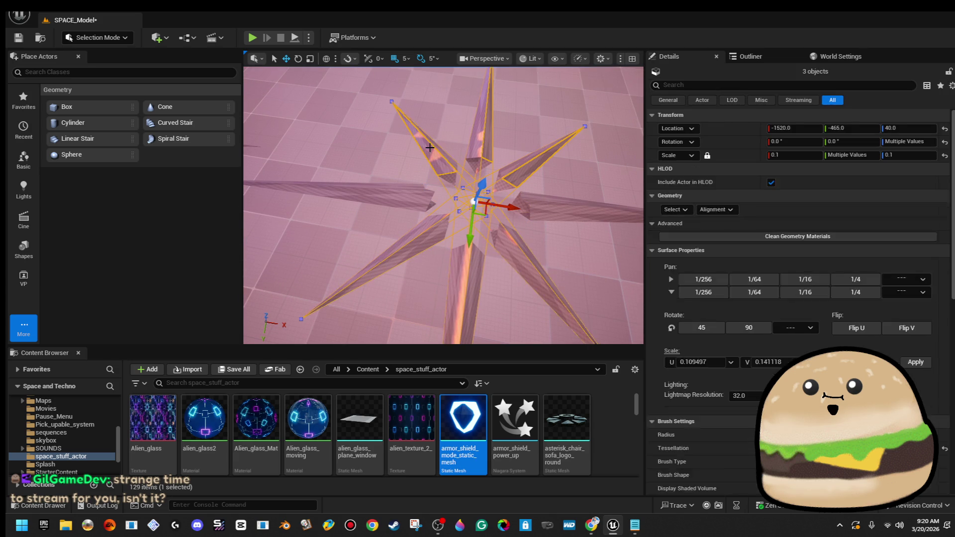
left_click(409, 197, "ctrl")
left_click_drag(409, 197, 409, 169)
left_click(437, 191, "ctrl")
- Box-align the star brushes' surfaces and apply a 4.0 texture scale in U and V
key("f")
scroll(613, 252, "down", 4)
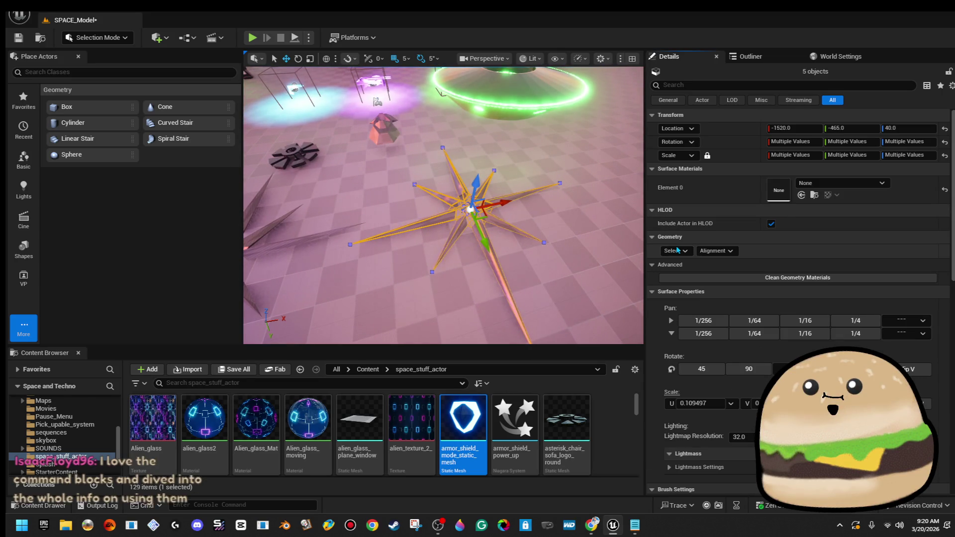
left_click(683, 251)
left_click(716, 251)
left_click(757, 309)
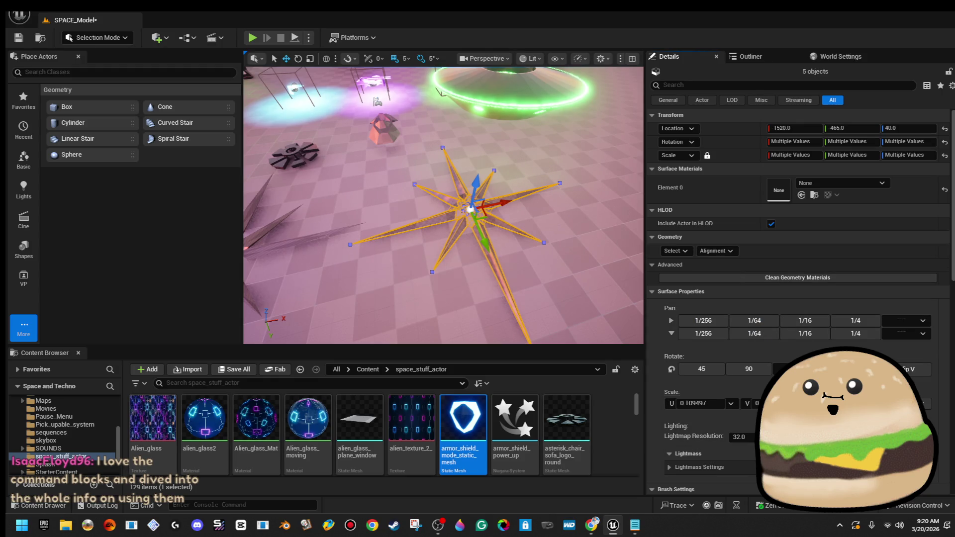
left_click(806, 404)
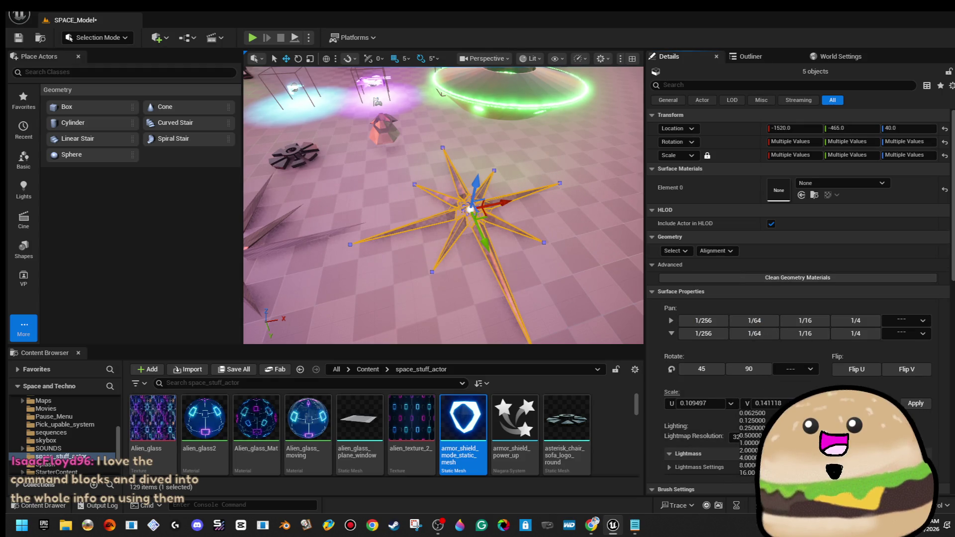
left_click(749, 458)
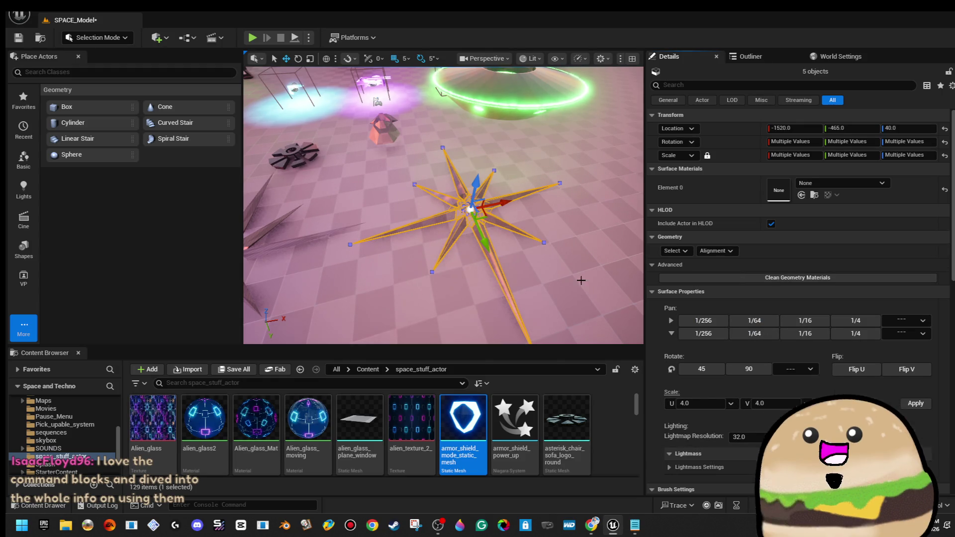
left_click(916, 404)
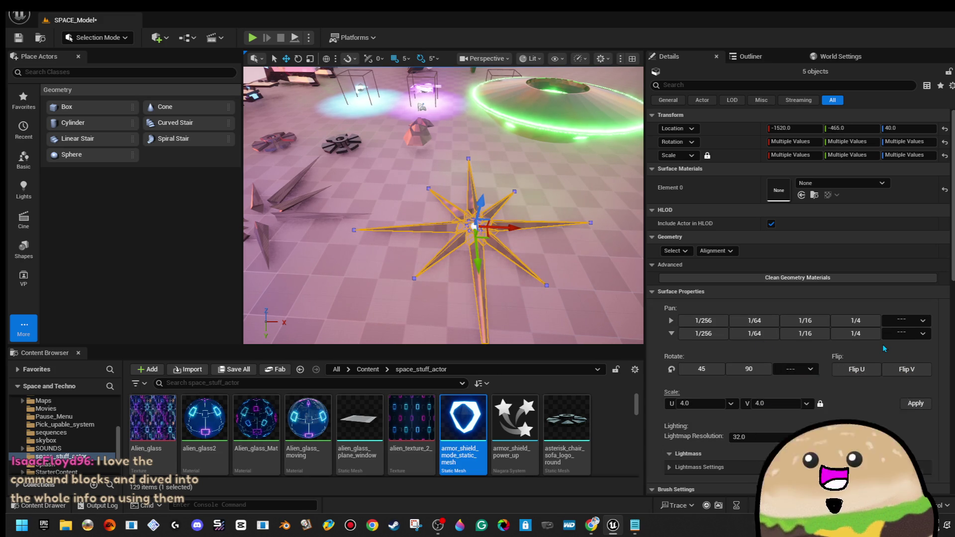
- Start Create Static Mesh for the five star brushes from Brush Settings
left_click_drag(495, 280, 488, 229)
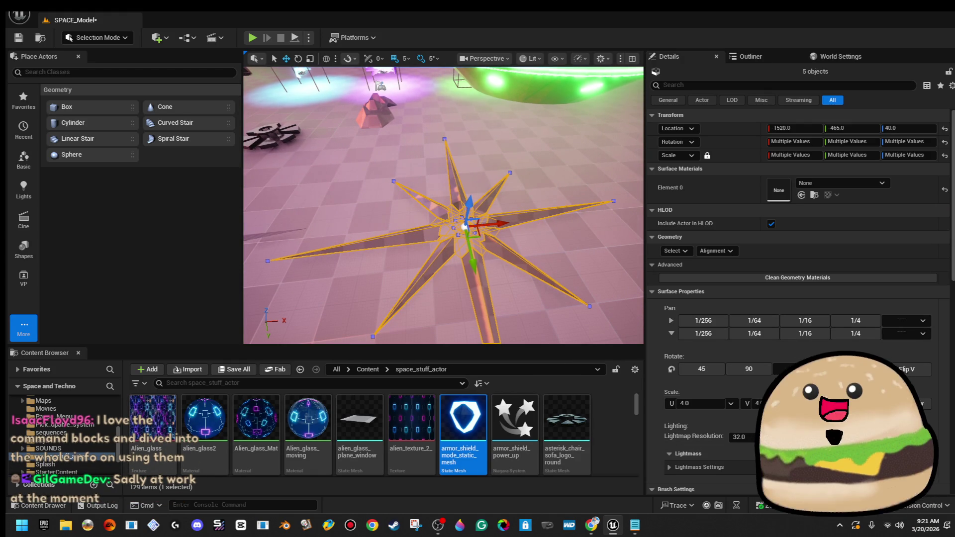
scroll(925, 408, "down", 5)
left_click(924, 408)
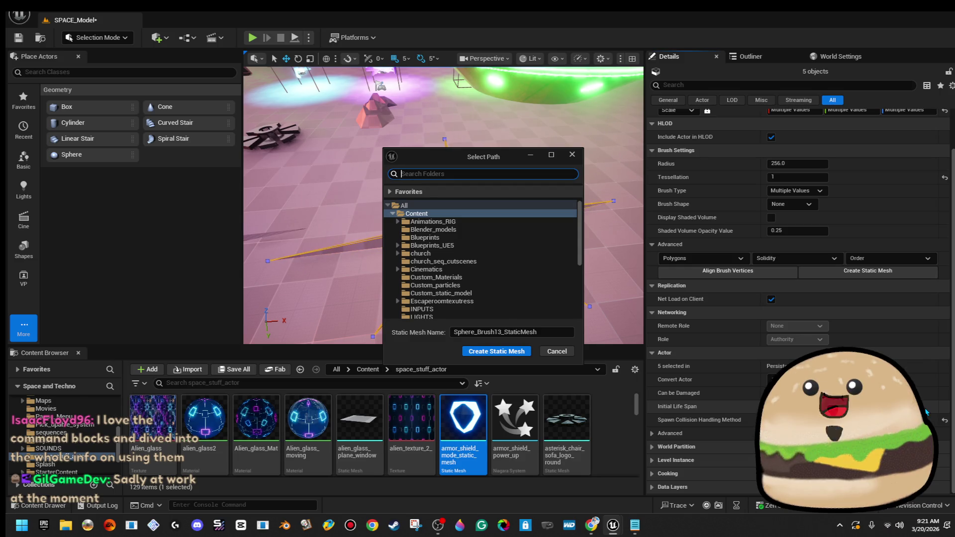
- Move the first save-path dialog aside and close it
scroll(527, 264, "down", 5)
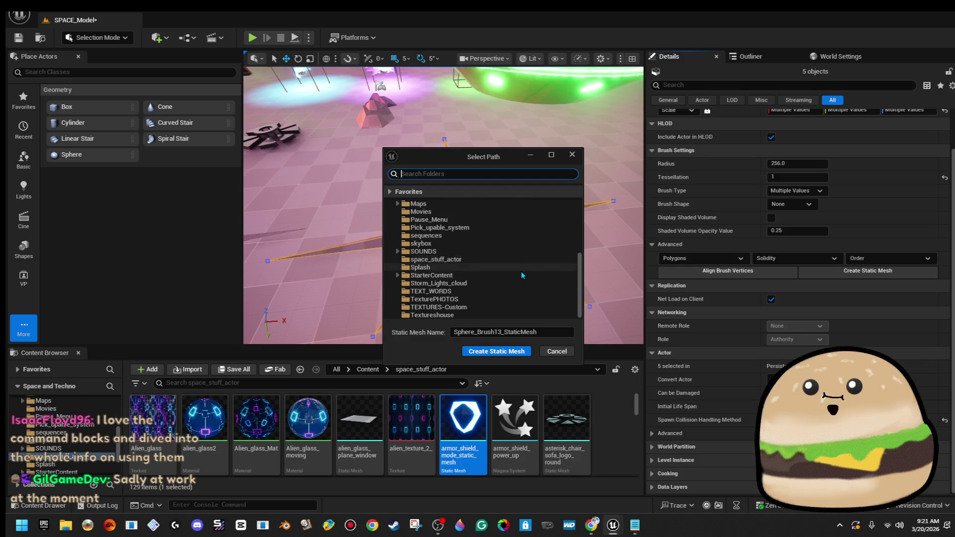
left_click_drag(498, 156, 799, 81)
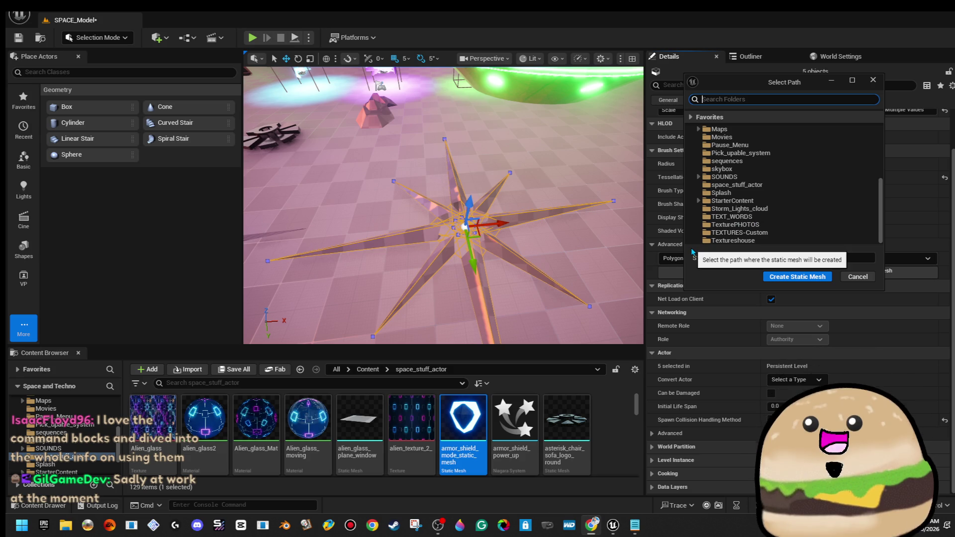
mouse_move(498, 249)
left_mouse_down()
mouse_move(518, 259)
mouse_move(497, 243)
left_mouse_up()
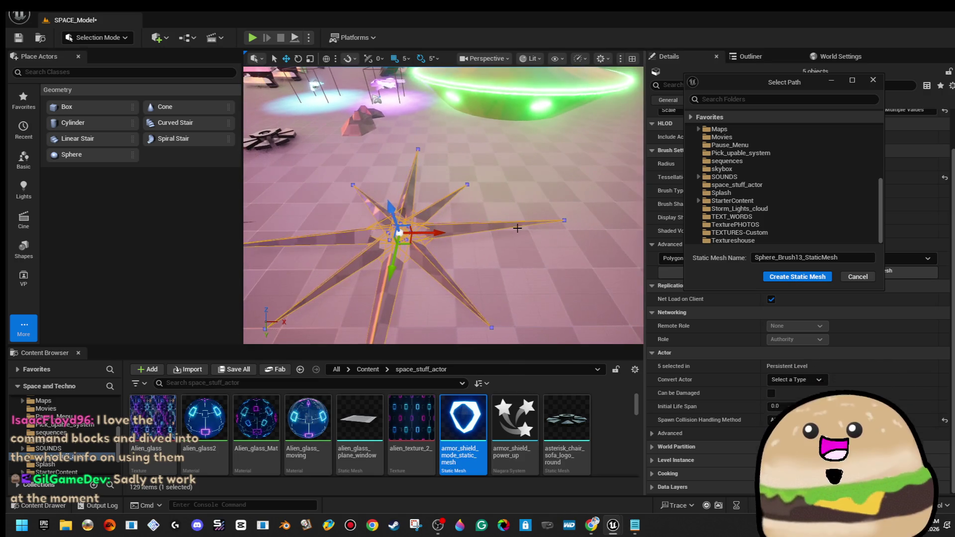
left_click(873, 80)
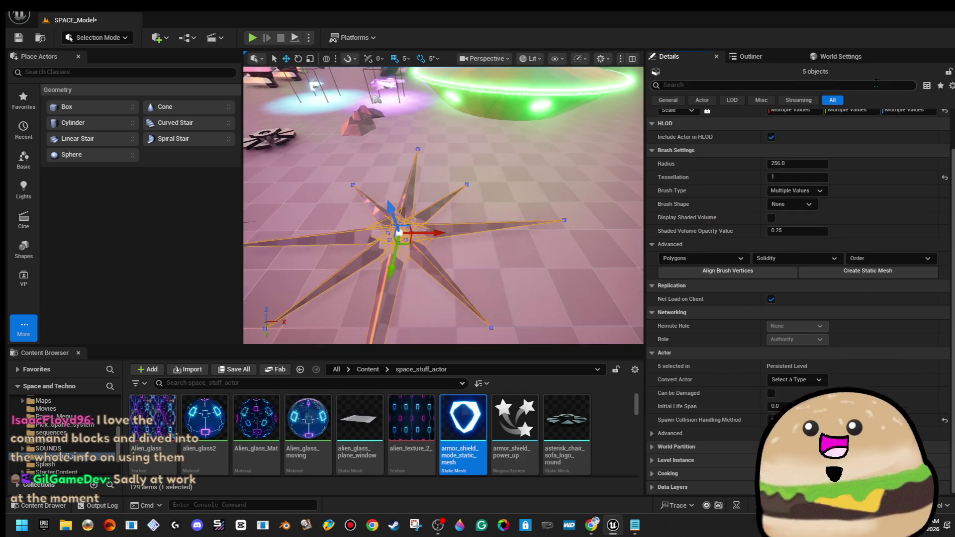
left_click_drag(466, 229, 455, 224)
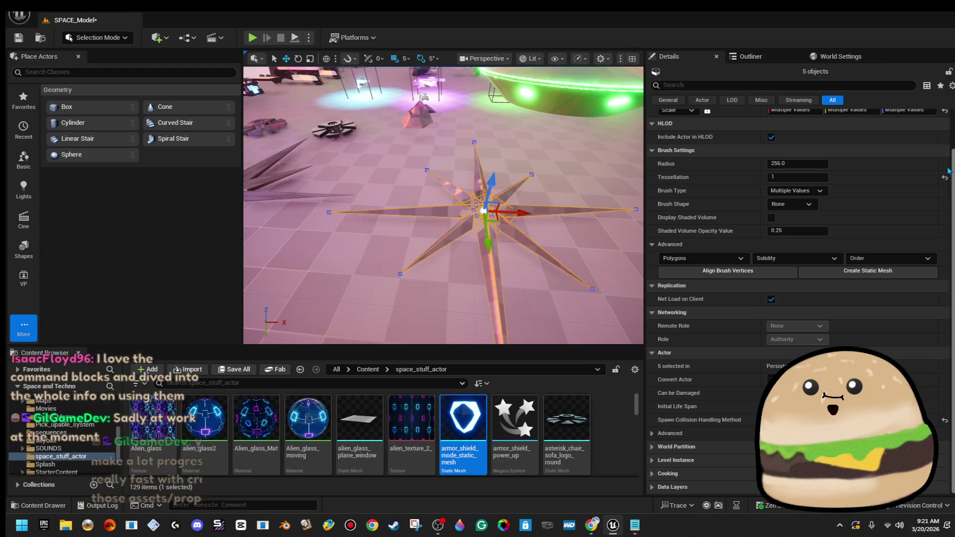
- Create static mesh space_symbol_red_star in the space_stuff_actor folder
left_click(868, 280)
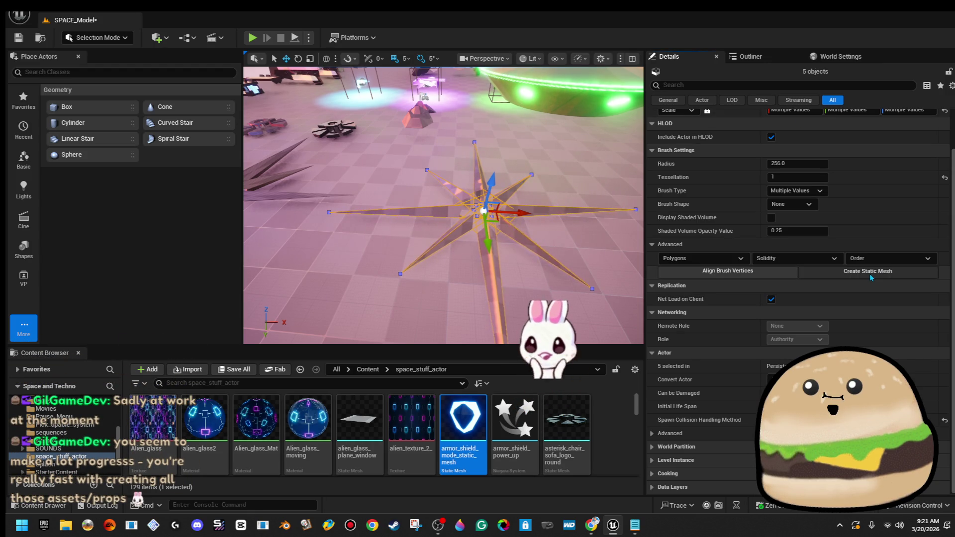
scroll(498, 274, "down", 4)
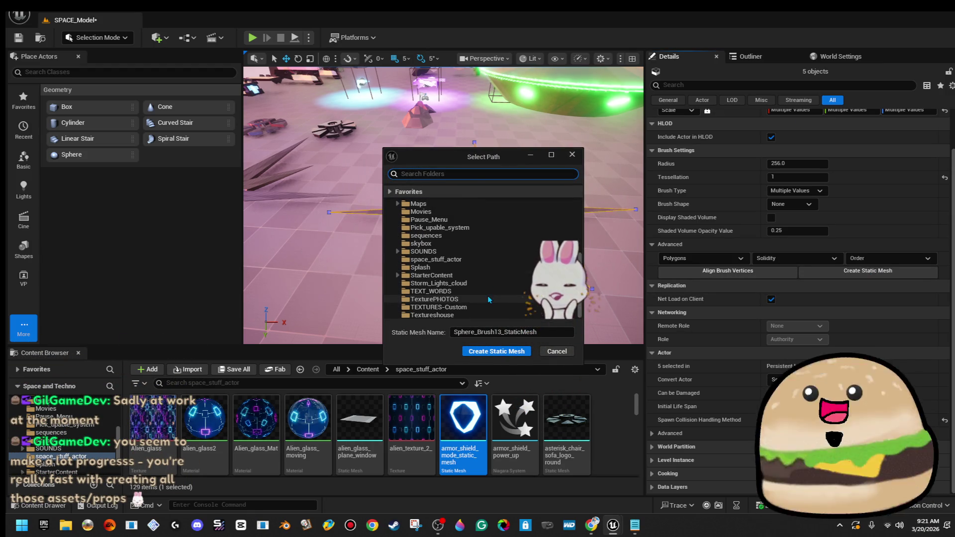
left_click(493, 259)
double_click(512, 332)
type("space_symbol_red_star")
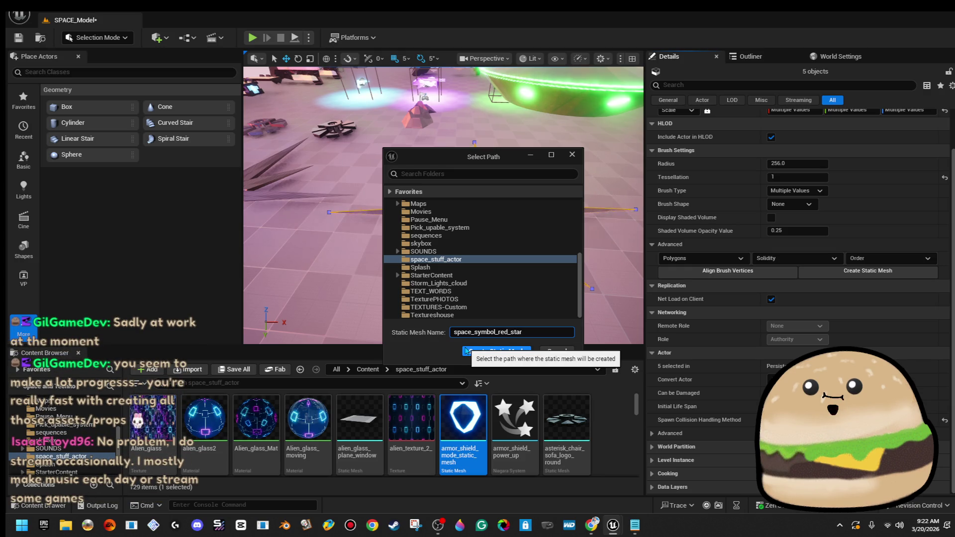
left_click(467, 352)
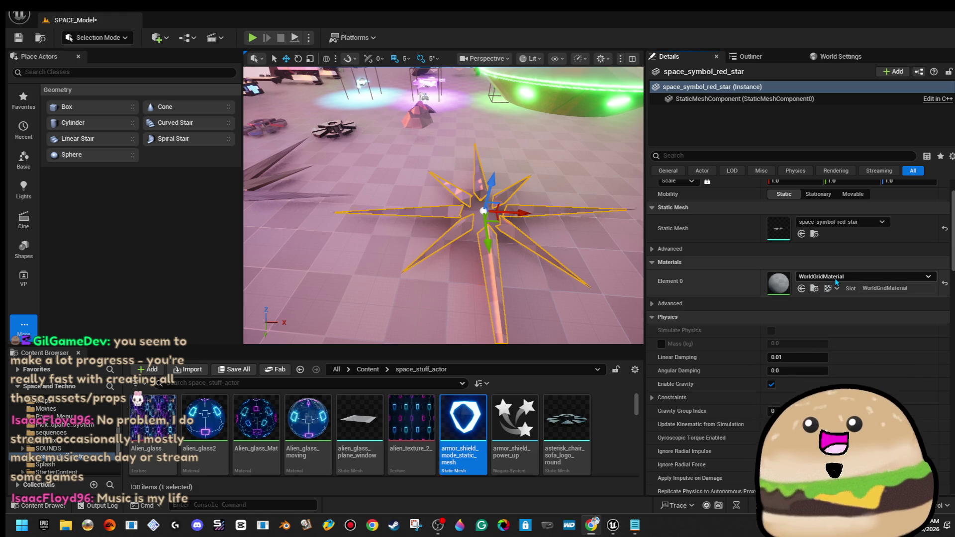
- Open level_SPACE through File > Open Level, resolving the save prompt
left_click(53, 14)
left_click(75, 51)
double_click(553, 215)
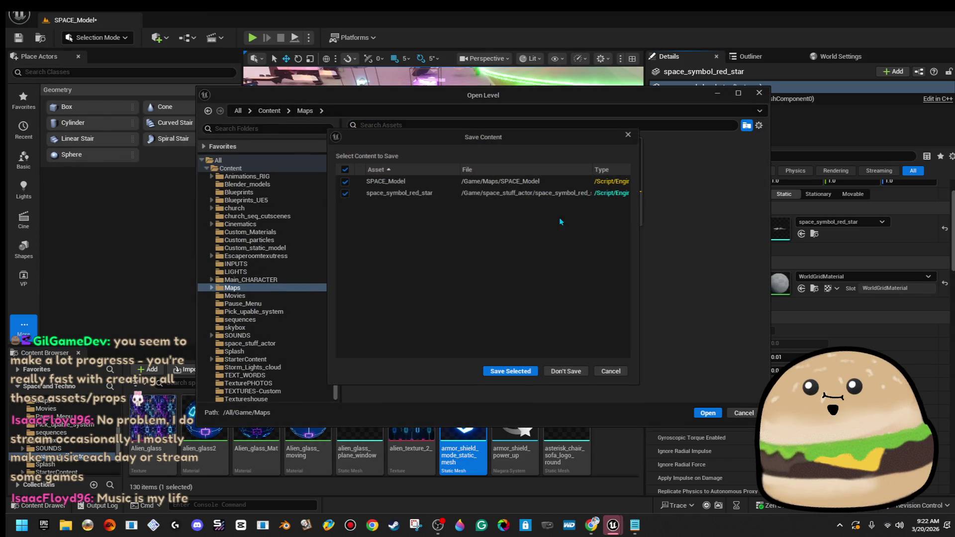
left_click(513, 377)
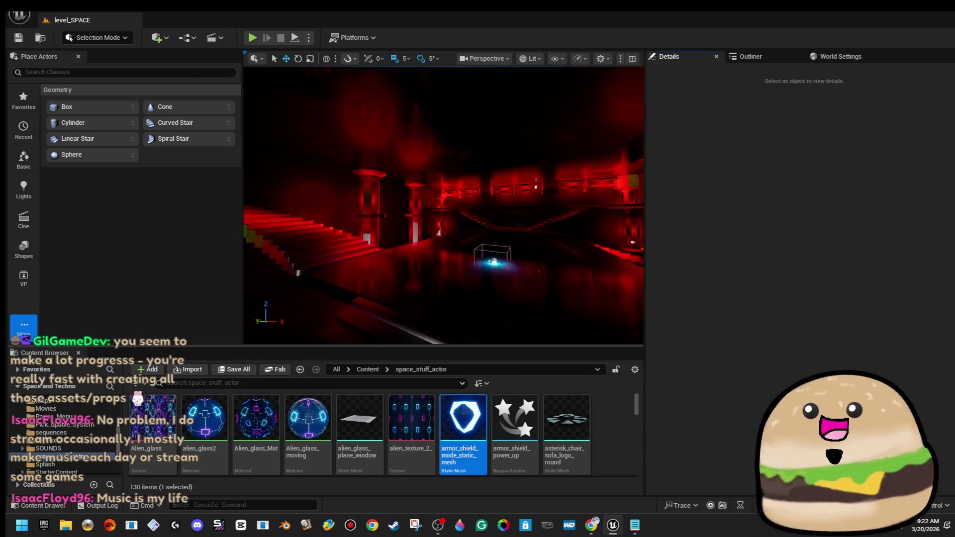
left_click_drag(443, 204, 418, 219)
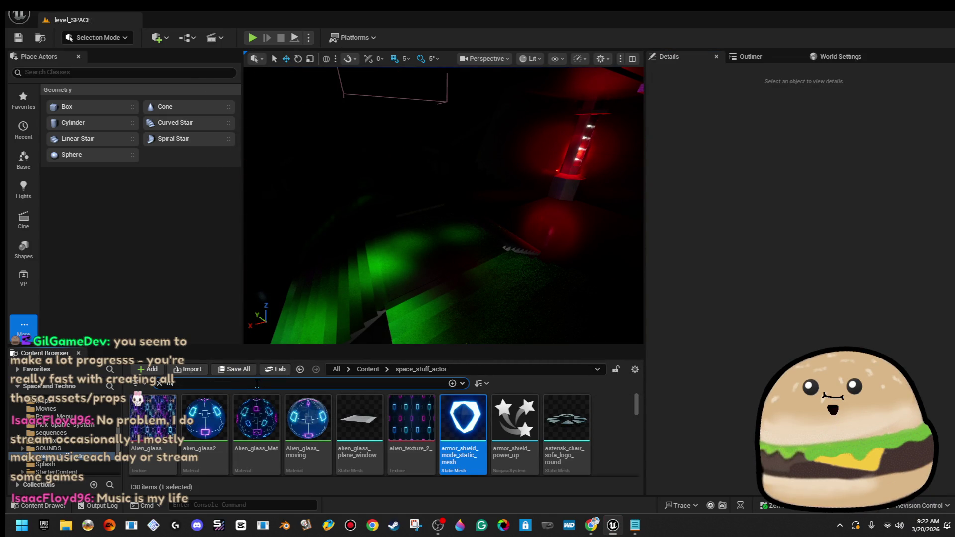
- Search the Content Browser for 'red' and drag space_symbol_red_star into the corridor
type("music")
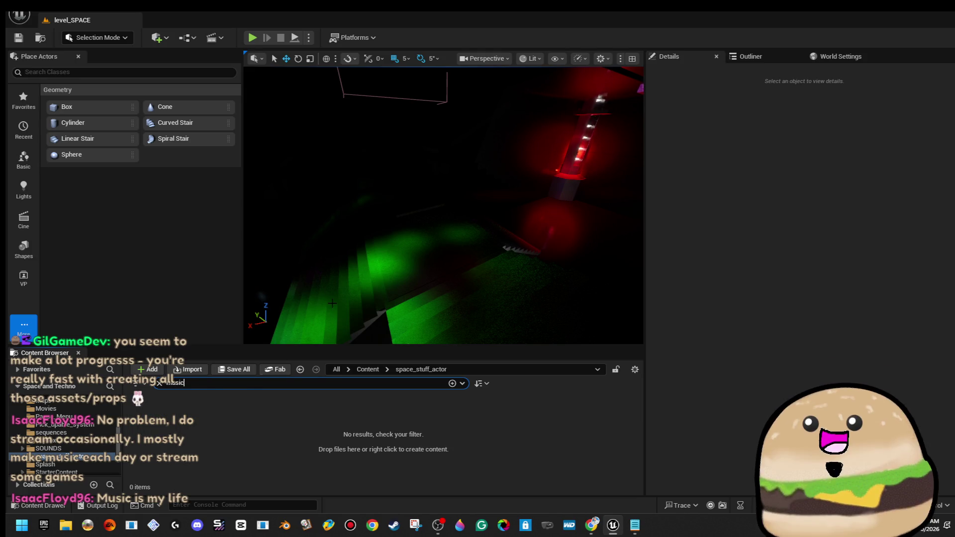
left_click(380, 370)
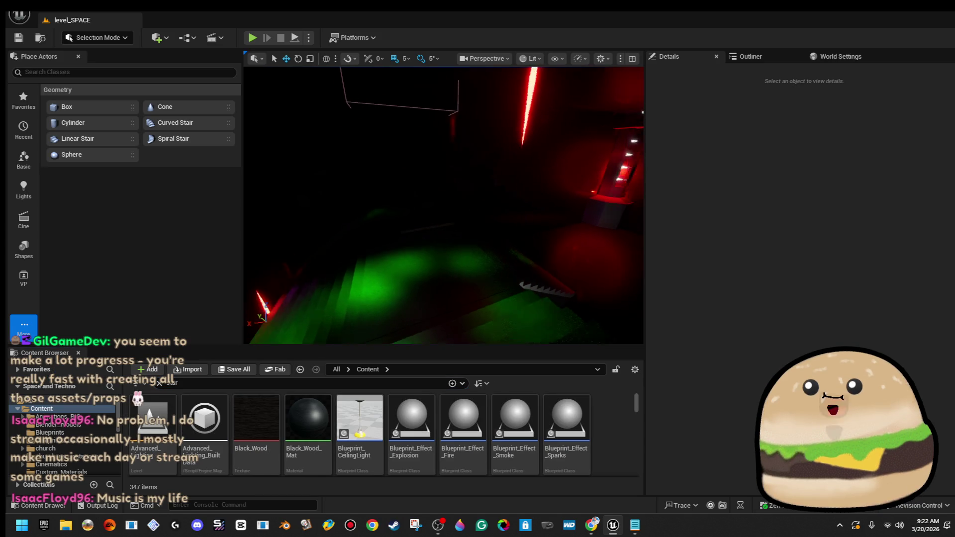
scroll(472, 430, "down", 10)
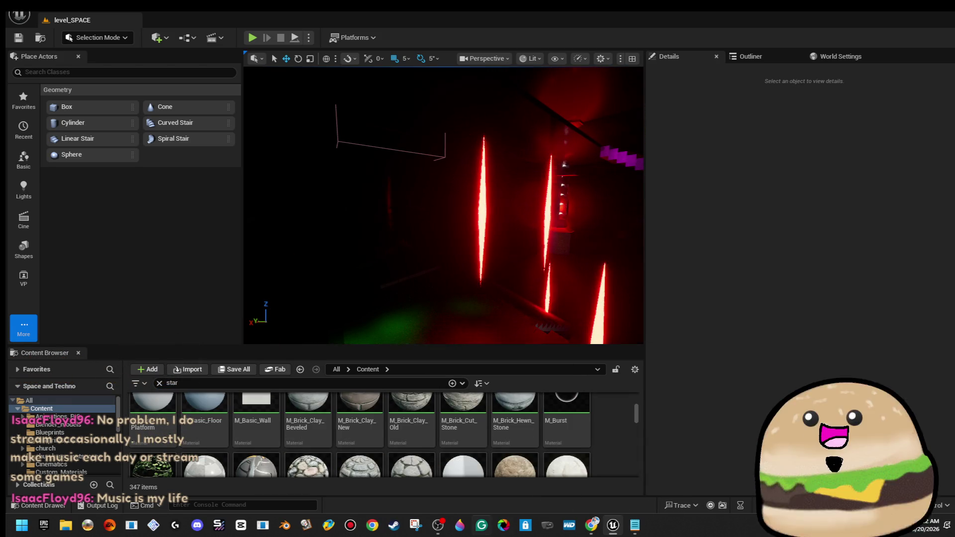
scroll(572, 436, "down", 3)
left_click(222, 383)
type("red")
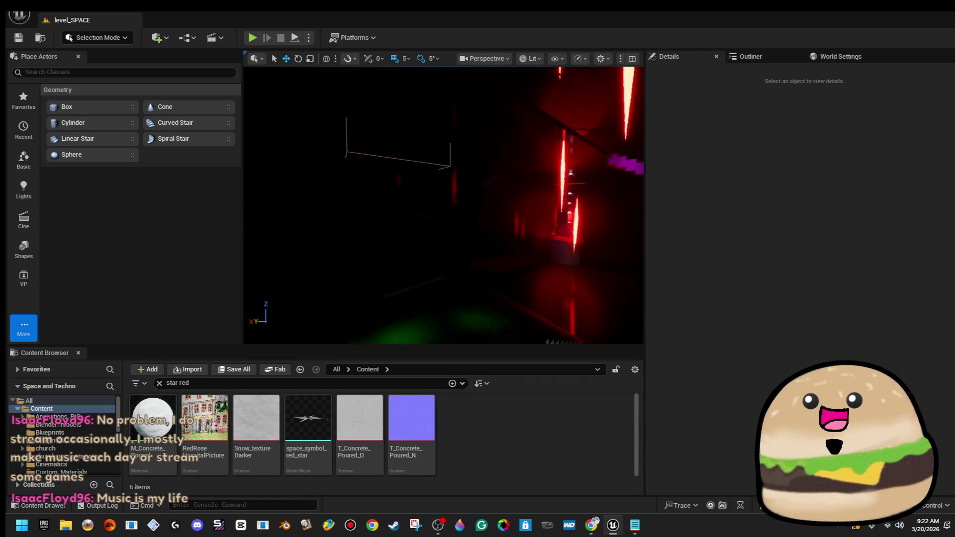
left_click(309, 401)
left_click_drag(423, 253, 435, 274)
- Show the star asset in its folder and tilt the placed star upright by -90°
right_click(315, 423)
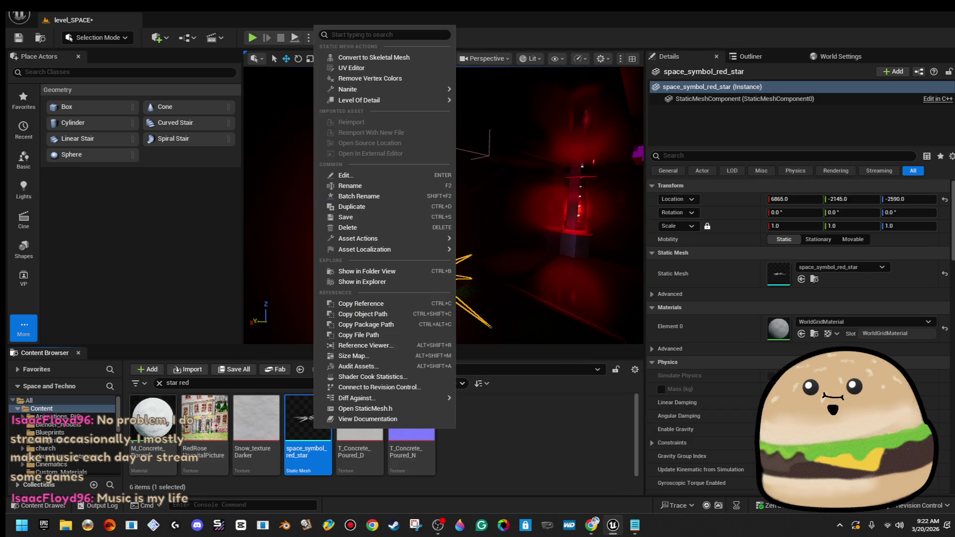
left_click(402, 273)
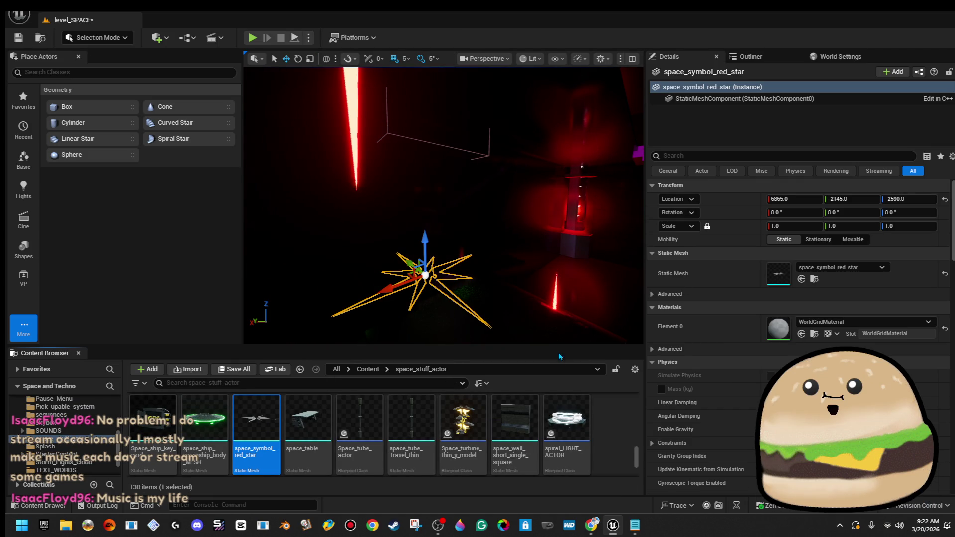
key("e")
left_click_drag(452, 224, 471, 287)
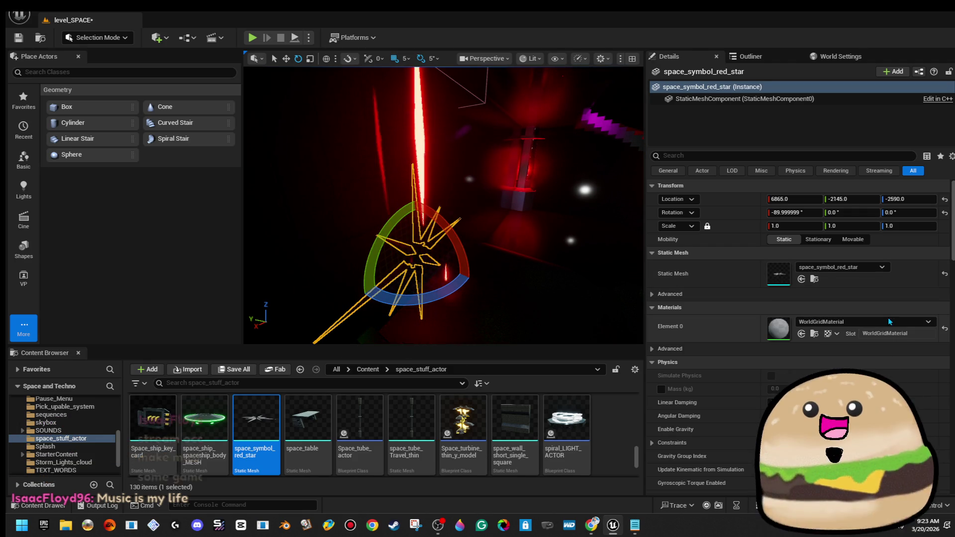
- Assign the redglow material to the star and raise it in the corridor
left_click(887, 323)
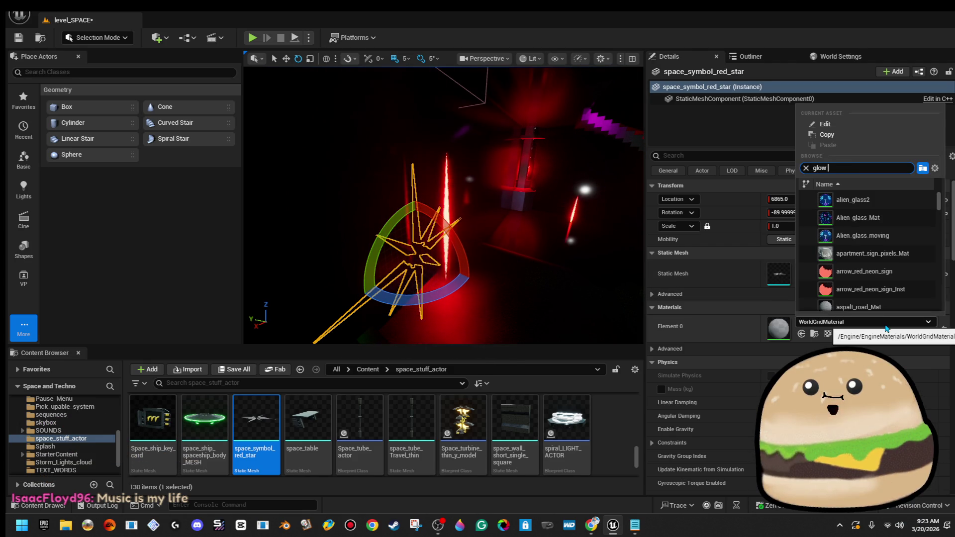
type("red")
key("Return")
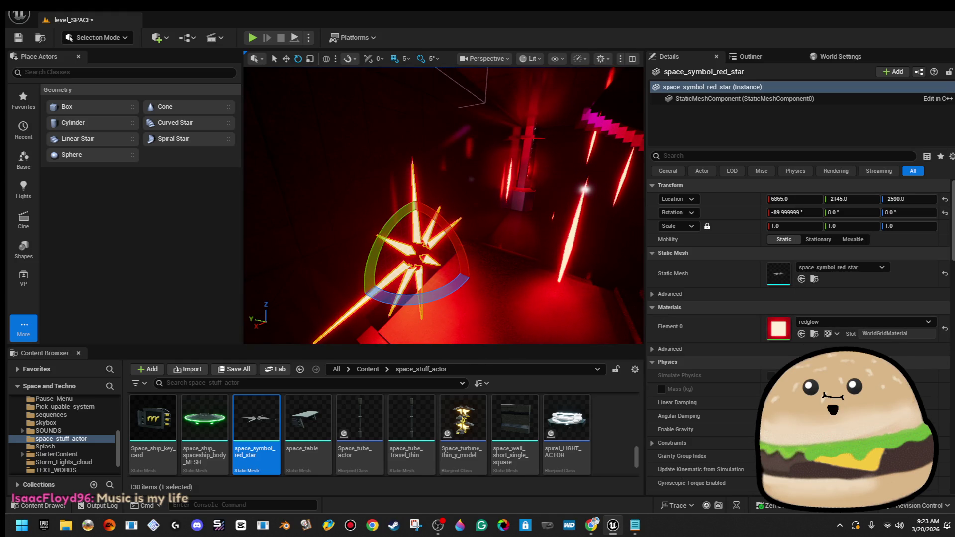
key("f")
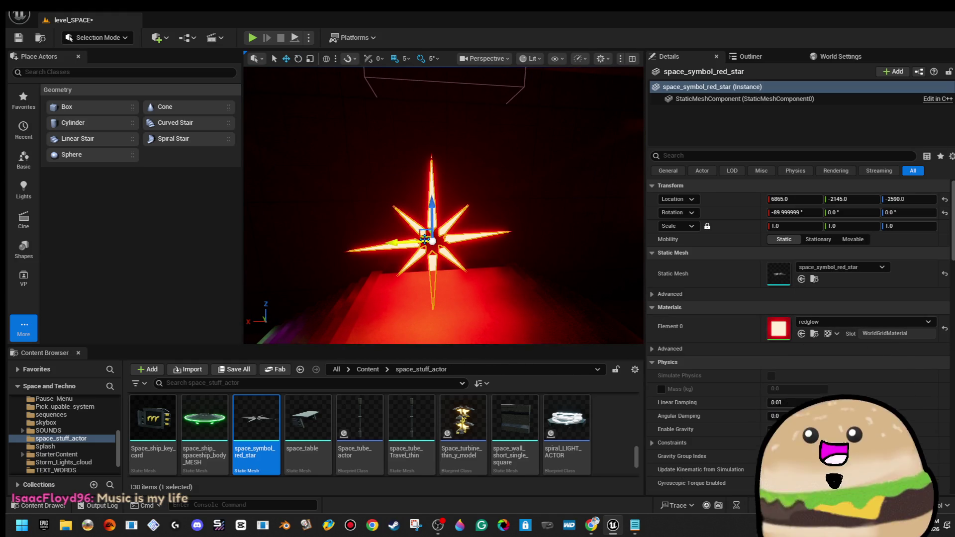
mouse_move(420, 234)
left_mouse_down()
mouse_move(432, 213)
mouse_move(433, 162)
mouse_move(448, 209)
mouse_move(513, 216)
left_mouse_up()
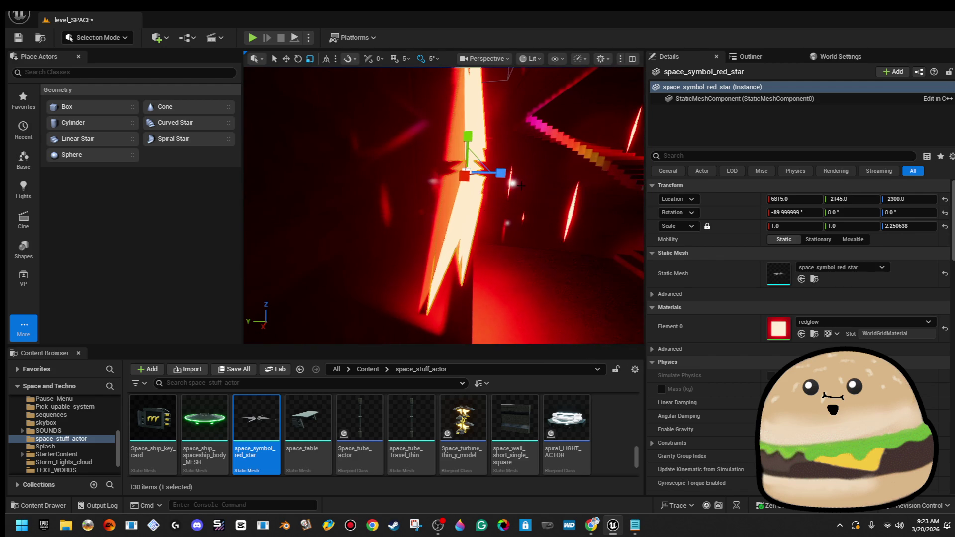
- Switch the Selection Mode to Brush Editing Mode
left_click(597, 224)
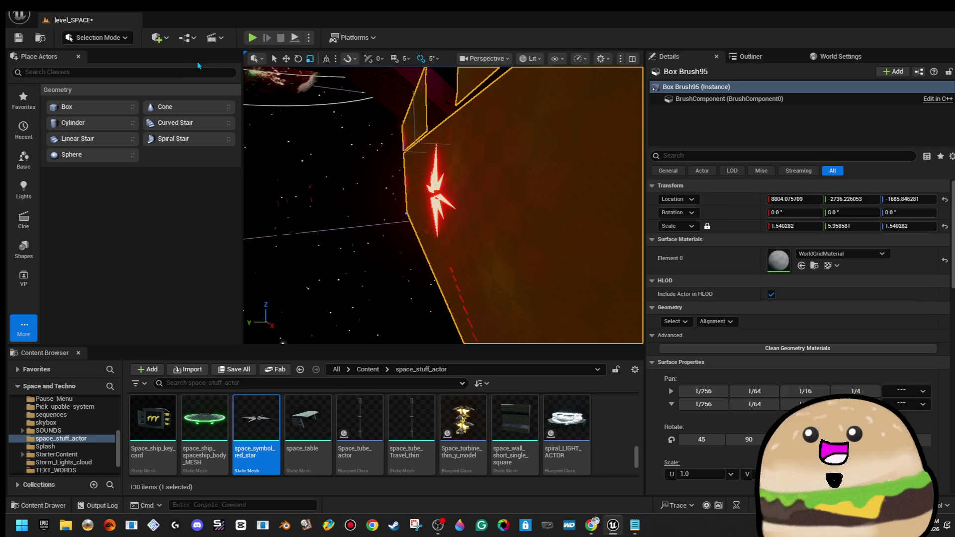
left_click(95, 37)
left_click(137, 117)
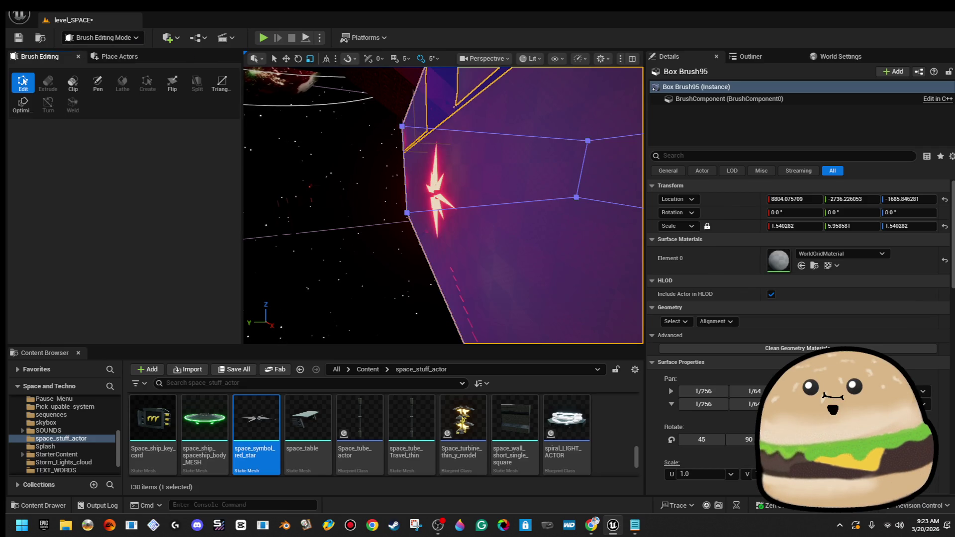
mouse_move(430, 225)
left_mouse_down()
mouse_move(396, 204)
mouse_move(405, 229)
left_mouse_up()
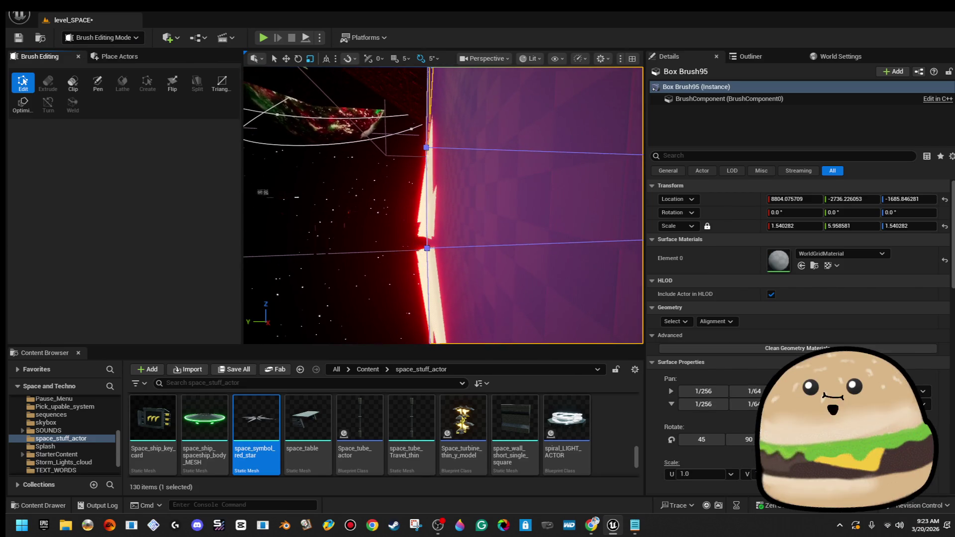
- Reselect the red star and scale its Z down to about 0.23
left_click(423, 219)
key("f")
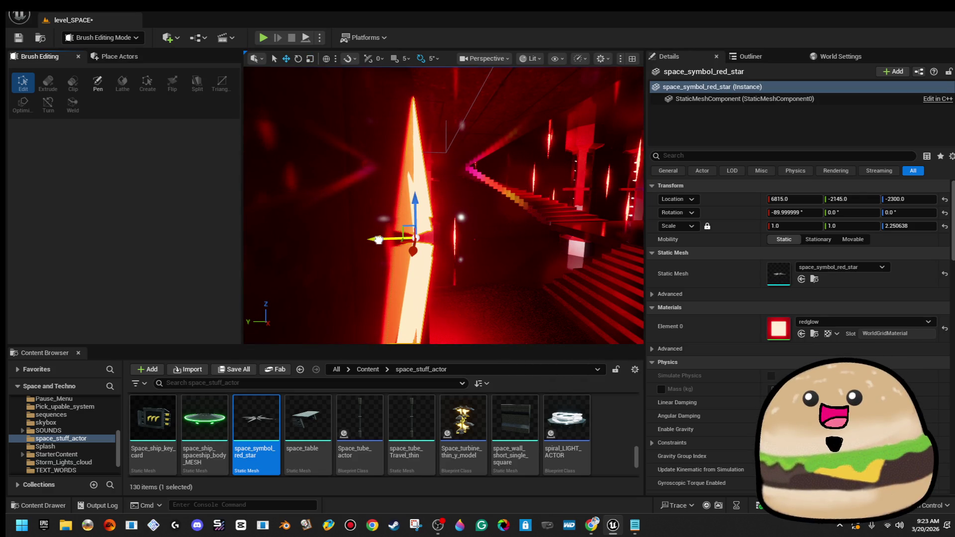
left_click_drag(378, 240, 385, 242)
left_click_drag(453, 236, 389, 241)
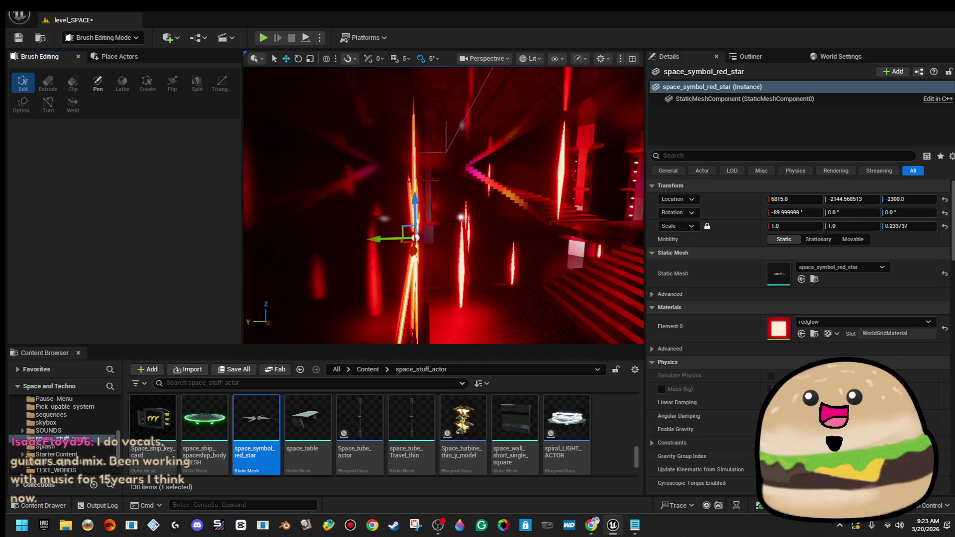
key("f")
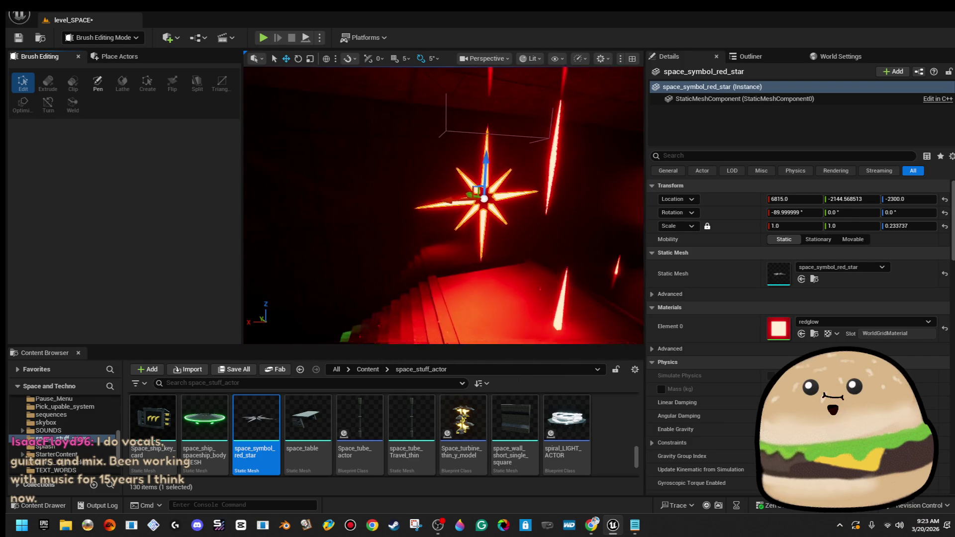
- Alt-drag the star along Y to create space_symbol_red_star2 by the stairs
left_click_drag(438, 199, 462, 229)
mouse_move(251, 219)
left_mouse_down()
mouse_move(577, 199)
mouse_move(478, 226)
left_mouse_up()
mouse_move(407, 242)
left_mouse_down()
mouse_move(428, 236)
mouse_move(407, 243)
left_mouse_up()
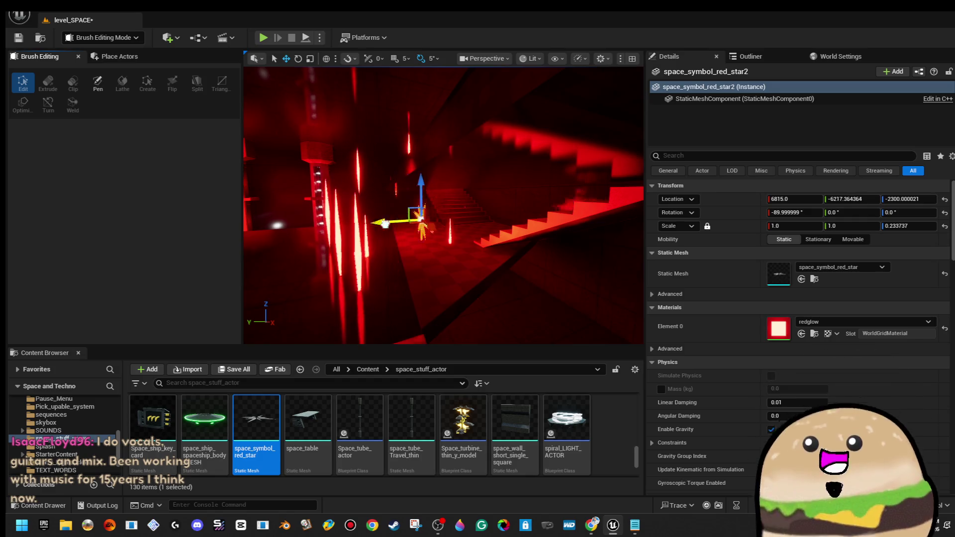
left_click_drag(443, 204, 427, 208)
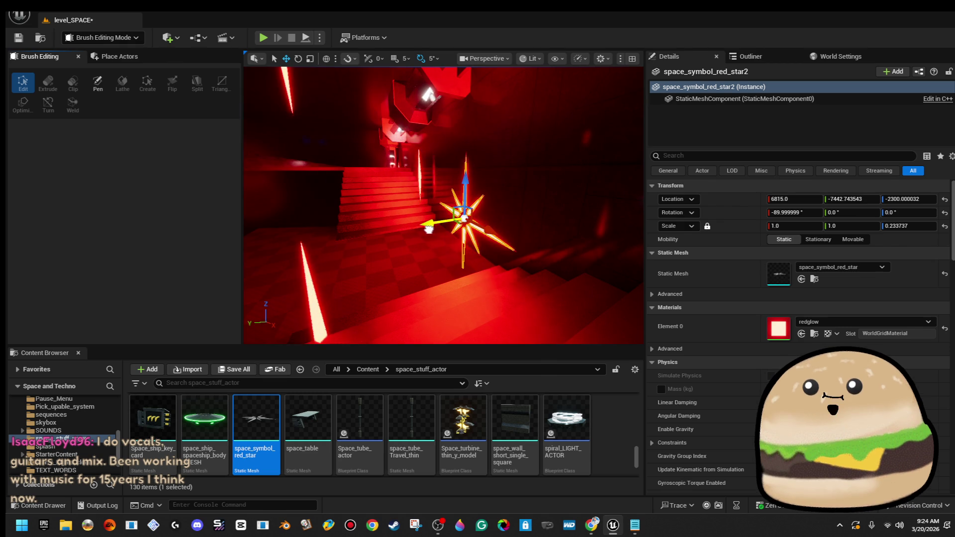
left_click_drag(441, 239, 423, 239)
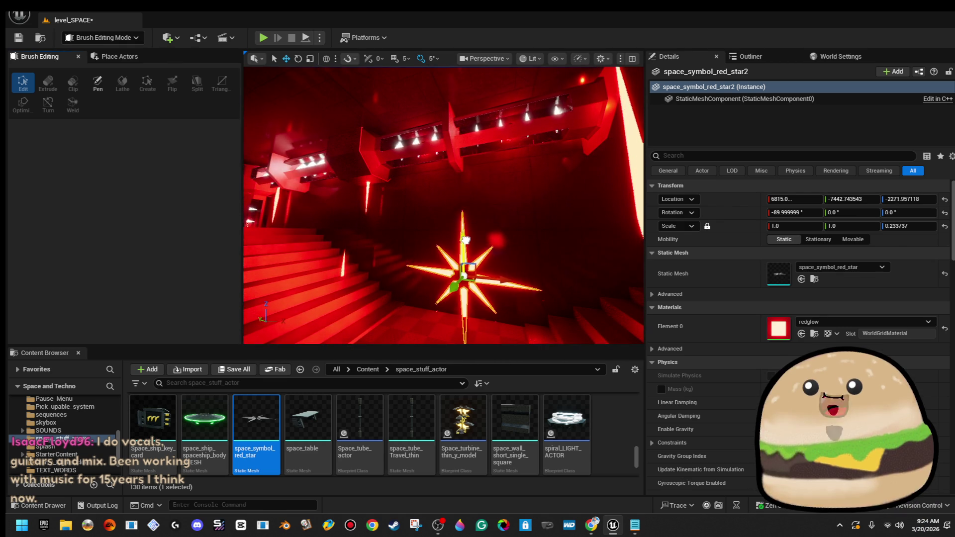
left_click_drag(469, 203, 493, 209)
- Raise the copied star up the stairwell wall and save the level with Ctrl+S
left_click_drag(433, 209, 426, 235)
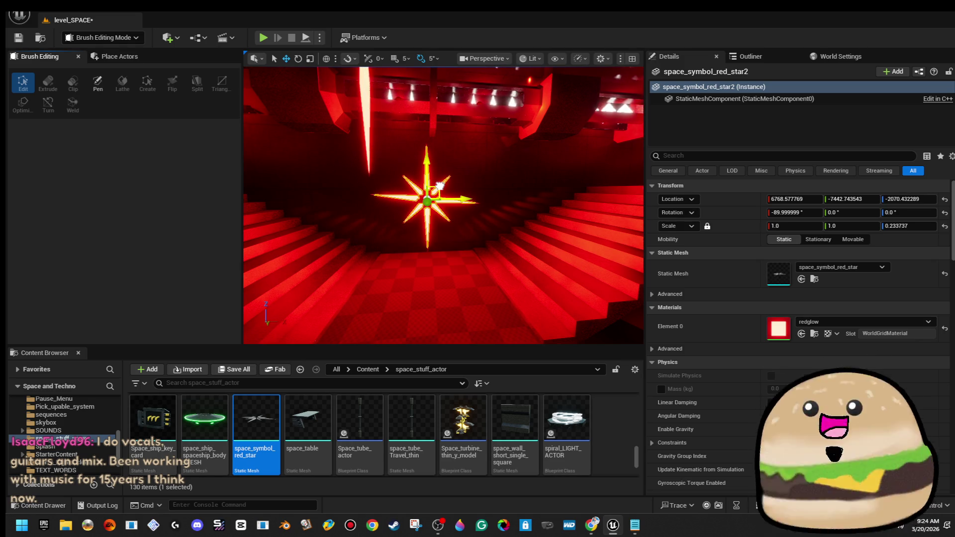
mouse_move(440, 185)
left_mouse_down()
mouse_move(478, 189)
mouse_move(493, 209)
left_mouse_up()
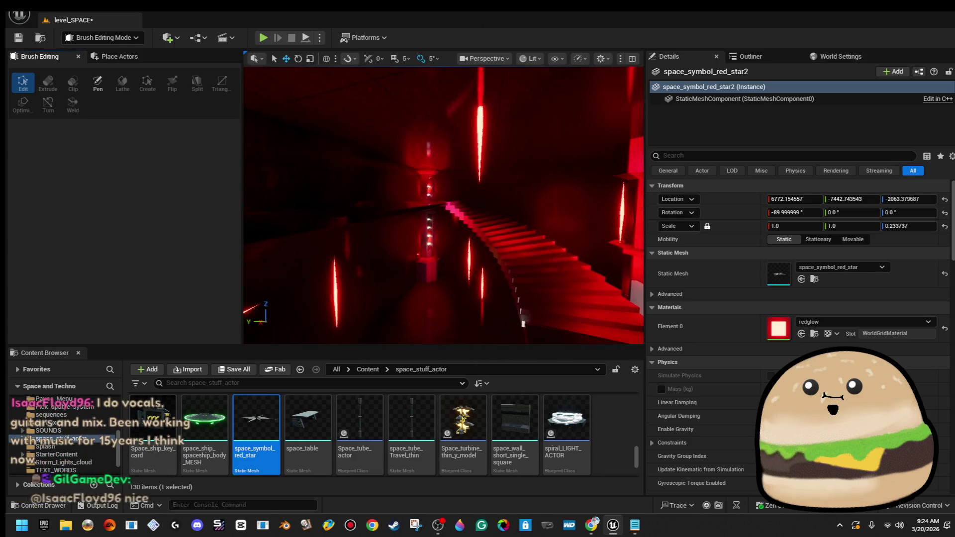
key("f")
left_click_drag(443, 199, 420, 201)
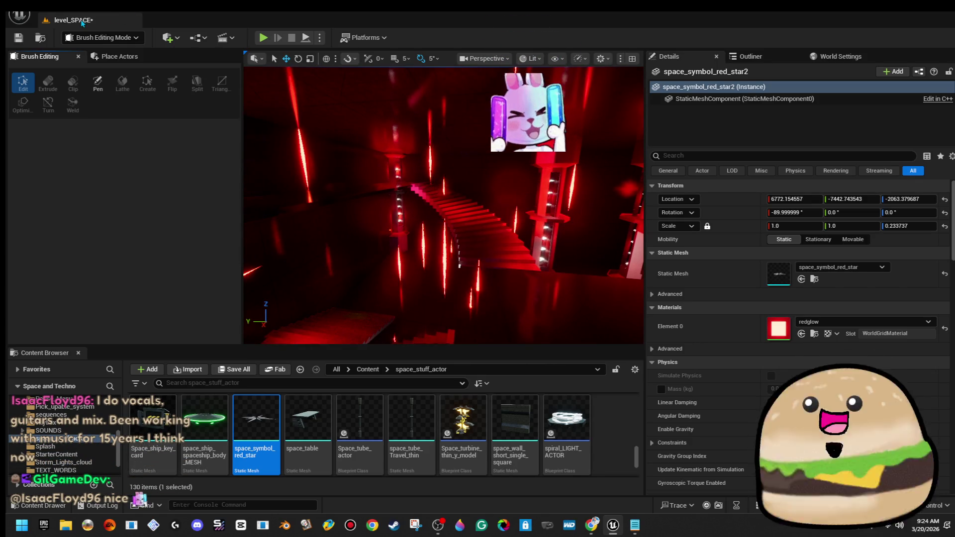
key("ctrl+s")
mouse_move(443, 199)
left_mouse_down()
mouse_move(426, 204)
mouse_move(478, 202)
left_mouse_up()
- Widen the small Box Brush115 along X
left_click(378, 214)
left_click_drag(418, 215, 433, 215)
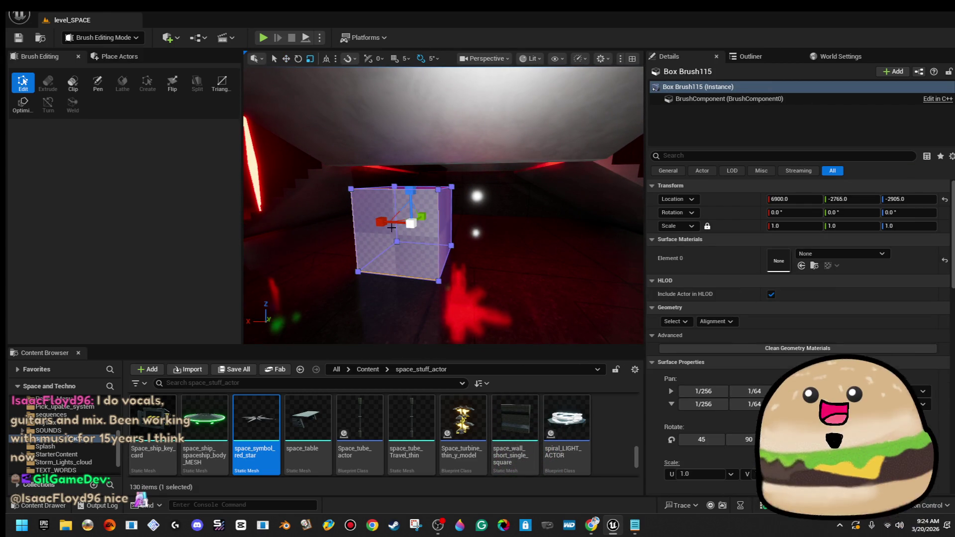
left_click_drag(795, 226, 816, 226)
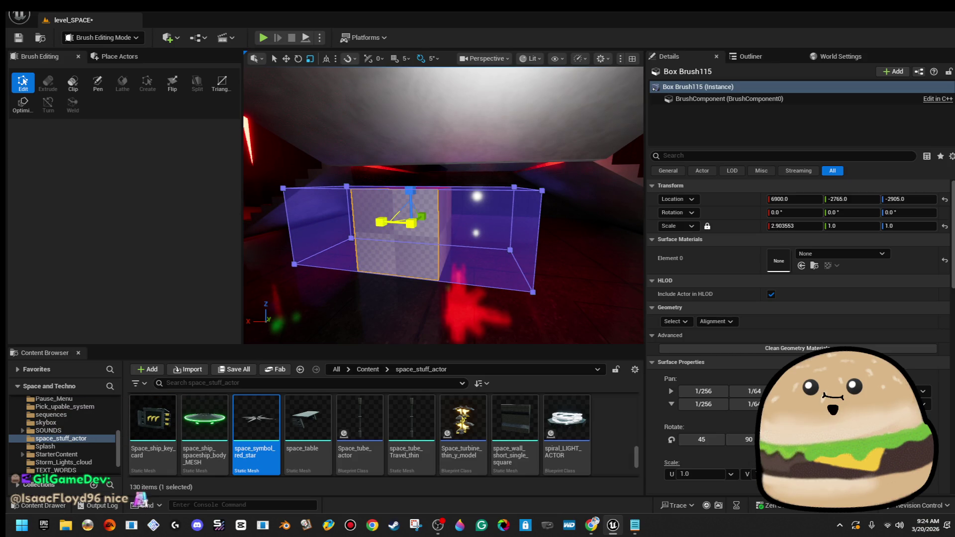
left_click(377, 223)
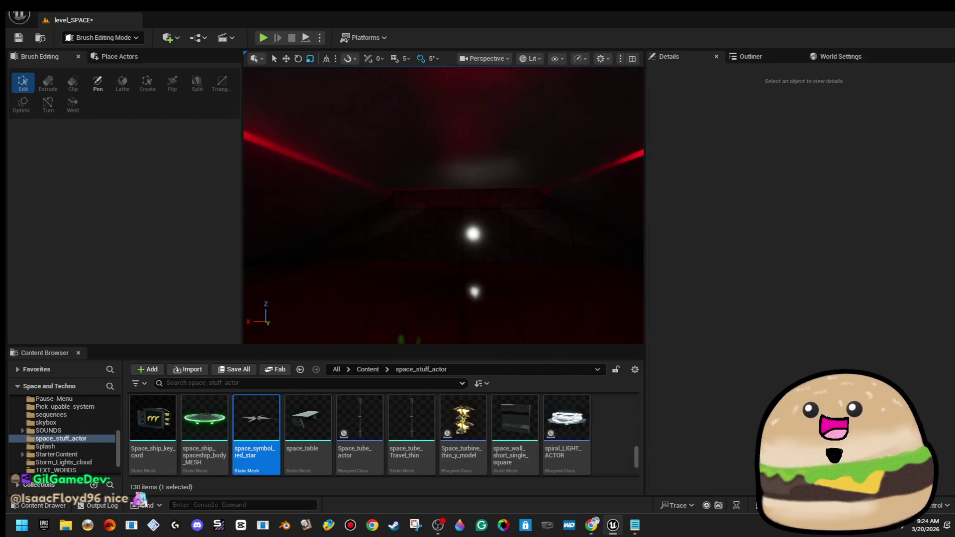
- Pull a face of the thin ceiling slab Box Brush113 down along Z
left_click(462, 176)
left_click(462, 176)
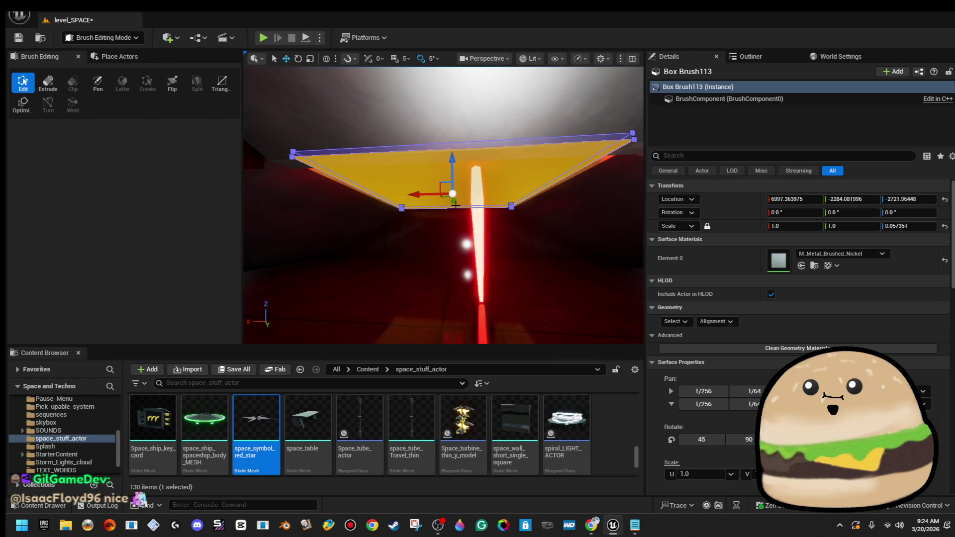
mouse_move(446, 168)
left_mouse_down()
mouse_move(452, 239)
mouse_move(475, 271)
left_mouse_up()
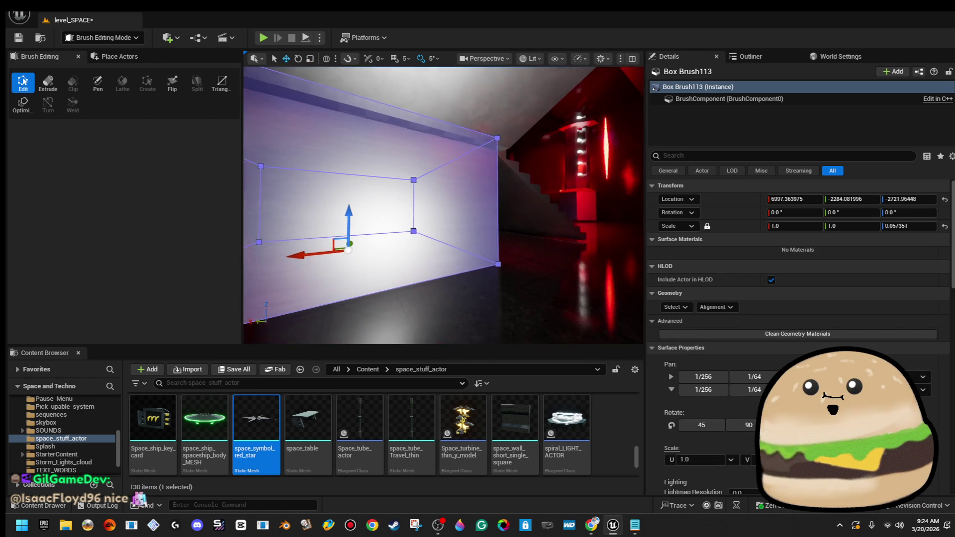
mouse_move(380, 186)
left_mouse_down()
mouse_move(348, 186)
mouse_move(584, 224)
mouse_move(557, 194)
mouse_move(544, 211)
mouse_move(567, 190)
mouse_move(488, 94)
mouse_move(443, 214)
mouse_move(443, 169)
mouse_move(448, 189)
mouse_move(478, 194)
mouse_move(452, 219)
mouse_move(457, 230)
mouse_move(485, 232)
left_mouse_up()
left_click(544, 211)
left_click(488, 94)
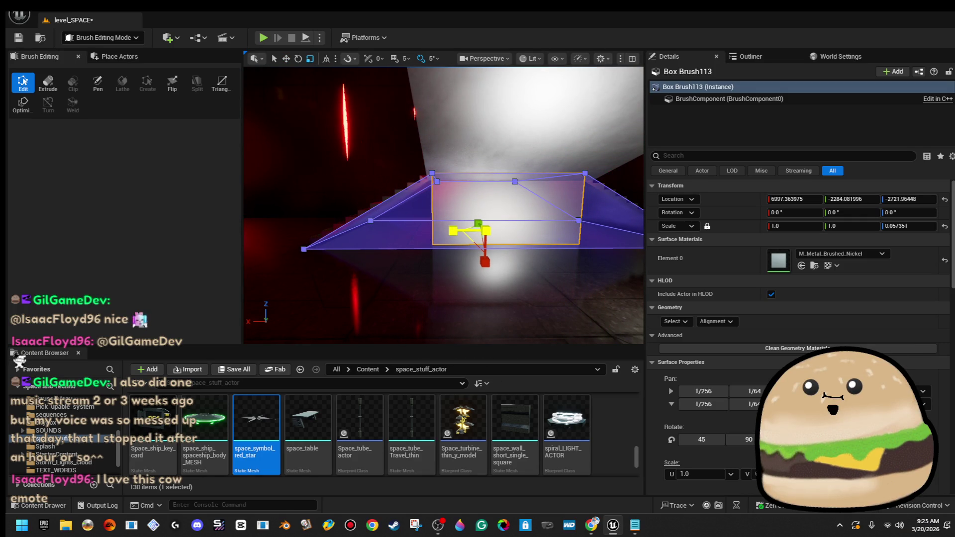
key("ctrl+z")
left_click_drag(485, 232, 448, 199)
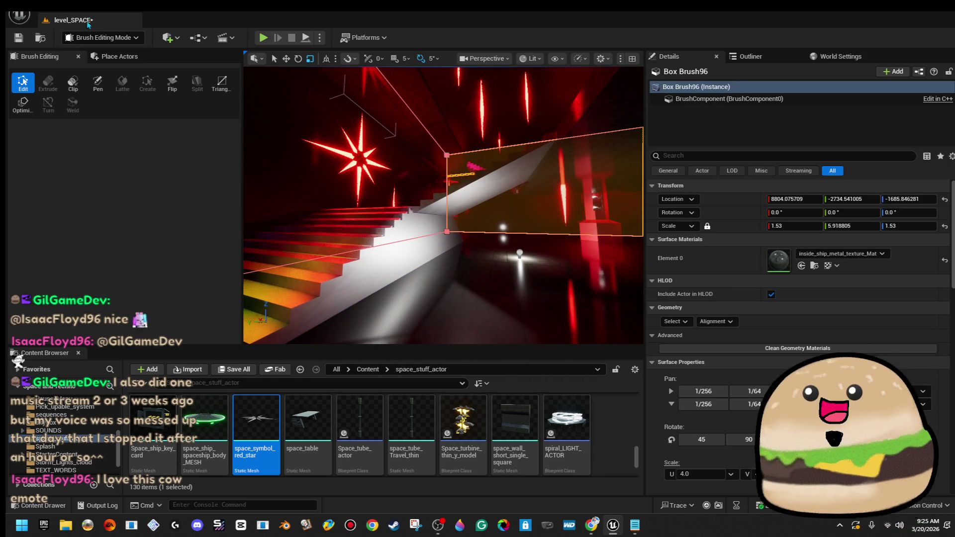
- Save the level and select the red PointLight32 in the pillar
left_click(19, 39)
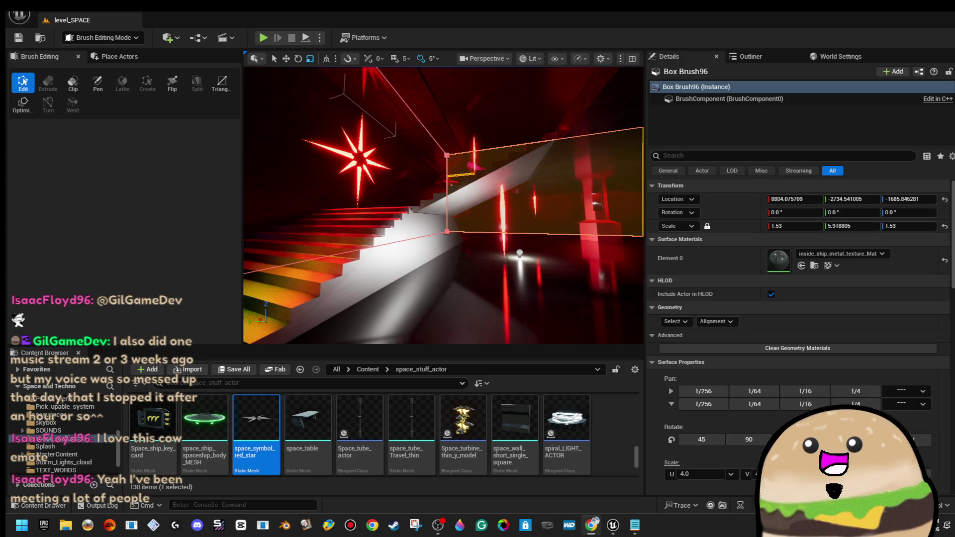
mouse_move(556, 244)
left_mouse_down()
mouse_move(597, 231)
mouse_move(577, 239)
left_mouse_up()
scroll(443, 204, "up", 10)
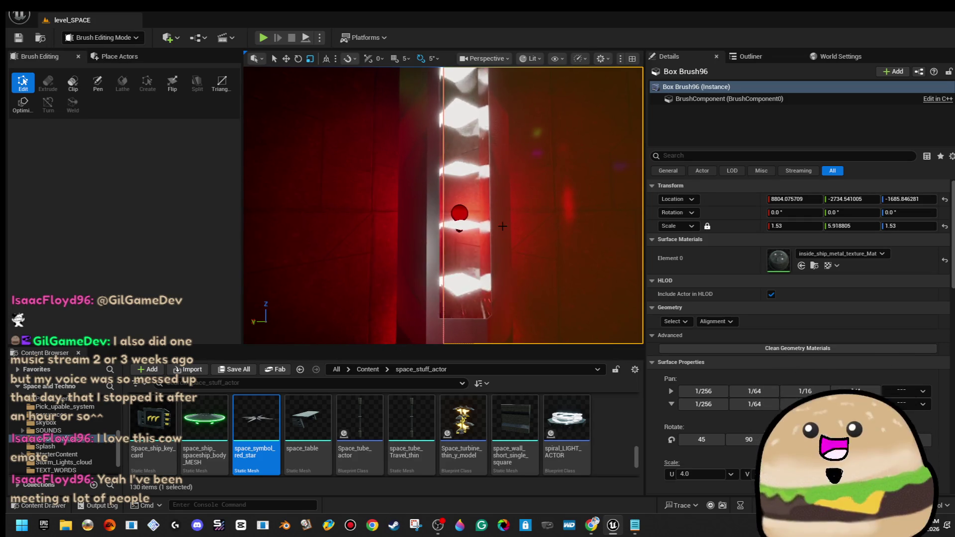
left_click(454, 278)
- Set PointLight32's attenuation radius to 2835 and its soft source radius to 336
key("f")
left_click_drag(443, 204, 418, 180)
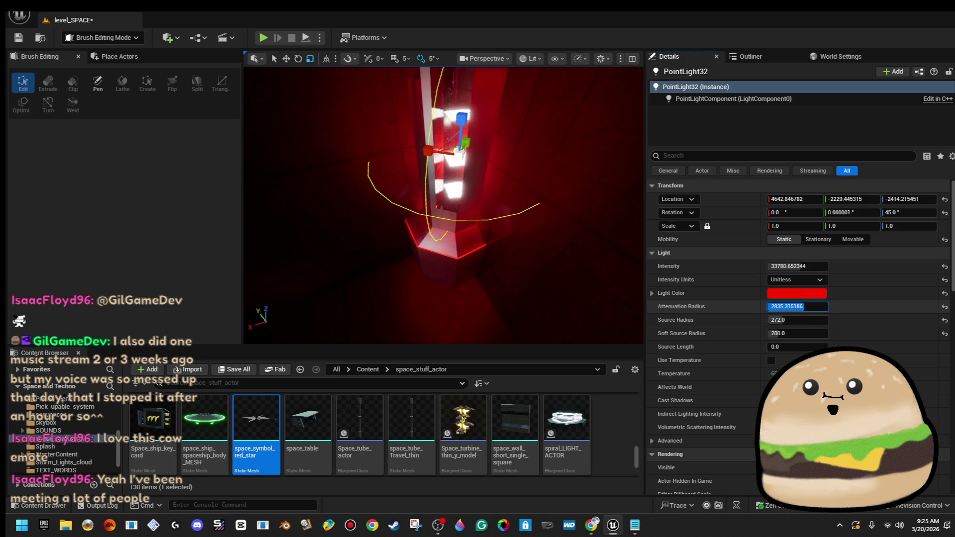
left_click_drag(796, 306, 812, 318)
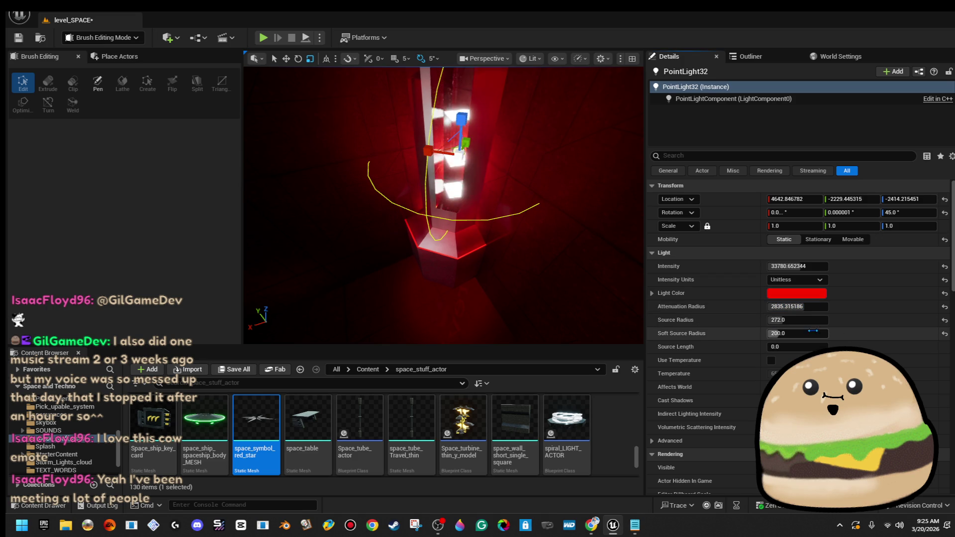
left_click_drag(797, 333, 789, 333)
left_click_drag(443, 204, 428, 190)
- Reposition PointLight35, the second red light, slightly with the move gizmo
key("w")
mouse_move(471, 189)
left_mouse_down()
mouse_move(461, 182)
mouse_move(390, 219)
mouse_move(391, 239)
mouse_move(545, 231)
left_mouse_up()
key("f")
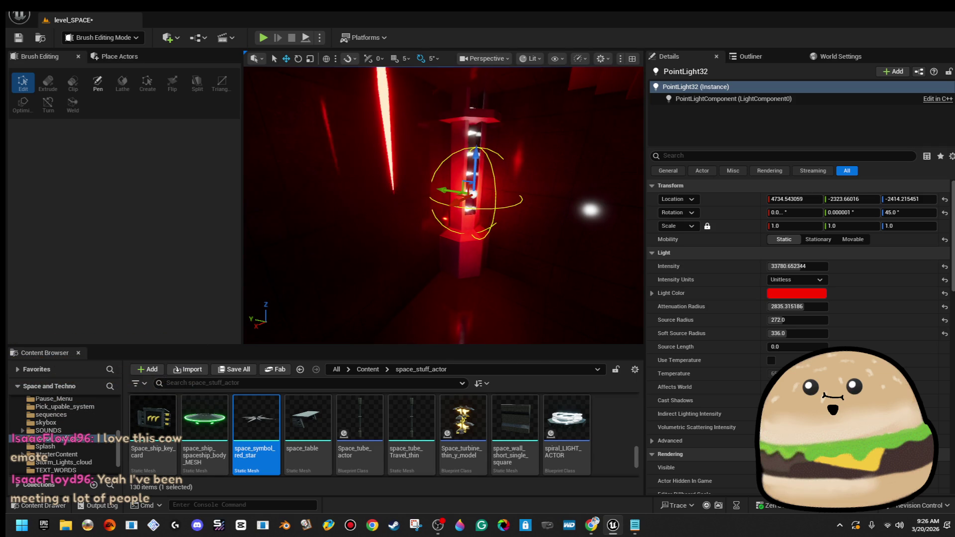
left_click_drag(443, 204, 393, 209)
scroll(442, 205, "up", 3)
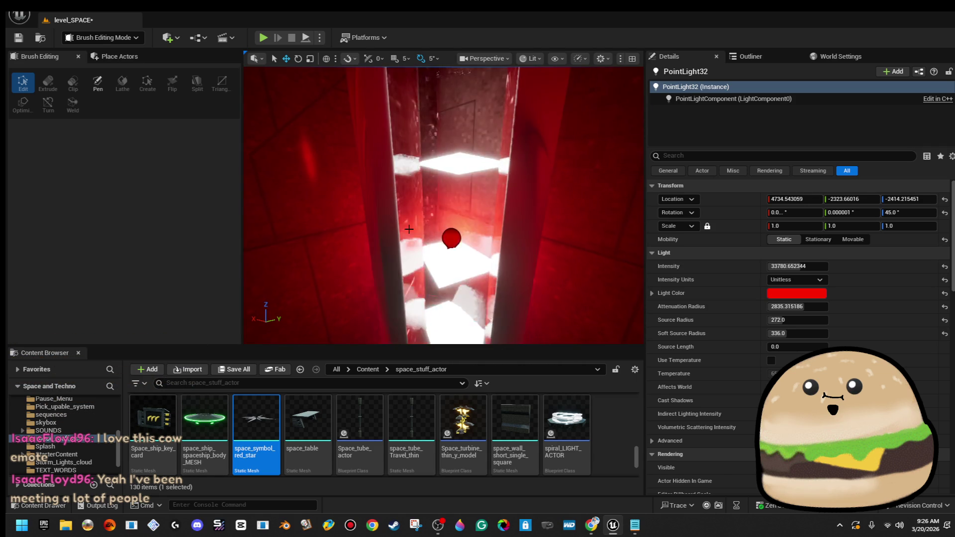
left_click_drag(449, 238, 595, 231)
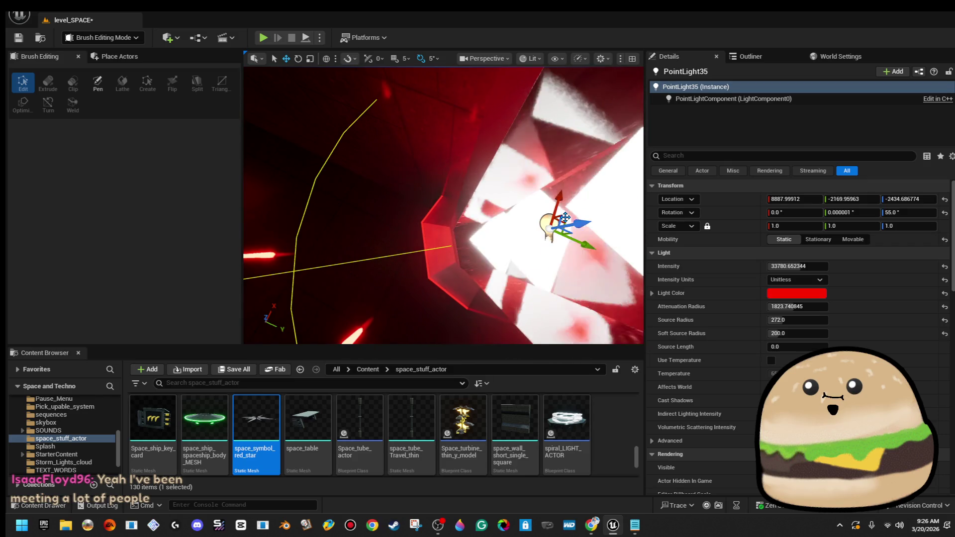
mouse_move(565, 219)
left_mouse_down()
mouse_move(469, 235)
mouse_move(465, 319)
mouse_move(388, 248)
left_mouse_up()
- Fly down the corridor to the red tower, select another red point light, and save the level
left_click_drag(442, 204, 393, 207)
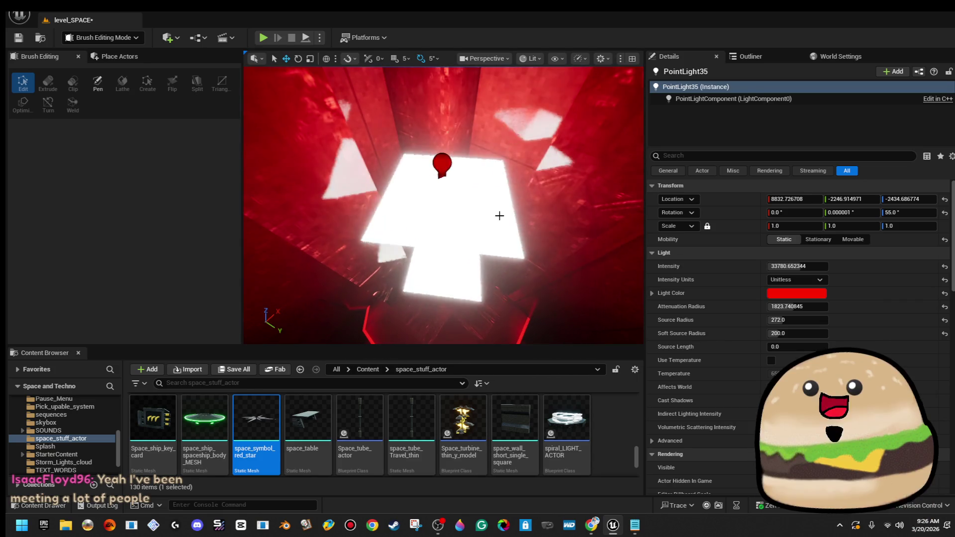
left_click_drag(393, 207, 383, 209)
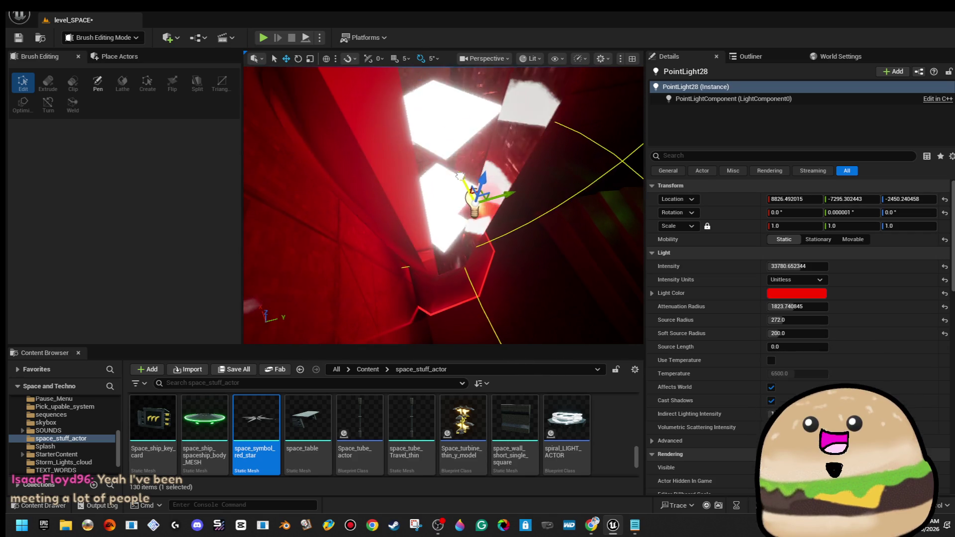
mouse_move(383, 209)
left_mouse_down()
mouse_move(373, 210)
mouse_move(432, 243)
mouse_move(499, 226)
mouse_move(485, 237)
left_mouse_up()
left_click(432, 243)
left_click(432, 243)
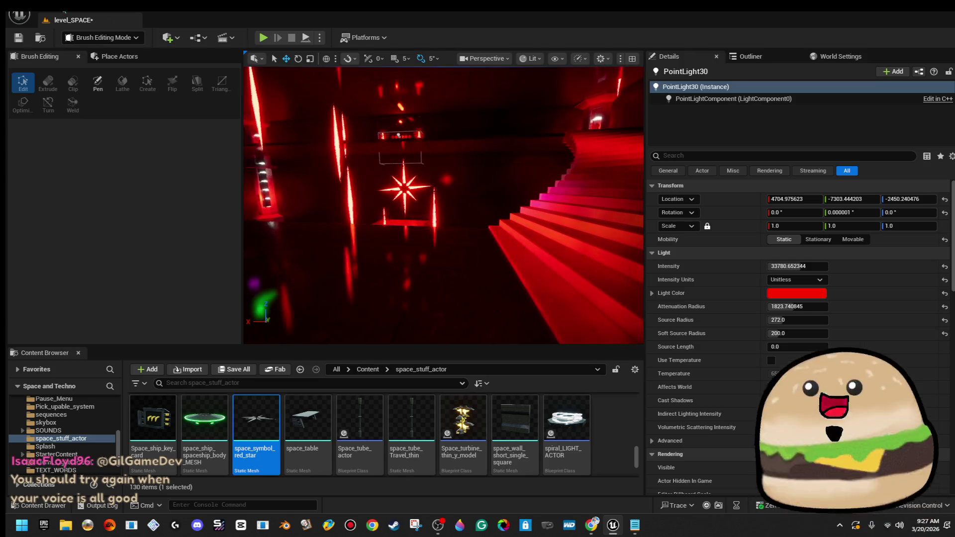
left_click(18, 38)
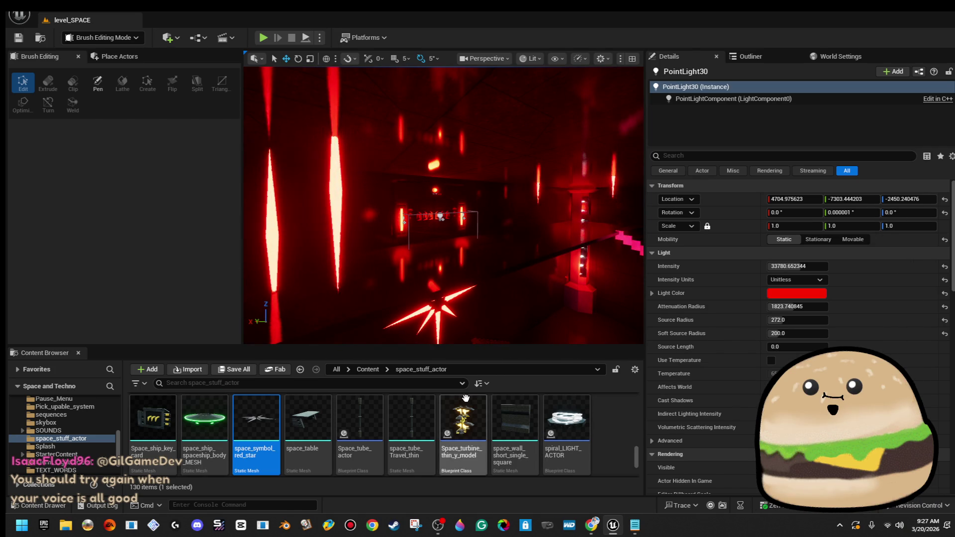
- Place a Space_light fixture from a 'light' search, rotate it -90° upright and raise it
left_click(377, 383)
type("light")
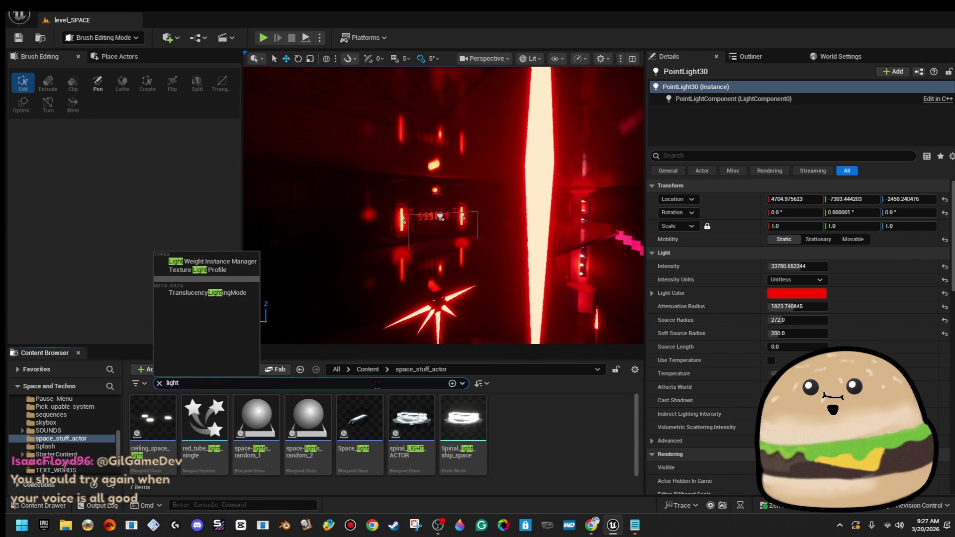
mouse_move(360, 423)
left_mouse_down()
mouse_move(273, 211)
mouse_move(286, 254)
left_mouse_up()
key("f")
key("e")
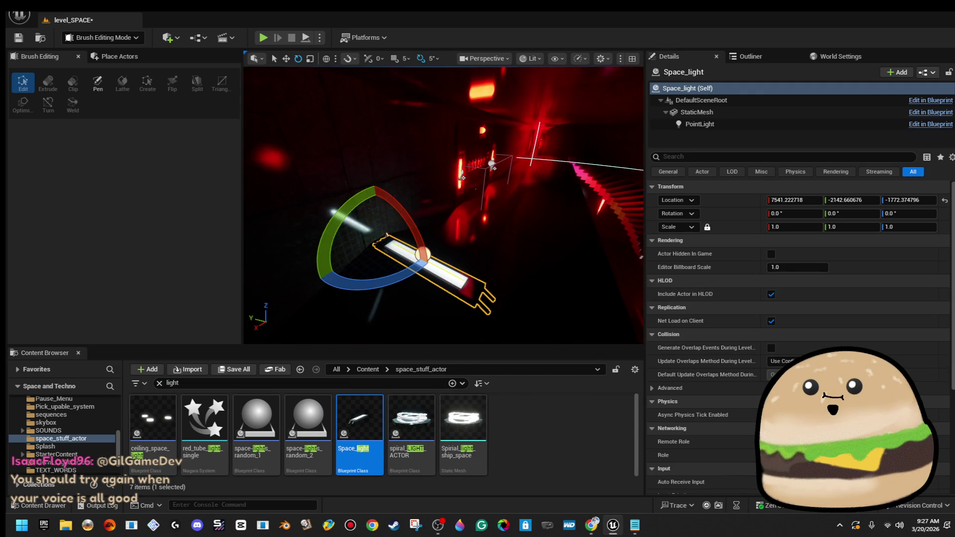
mouse_move(411, 229)
left_mouse_down()
mouse_move(419, 227)
mouse_move(431, 265)
left_mouse_up()
key("w")
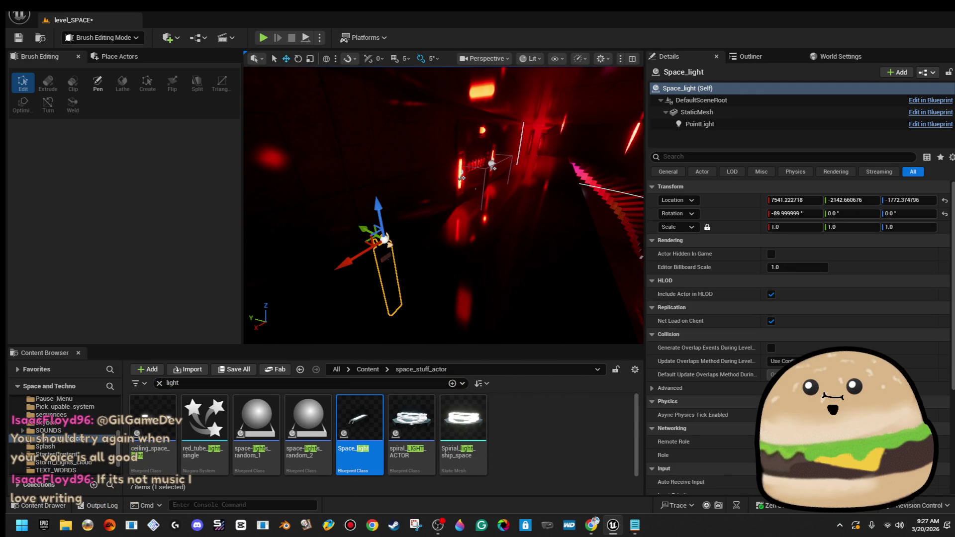
mouse_move(377, 182)
left_mouse_down()
mouse_move(351, 124)
mouse_move(384, 81)
mouse_move(448, 160)
mouse_move(426, 169)
mouse_move(493, 170)
left_mouse_up()
- Line the new Space_light up with the original on Y and delete the extra copy
left_click_drag(460, 215, 505, 227)
key("r")
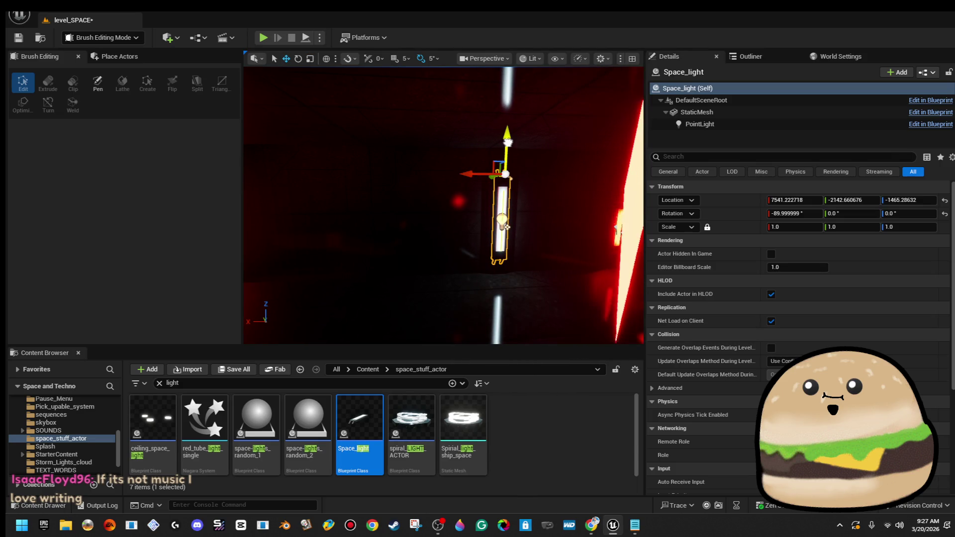
mouse_move(508, 225)
left_mouse_down()
mouse_move(461, 214)
mouse_move(454, 192)
mouse_move(473, 209)
mouse_move(502, 213)
mouse_move(423, 213)
mouse_move(384, 201)
left_mouse_up()
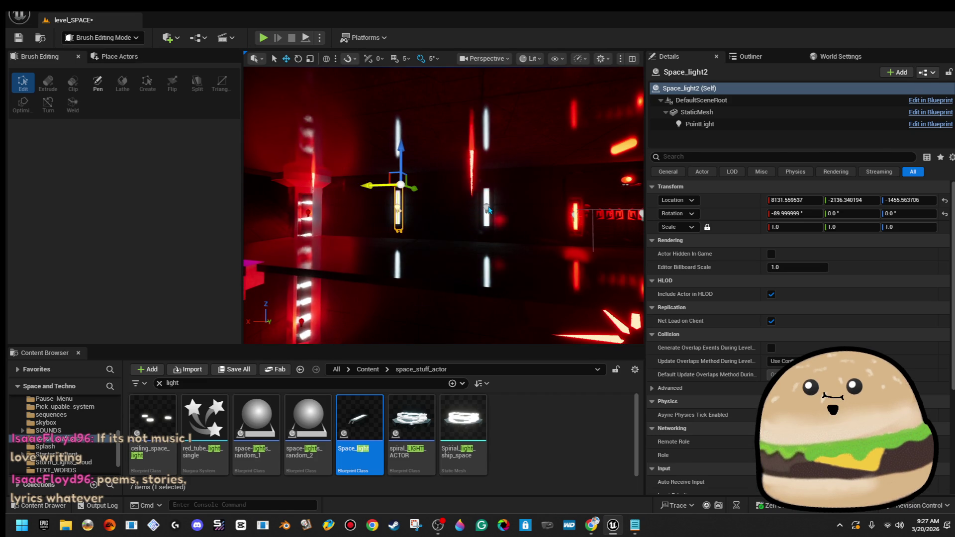
left_click(504, 213, "ctrl")
left_click_drag(370, 188, 609, 185)
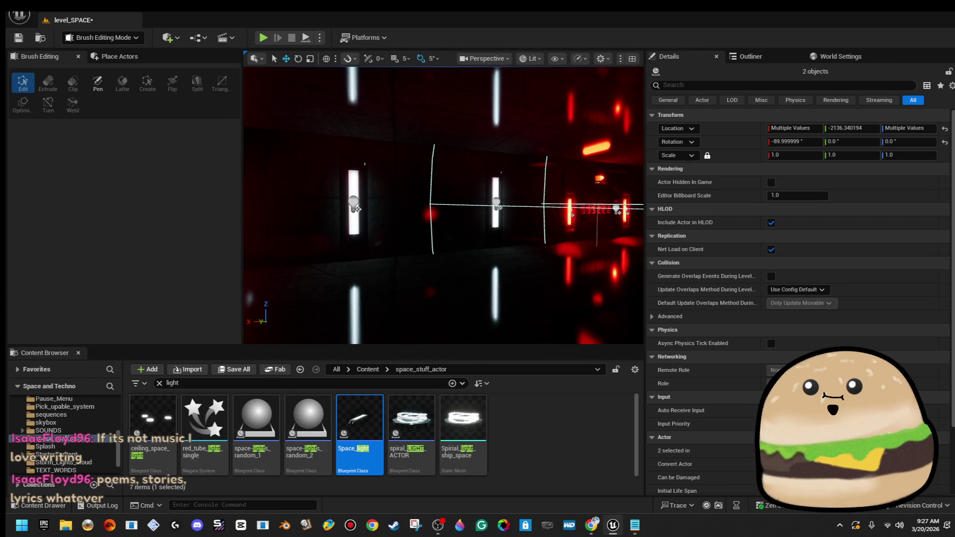
key("Escape")
left_click(353, 209)
key("Delete")
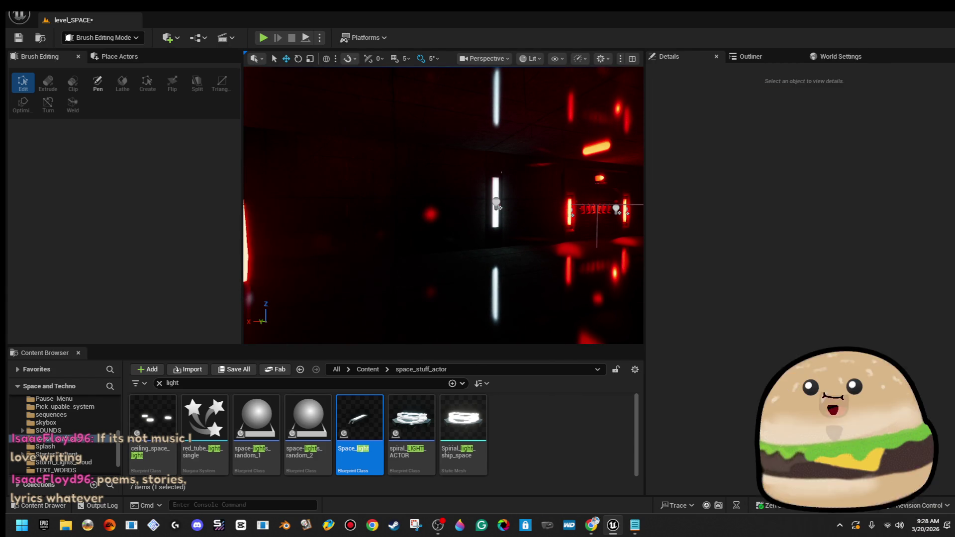
- Give the Space_light's PointLight component intensity 100000 and attenuation radius 16384
left_click(497, 204)
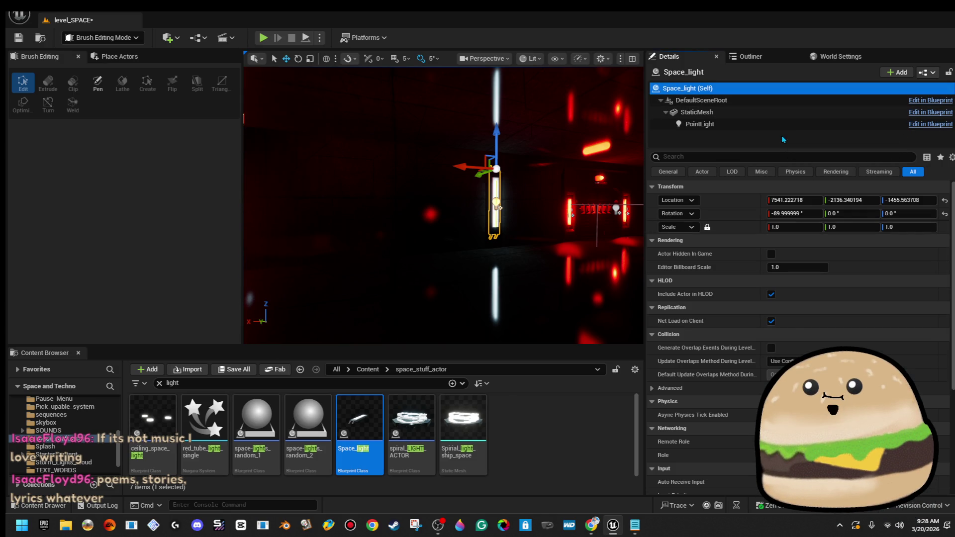
left_click(788, 124)
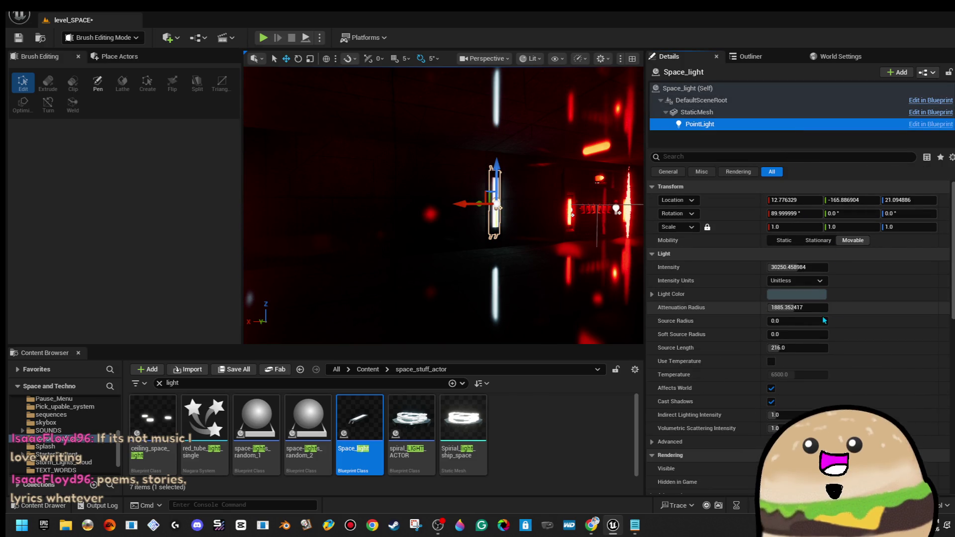
left_click(813, 303)
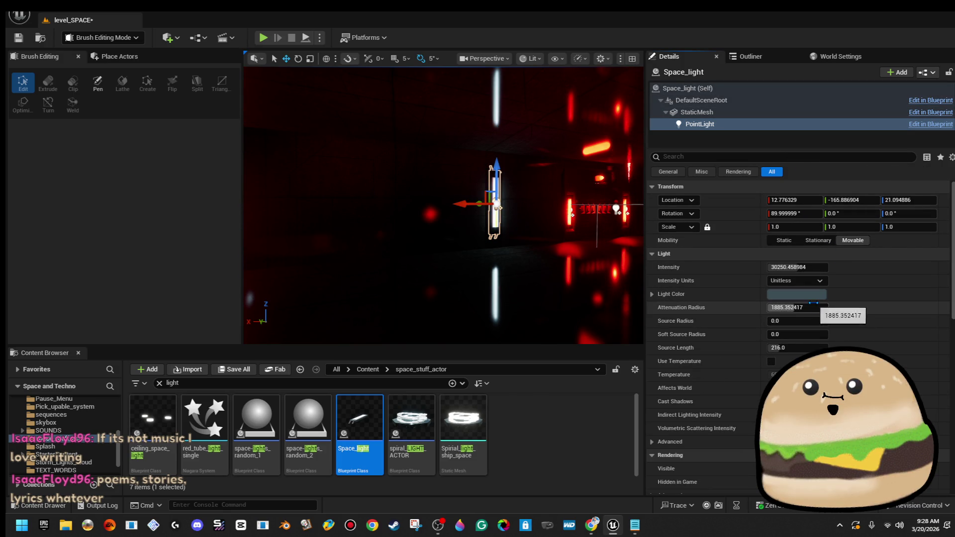
type("100000")
key("Return")
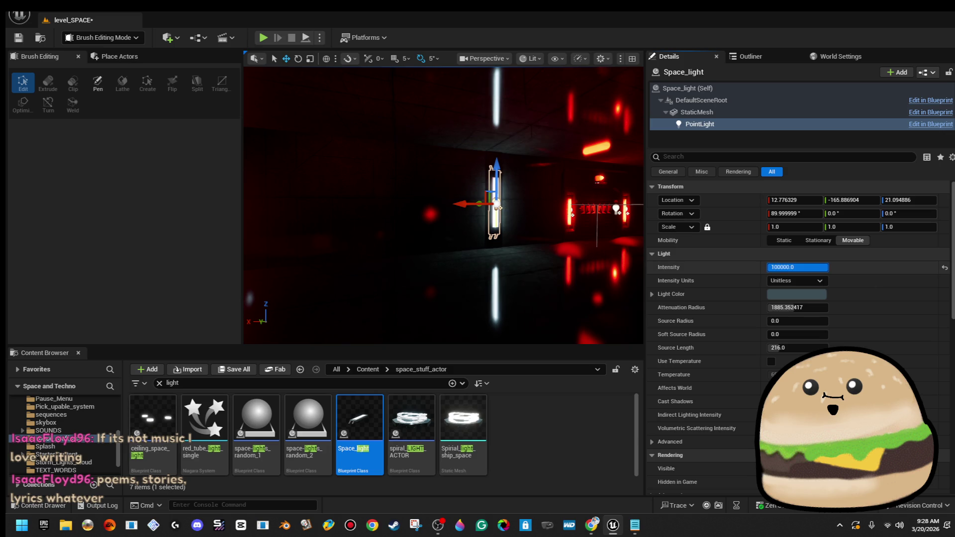
type("16384")
key("Return")
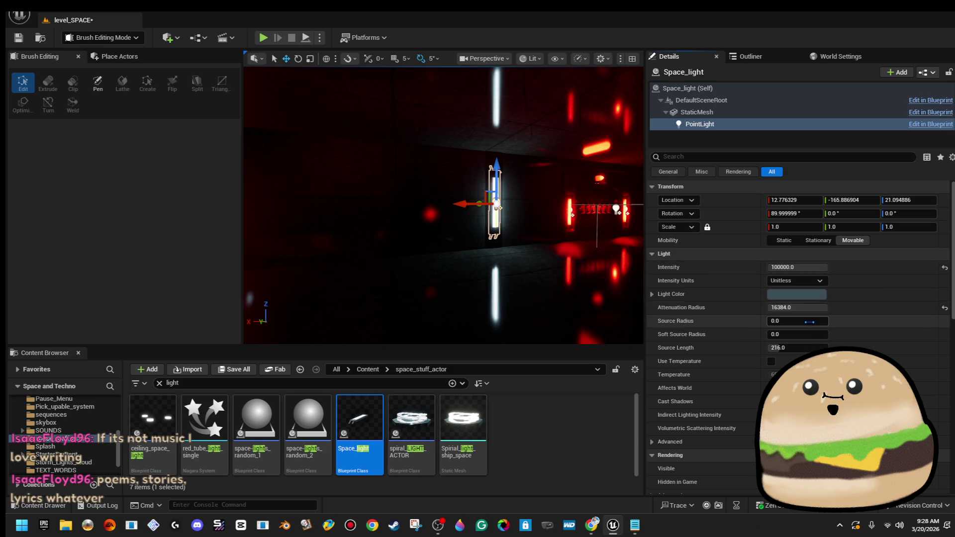
- Try a soft source radius of 48, reset it to 0, and undo the stray PointLight1 duplicate
left_click(807, 324)
key("Tab")
type("48")
key("Return")
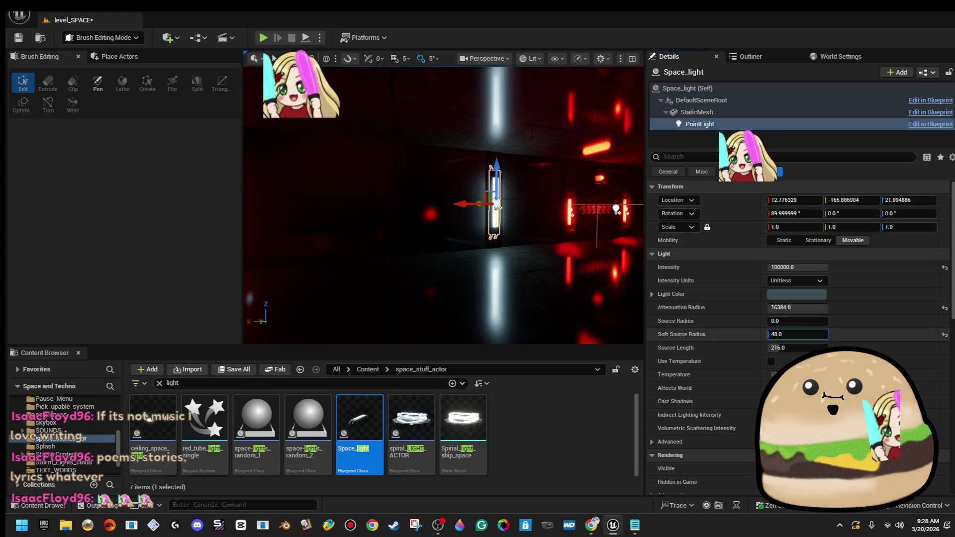
type("0")
key("Return")
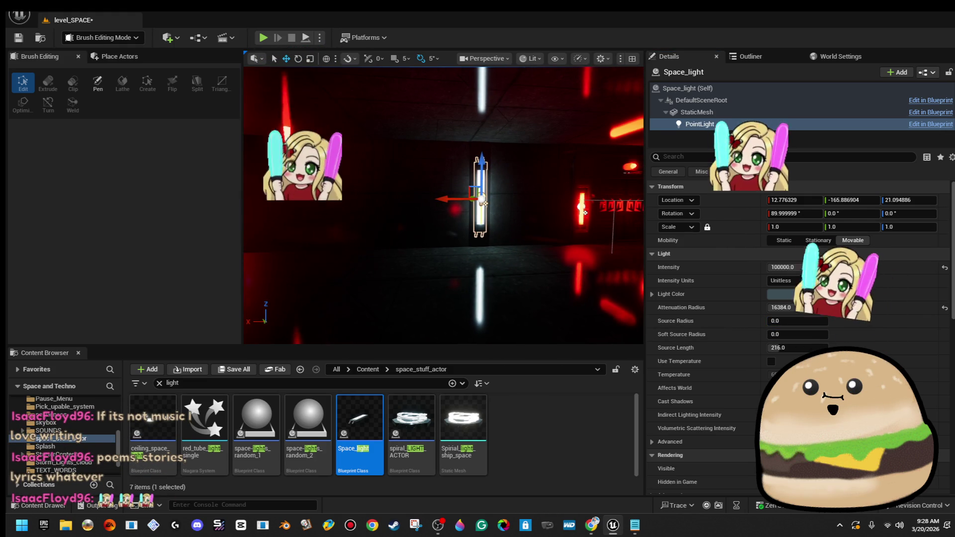
left_click_drag(584, 212, 456, 201)
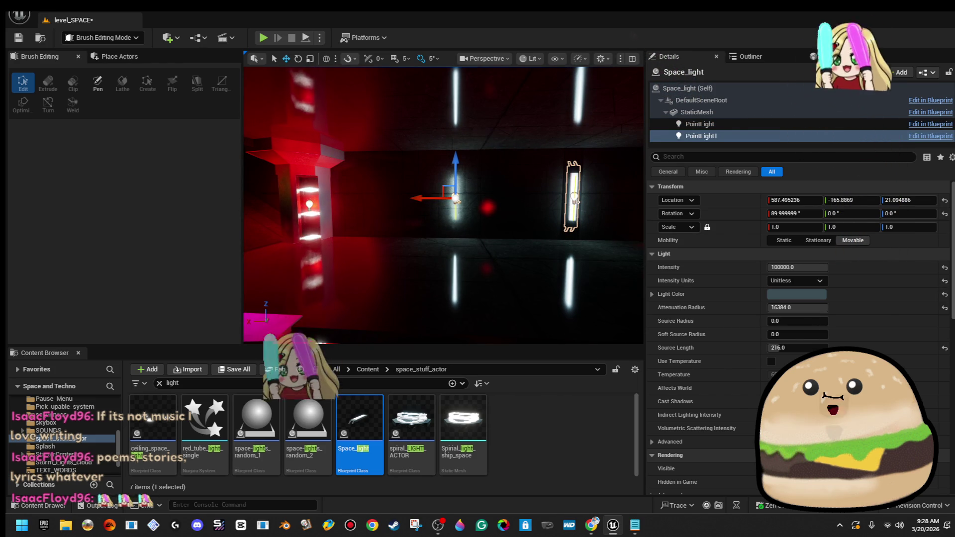
key("ctrl+z")
left_click(533, 165)
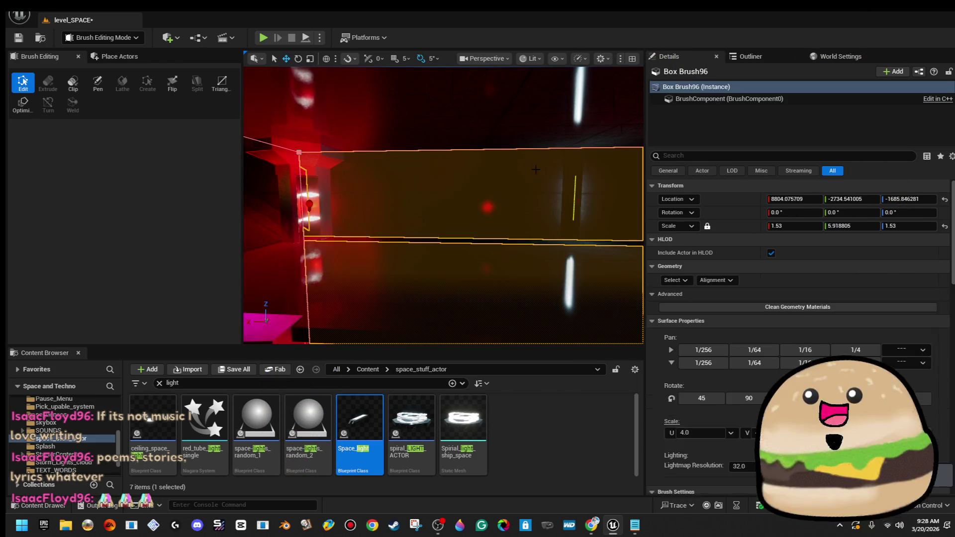
- Duplicate the Space_light fixture along the corridor and select the Space_light3 copy
left_click(574, 199)
mouse_move(534, 165)
left_mouse_down("alt")
mouse_move(364, 185)
mouse_move(493, 206)
left_mouse_up("alt")
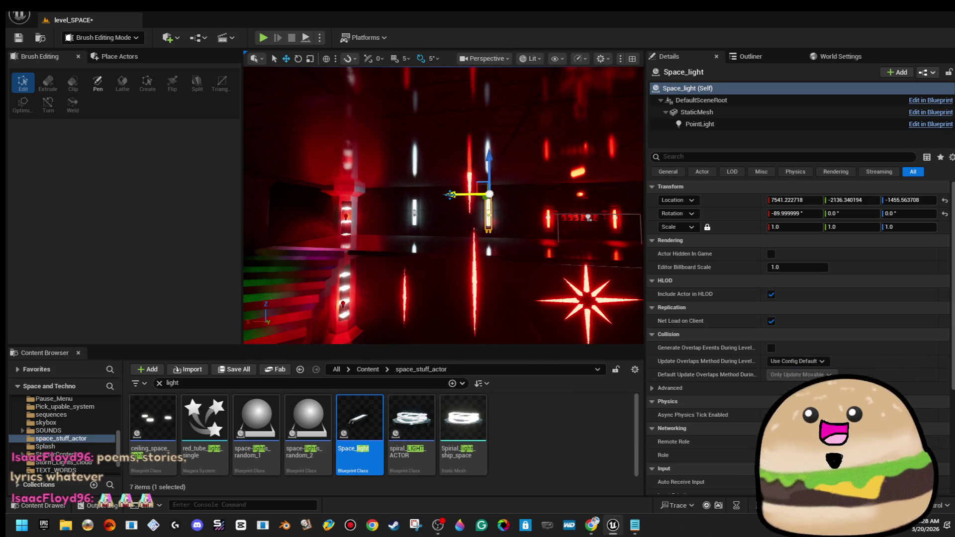
left_click(415, 211, "ctrl")
mouse_move(416, 211)
left_mouse_down()
mouse_move(468, 211)
mouse_move(381, 204)
mouse_move(485, 191)
mouse_move(413, 227)
mouse_move(453, 219)
mouse_move(423, 219)
left_mouse_up()
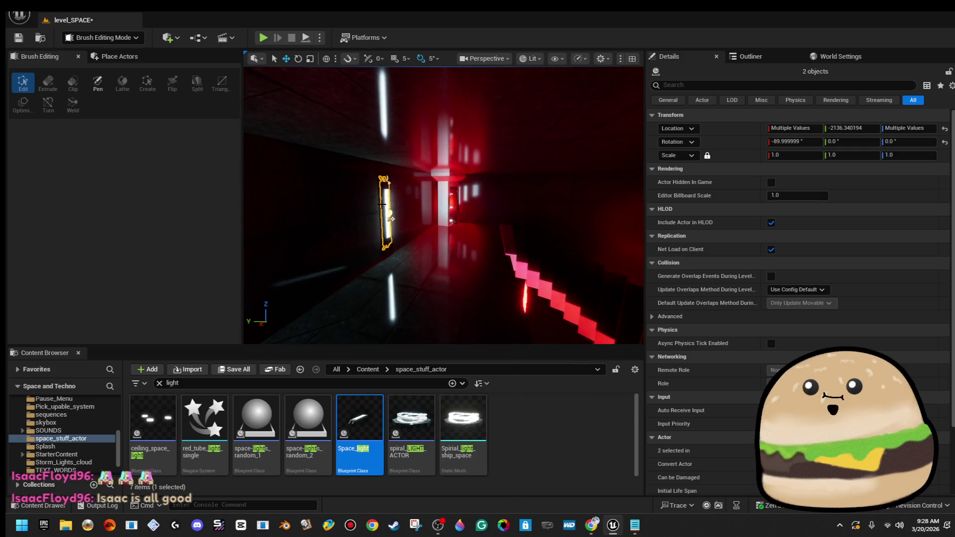
left_click(400, 206)
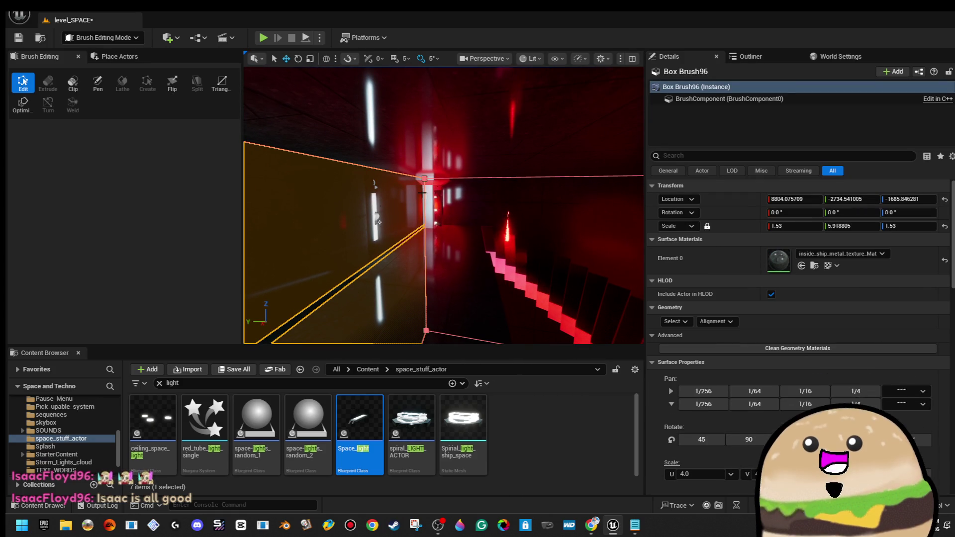
left_click(378, 210)
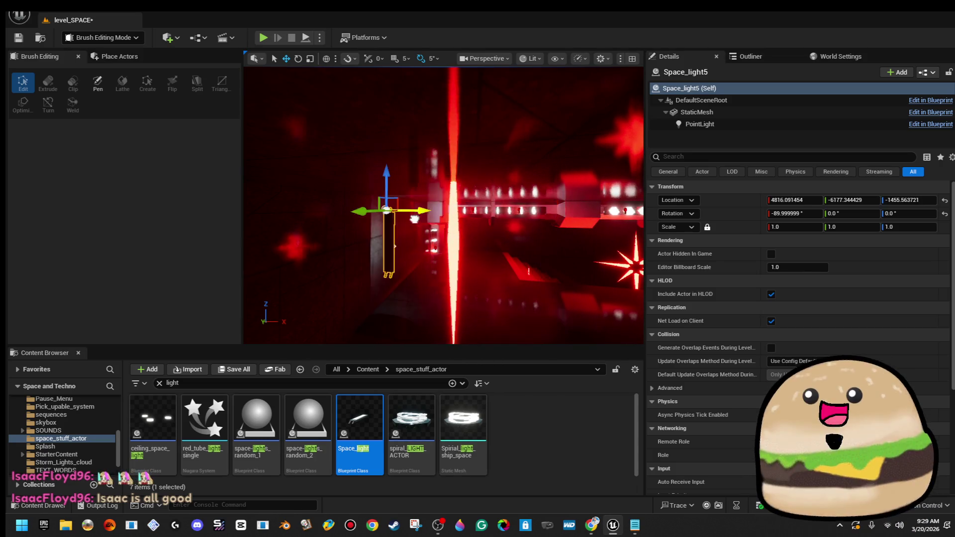
- Rotate Space_light3 about its vertical axis and slide it and another light into place along the corridor
key("e")
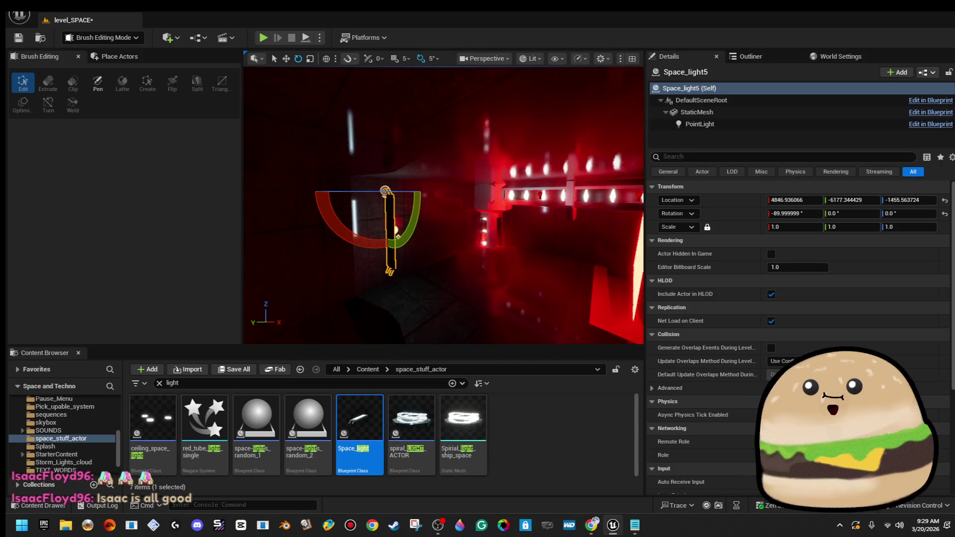
left_click_drag(371, 239, 393, 239)
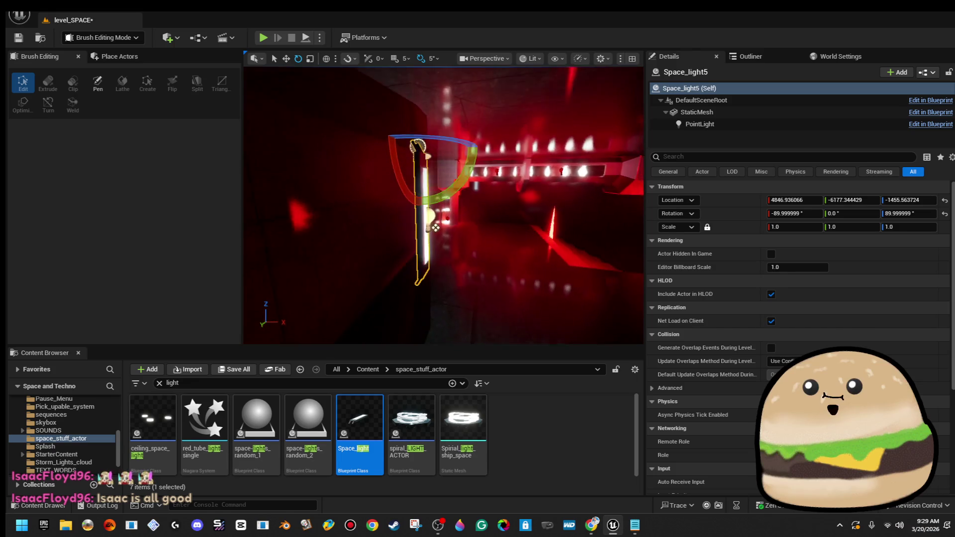
key("w")
mouse_move(499, 164)
left_mouse_down()
mouse_move(418, 180)
mouse_move(467, 185)
left_mouse_up()
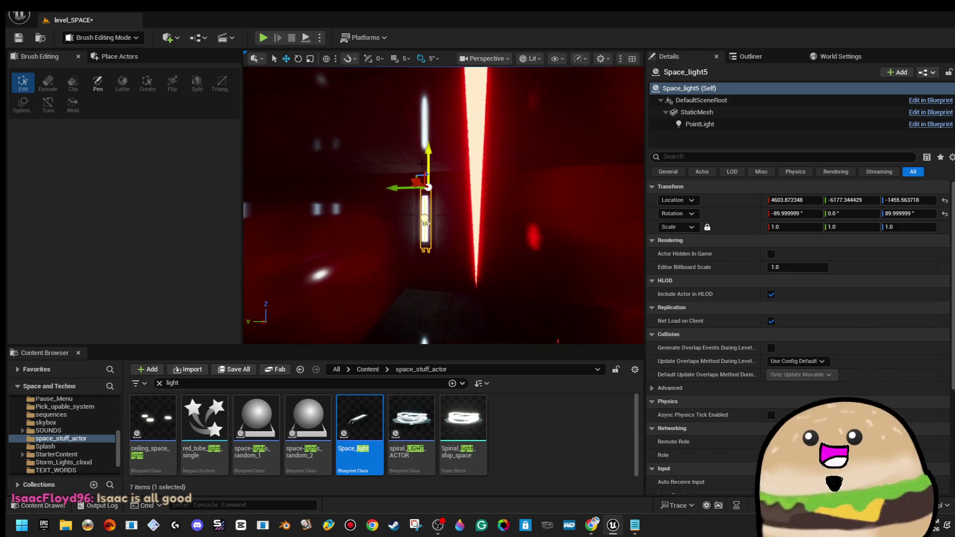
mouse_move(426, 223)
left_mouse_down()
mouse_move(458, 234)
mouse_move(412, 234)
mouse_move(459, 233)
left_mouse_up()
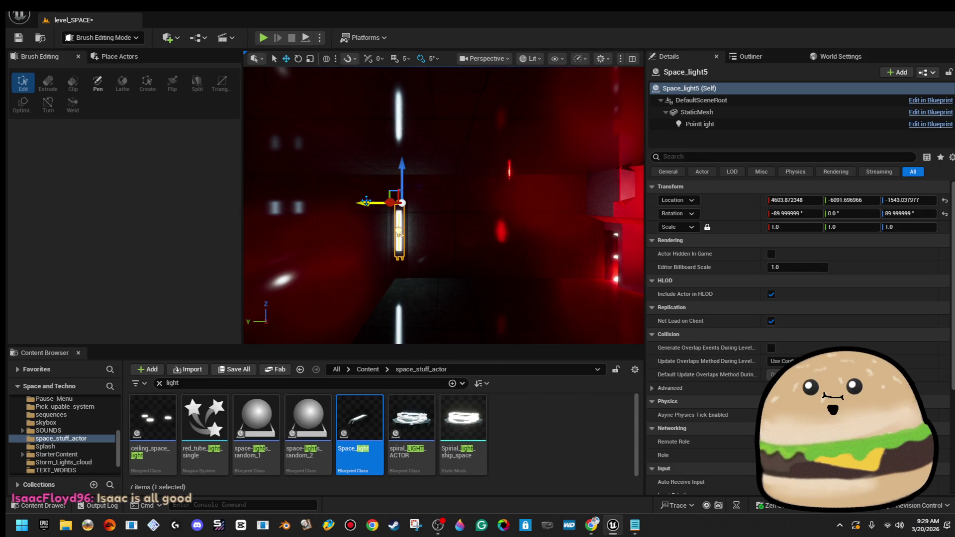
mouse_move(473, 203)
left_mouse_down()
mouse_move(458, 232)
mouse_move(392, 238)
mouse_move(312, 225)
left_mouse_up()
left_click(306, 206, "ctrl")
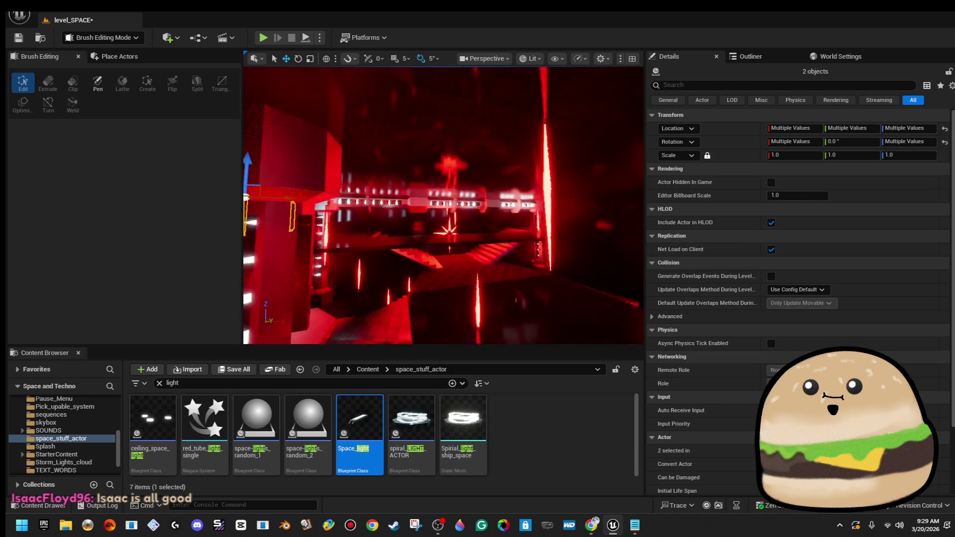
mouse_move(527, 204)
left_mouse_down()
mouse_move(390, 246)
mouse_move(331, 207)
mouse_move(363, 242)
left_mouse_up()
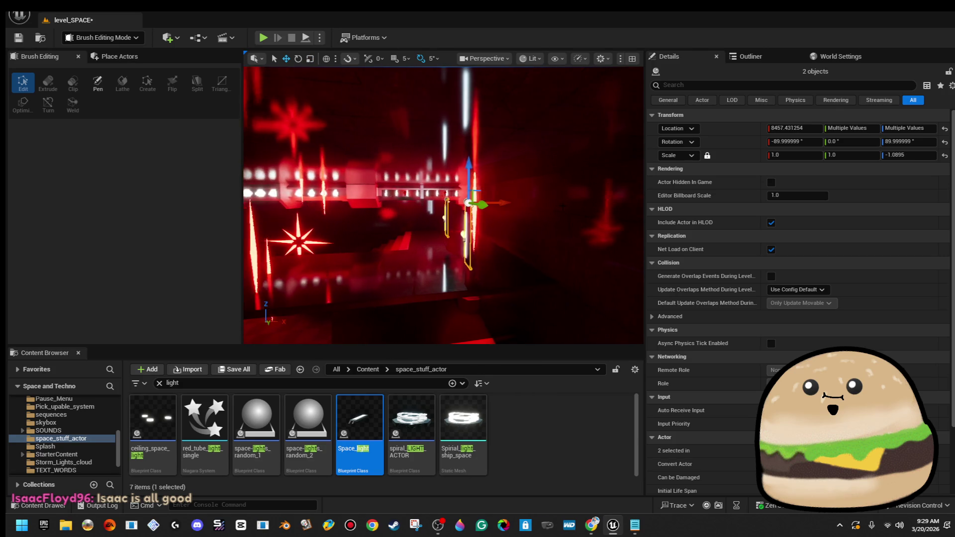
key("r")
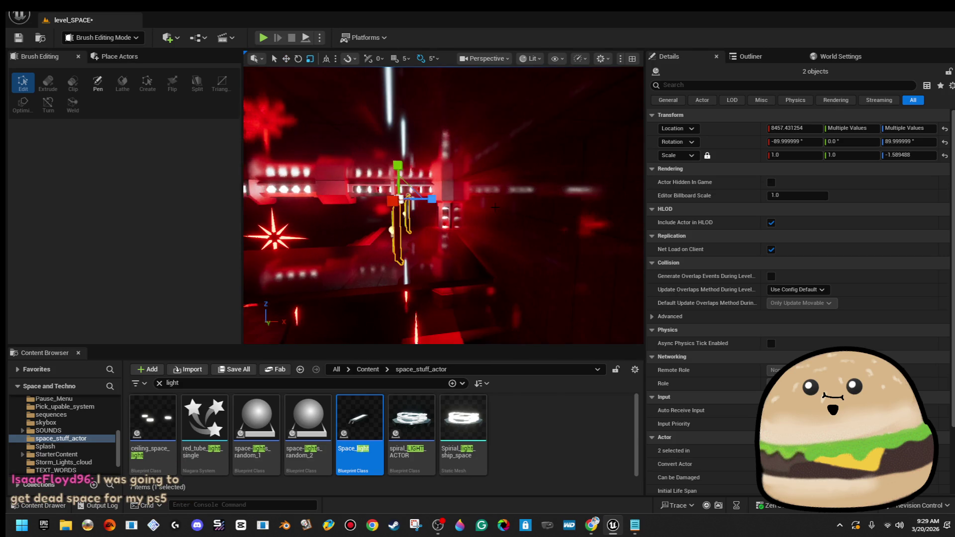